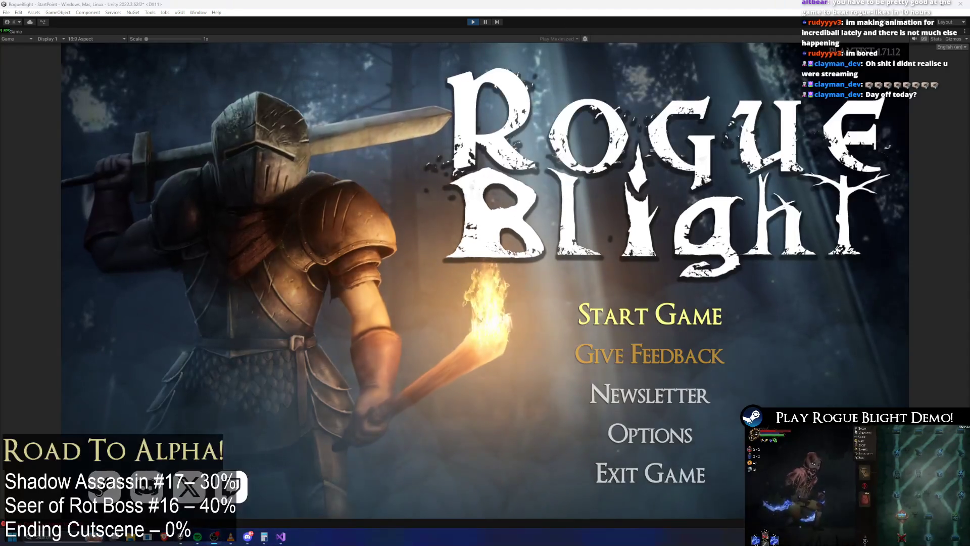
# Start a new game from the title menu and close in on the hooded boss with first slashes.
pyautogui.click(701, 317)
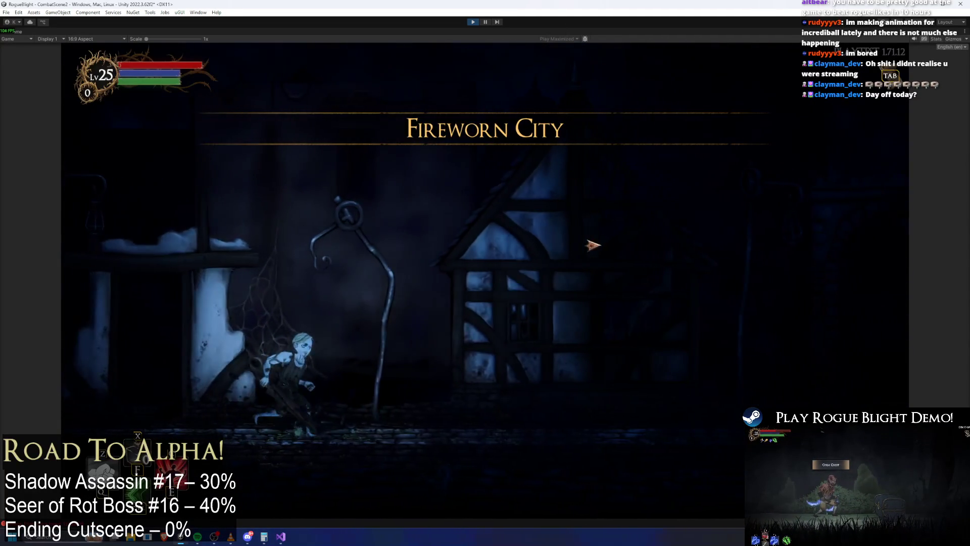
pyautogui.press('d')
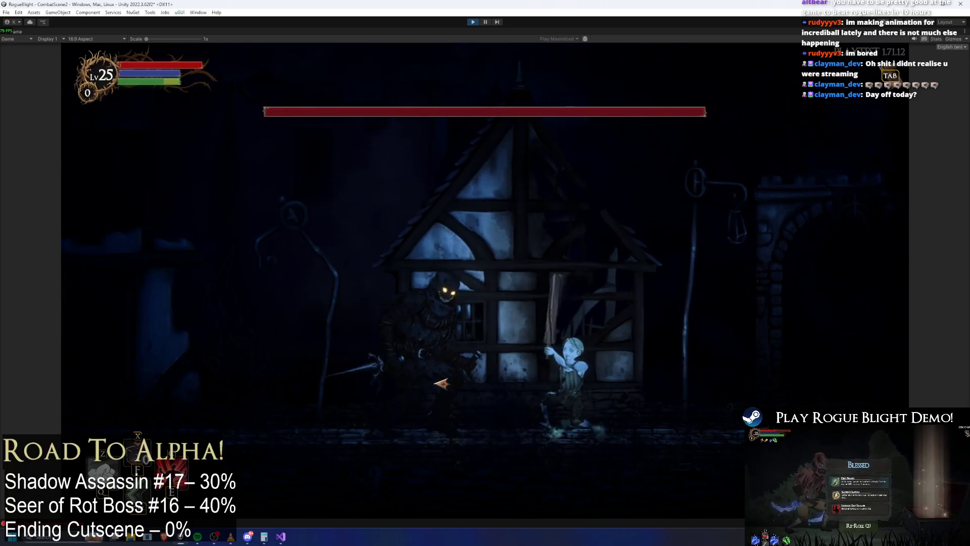
pyautogui.press('a')
pyautogui.press('d')
pyautogui.click(659, 407)
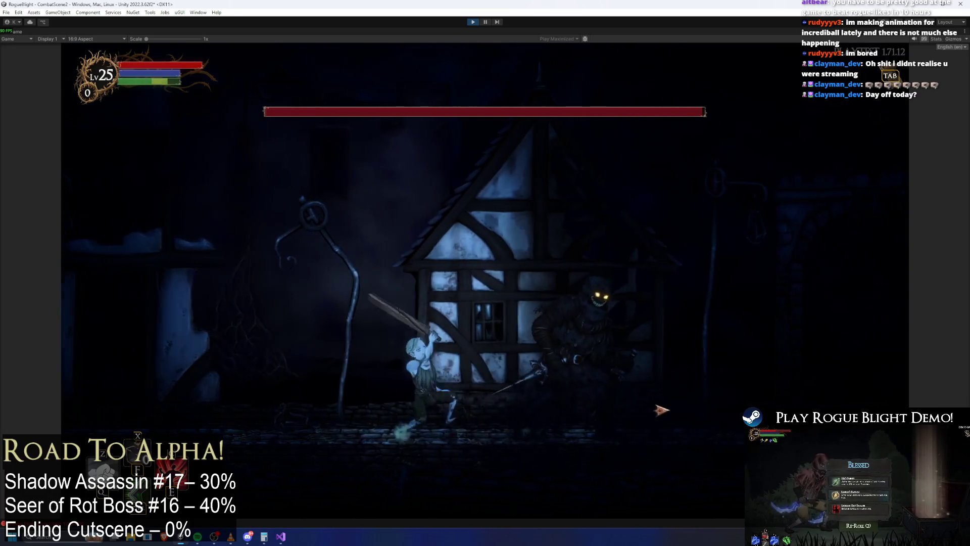
pyautogui.press('d')
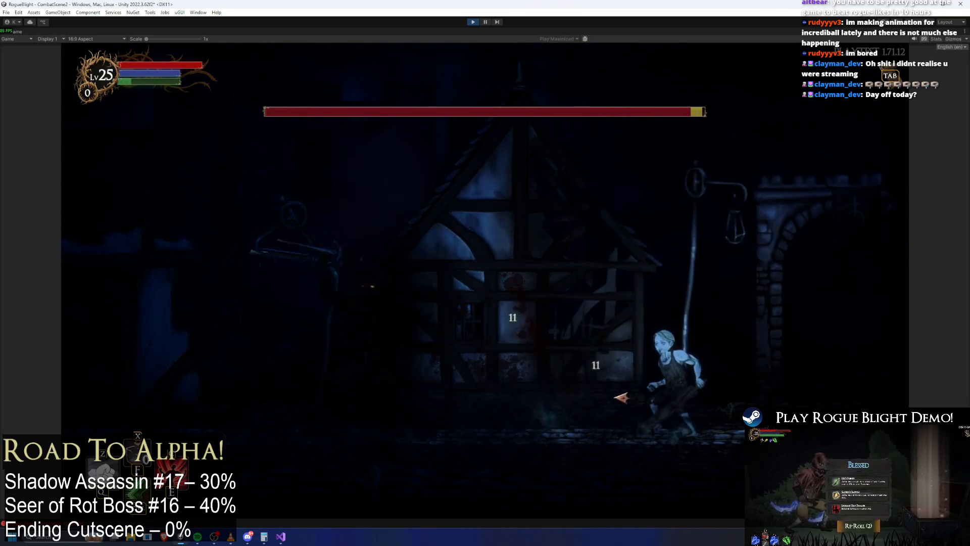
# Run left and right around the boss, landing repeated sword hits.
pyautogui.press('a')
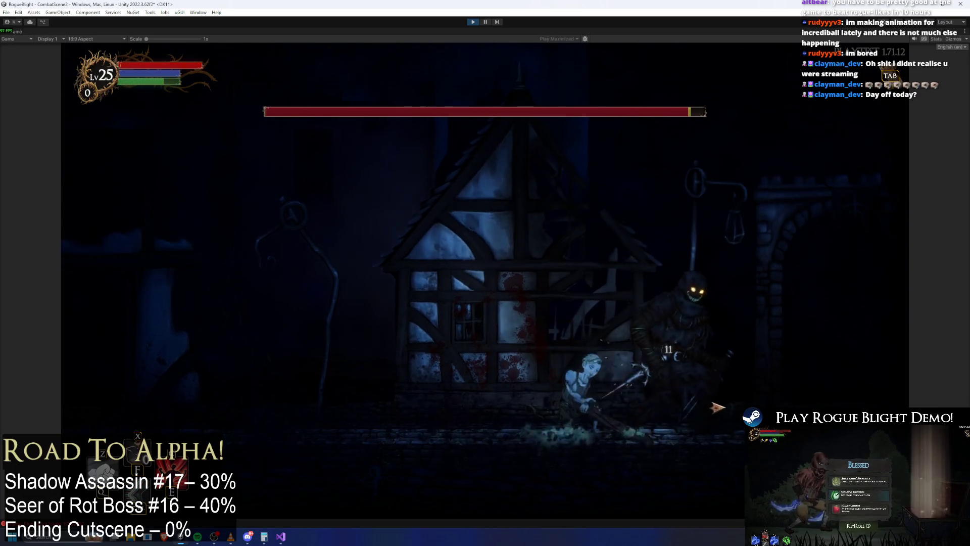
pyautogui.press('a')
pyautogui.click(726, 400)
pyautogui.press('d')
pyautogui.click(726, 400)
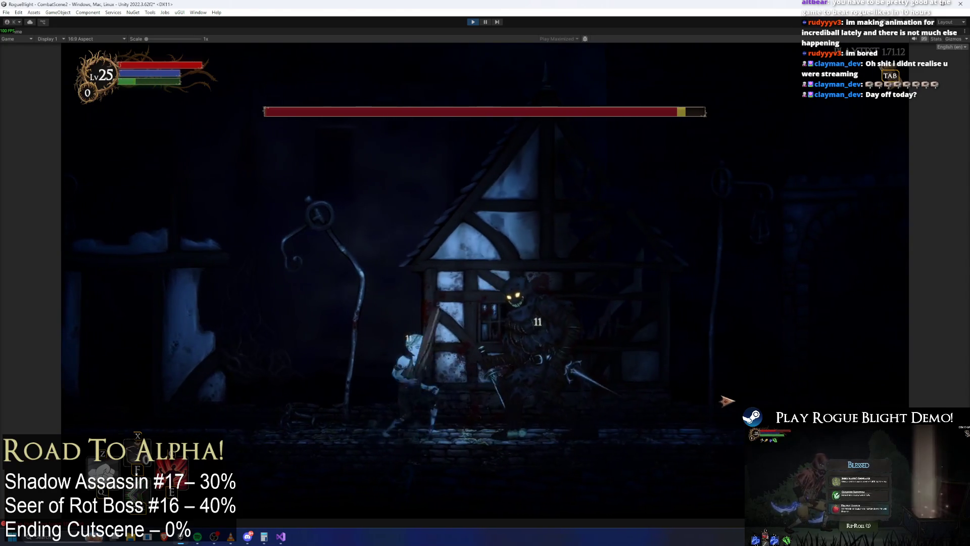
pyautogui.press('a')
pyautogui.click(677, 380)
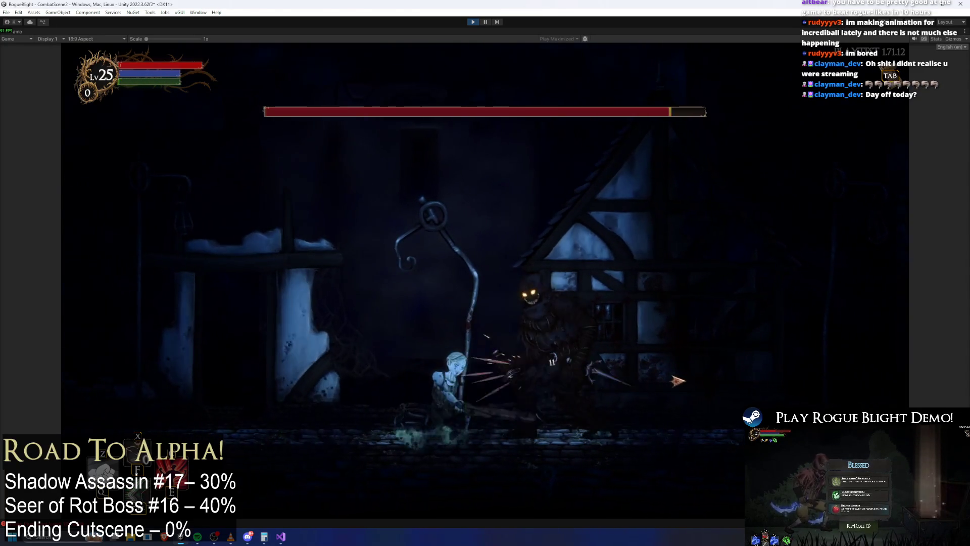
pyautogui.press('d')
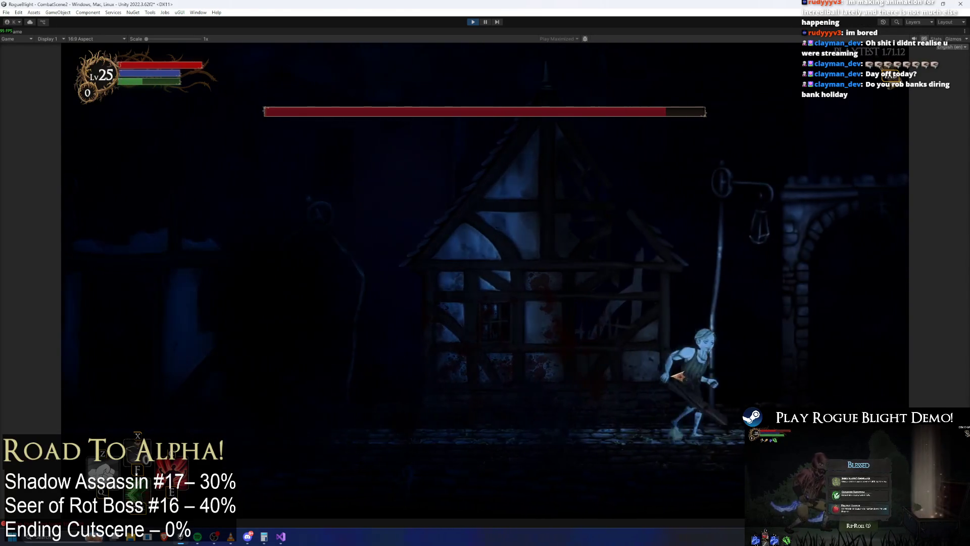
pyautogui.press('a')
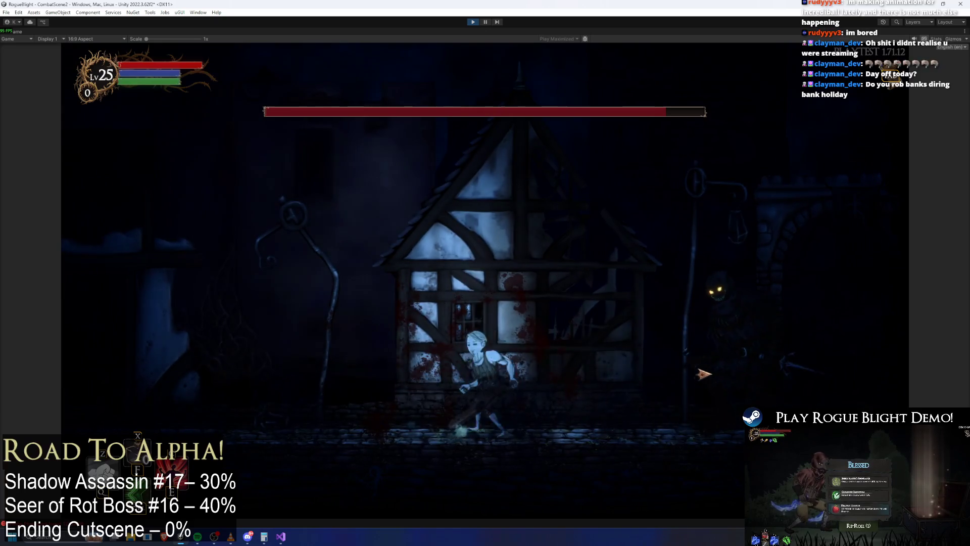
pyautogui.press('a')
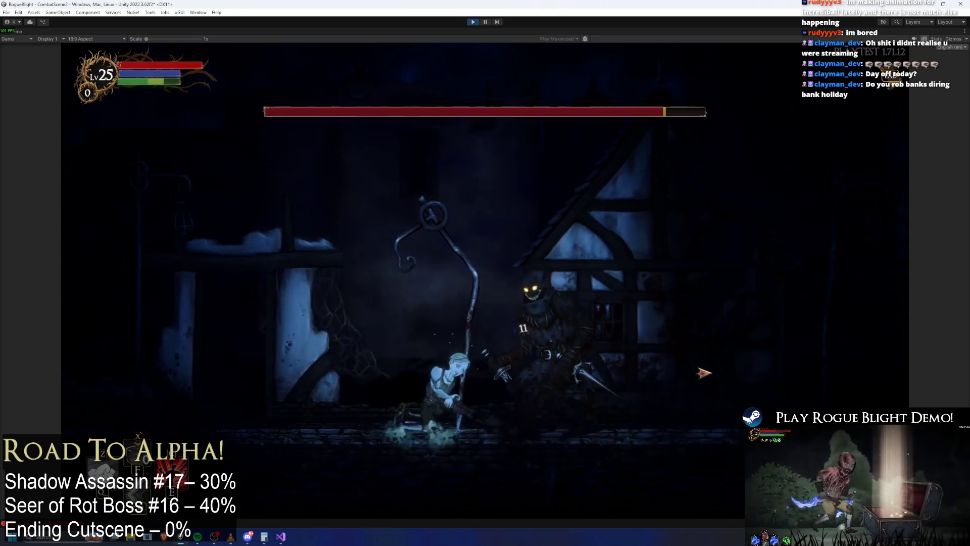
pyautogui.click(704, 371)
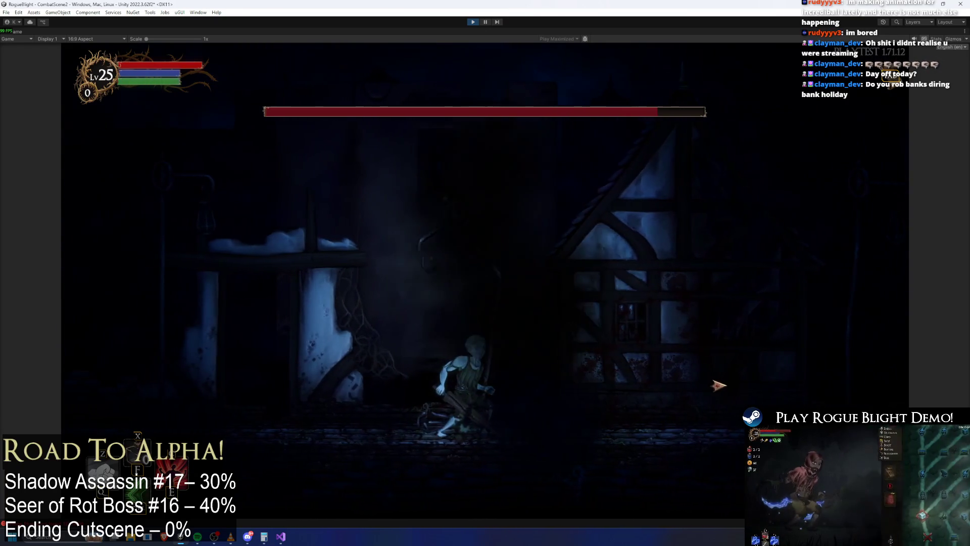
pyautogui.press('d')
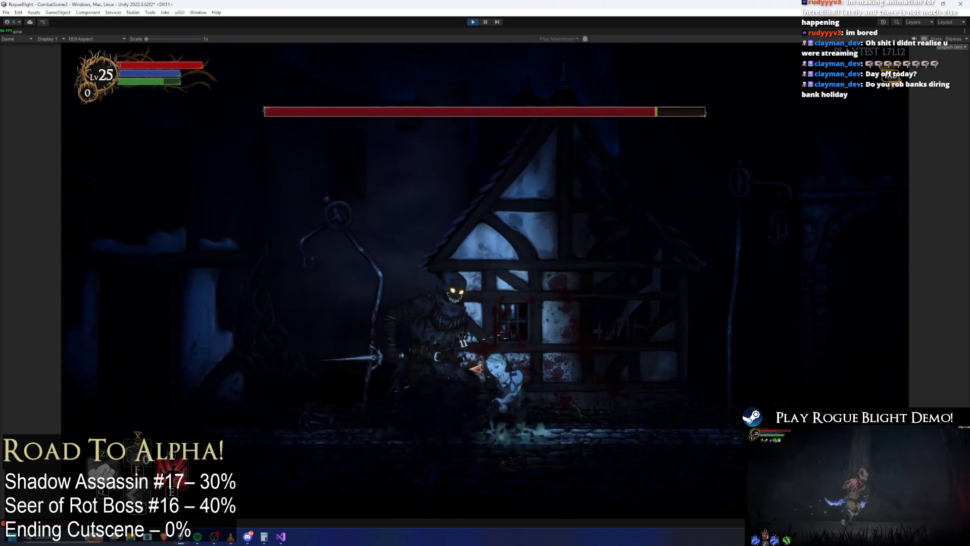
pyautogui.click(439, 399)
pyautogui.press('a')
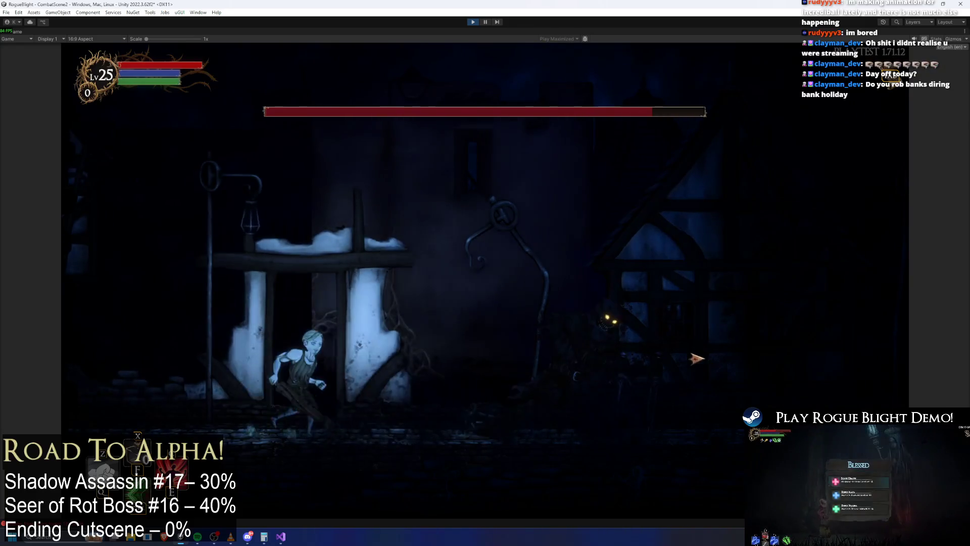
pyautogui.click(682, 348)
# Roll out of reach and keep kiting and slashing the boss until the damage buff triggers.
pyautogui.press('space')
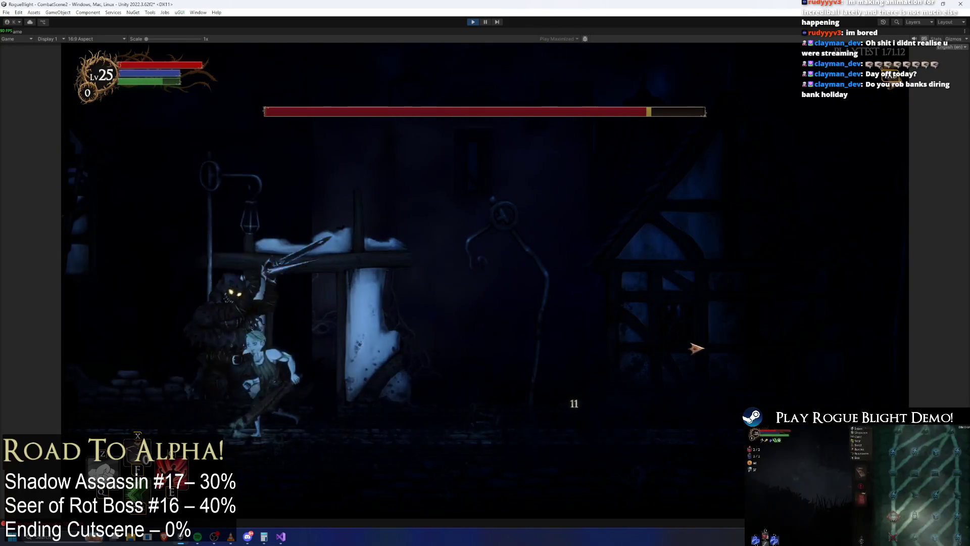
pyautogui.press('d')
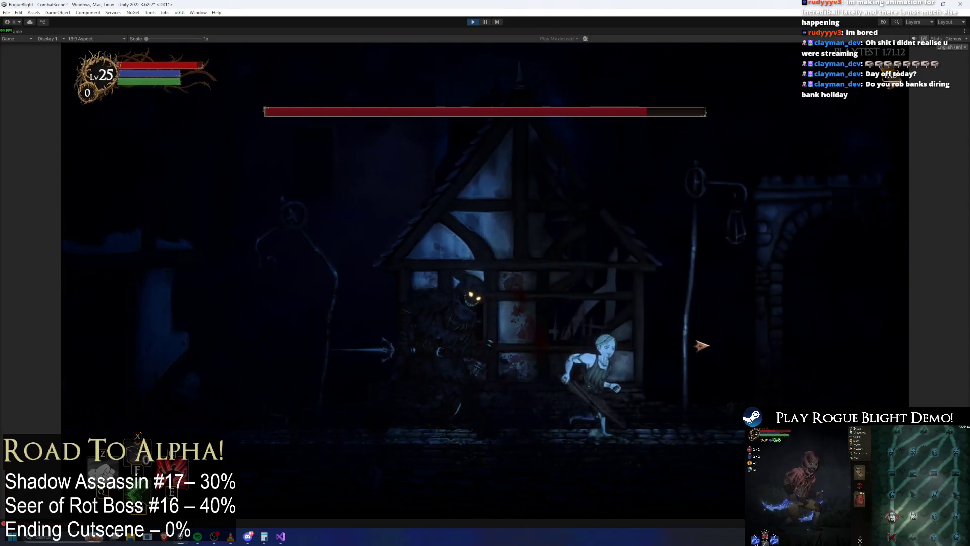
pyautogui.press('a')
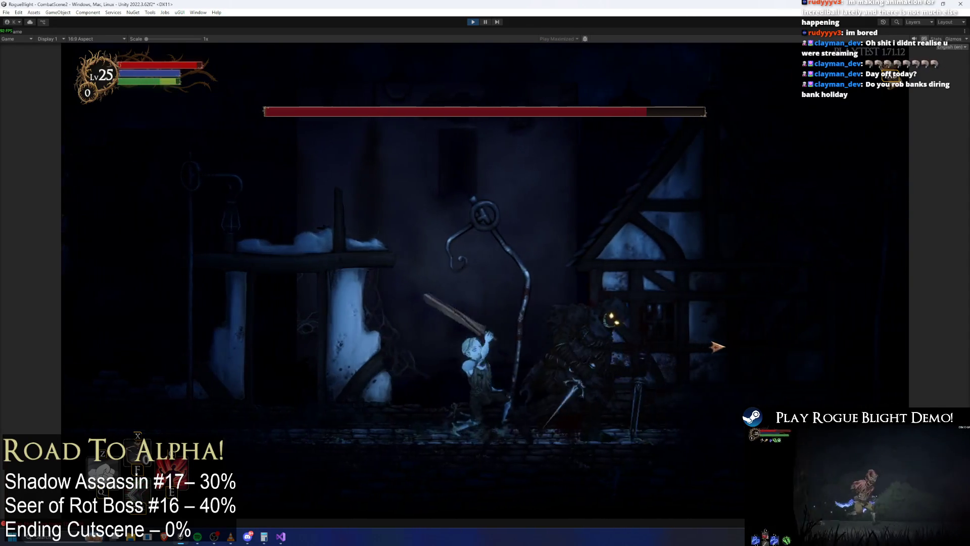
pyautogui.click(726, 353)
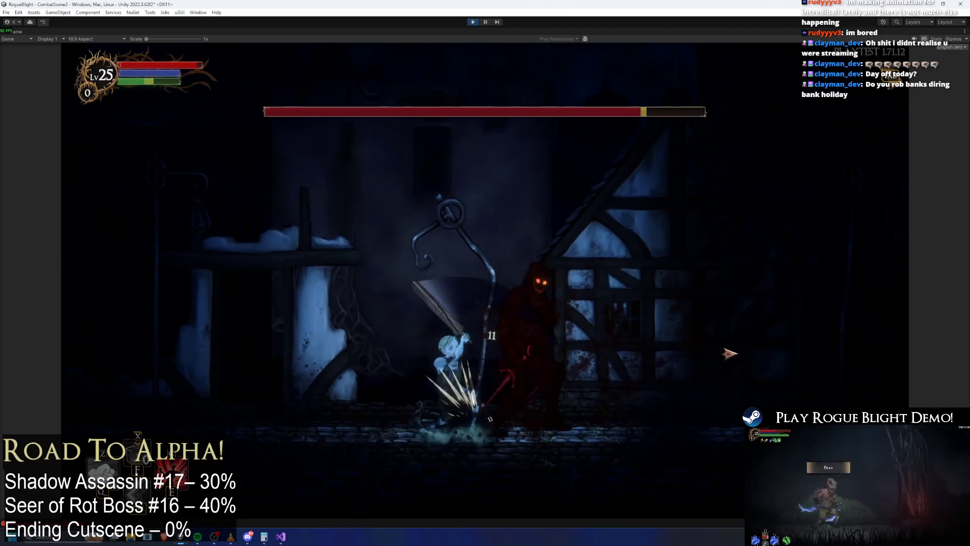
pyautogui.press('a')
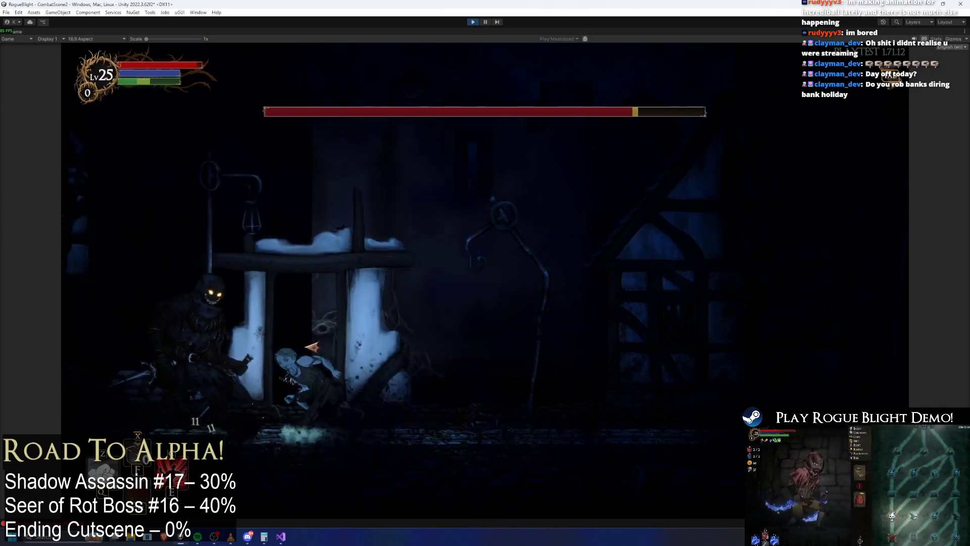
pyautogui.press('d')
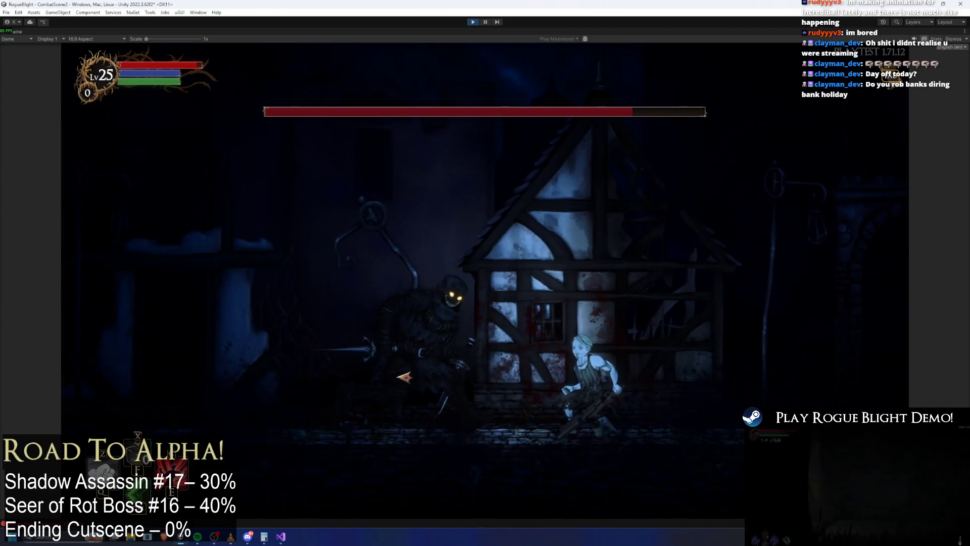
pyautogui.press('a')
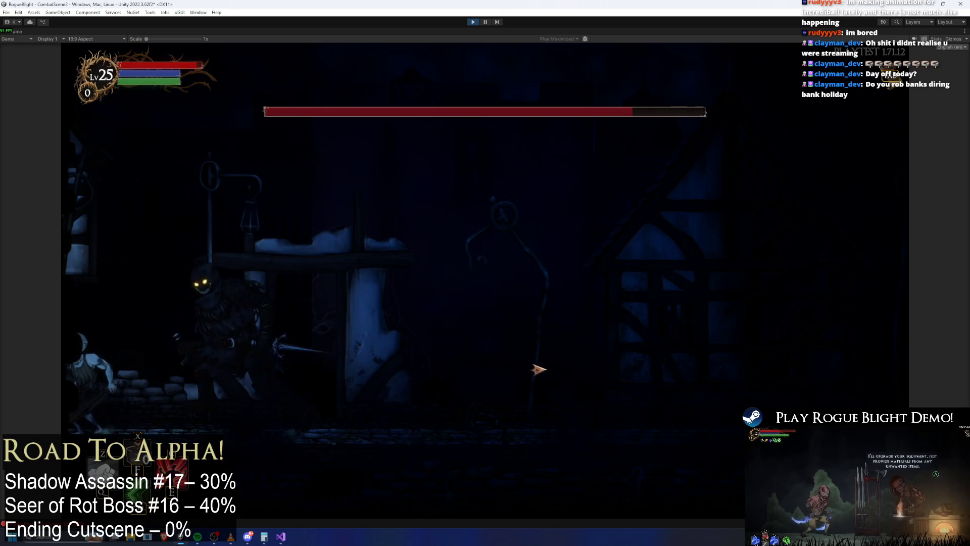
pyautogui.press('d')
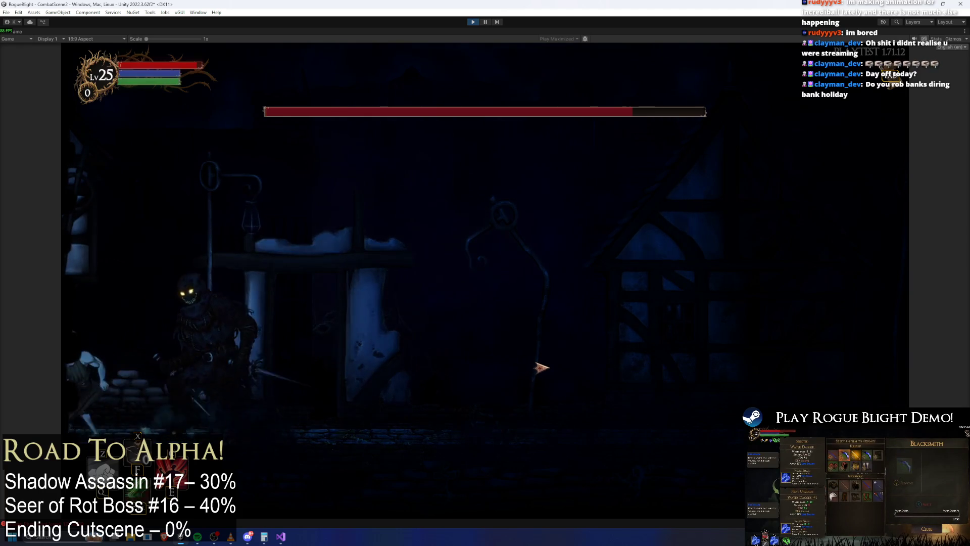
pyautogui.press('d')
pyautogui.press('a')
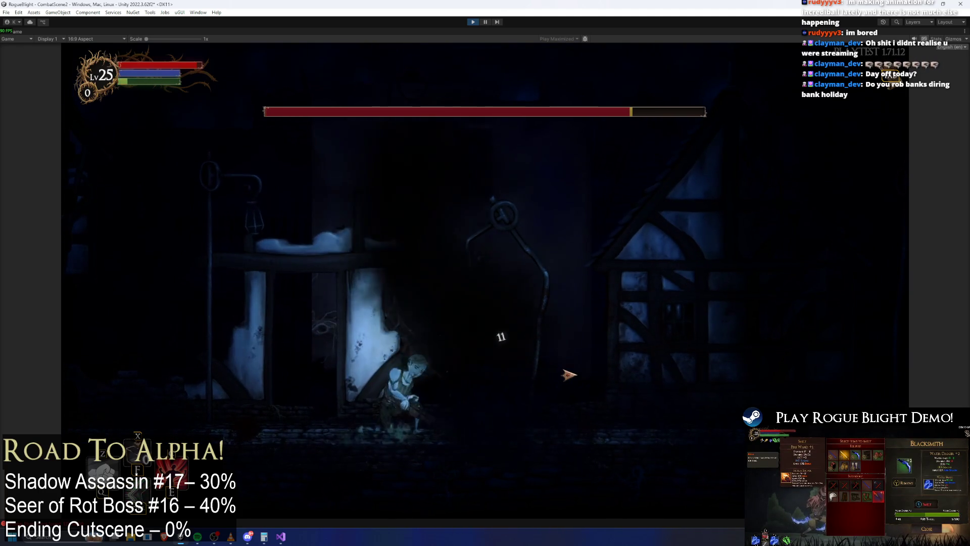
pyautogui.press('d')
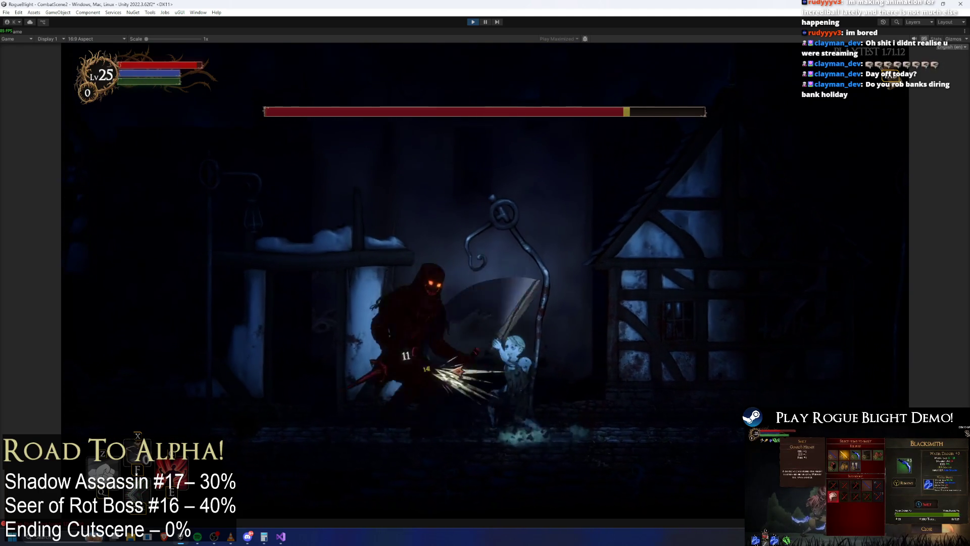
pyautogui.press('d')
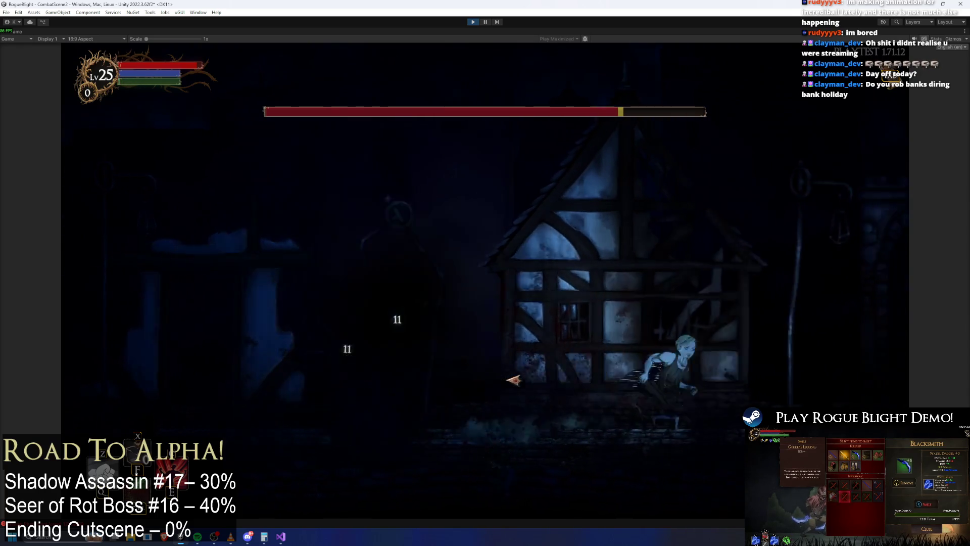
pyautogui.press('a')
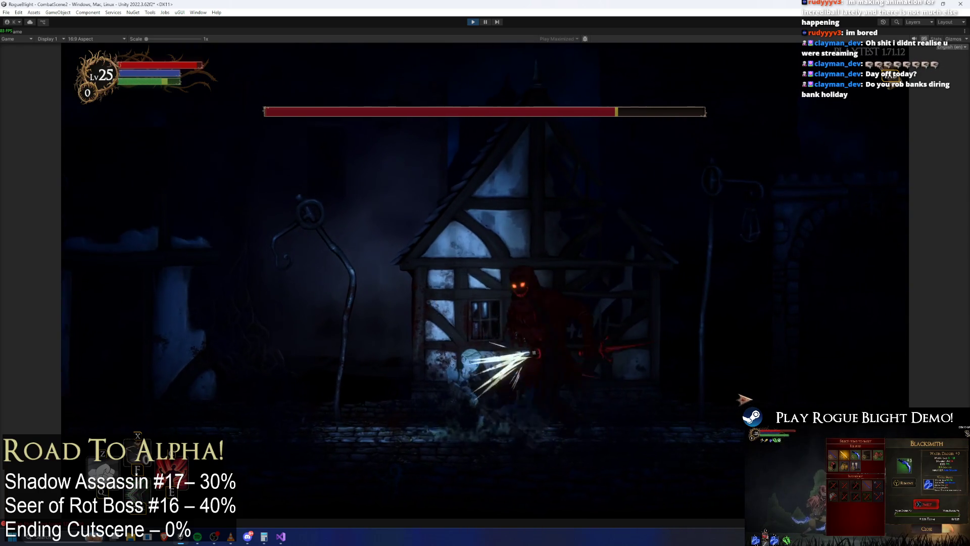
pyautogui.press('a')
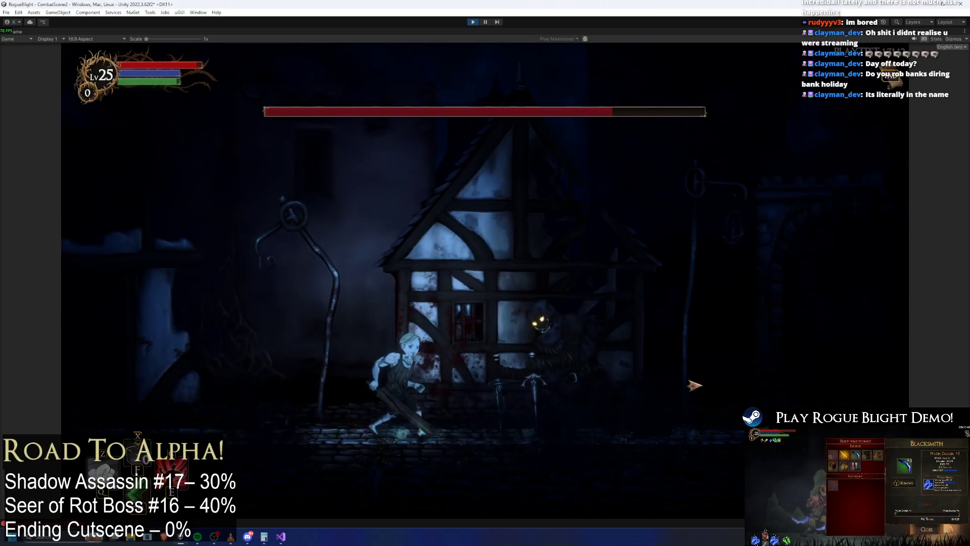
# Keep fighting the Shadow Assassin, dodging back and forth and swinging at it.
pyautogui.press('a')
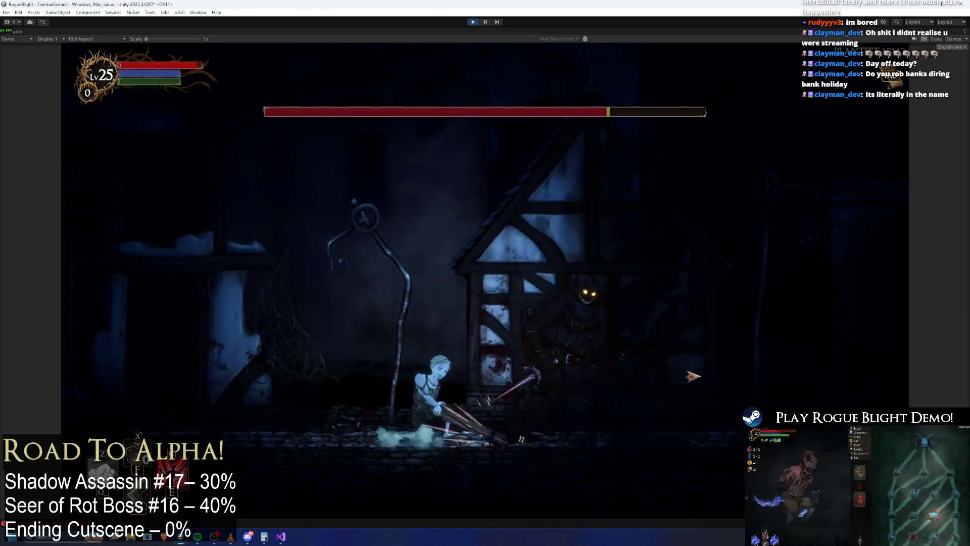
pyautogui.press('a')
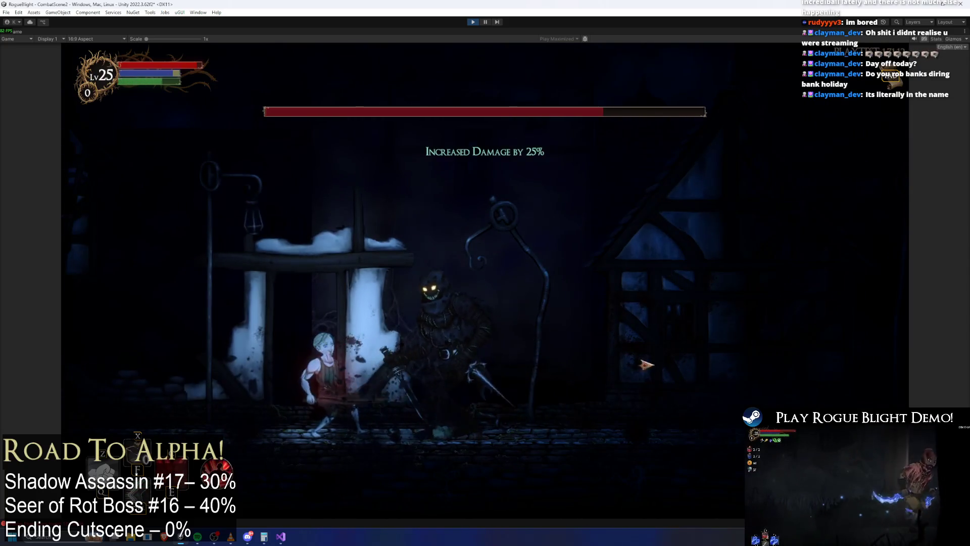
pyautogui.press('a')
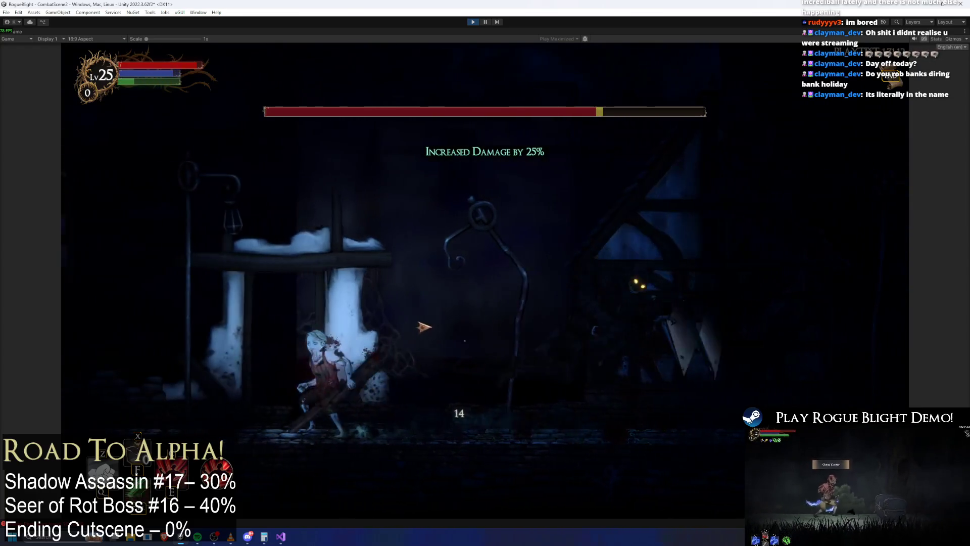
pyautogui.click(656, 359)
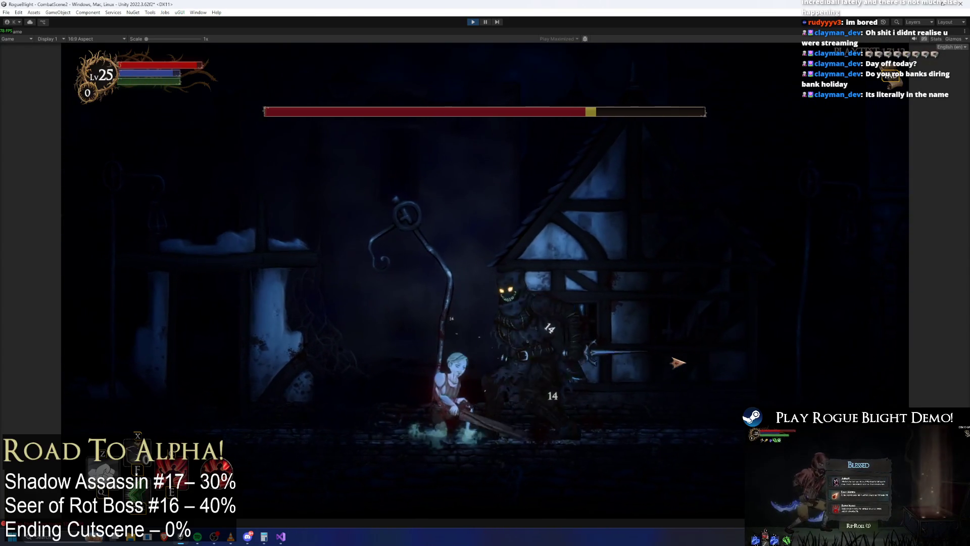
pyautogui.press('d')
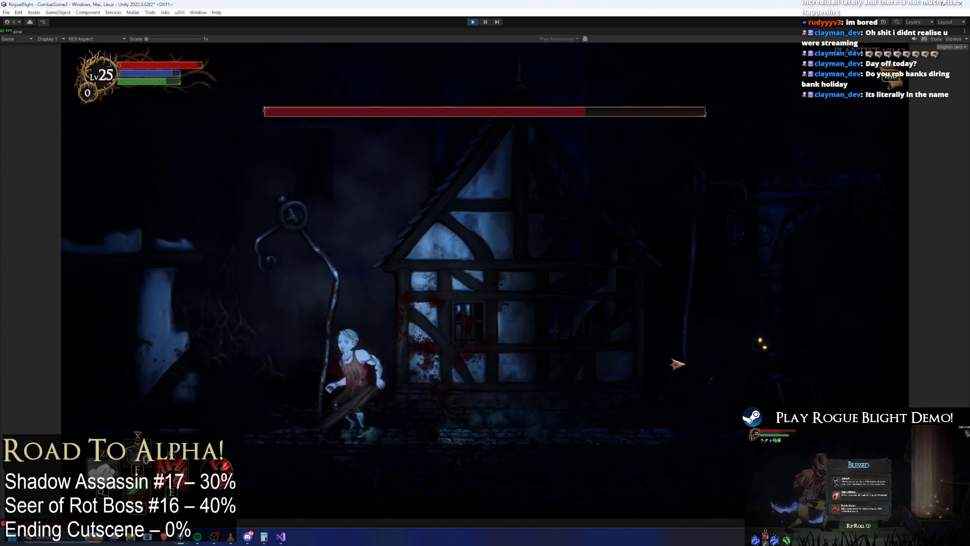
pyautogui.press('a')
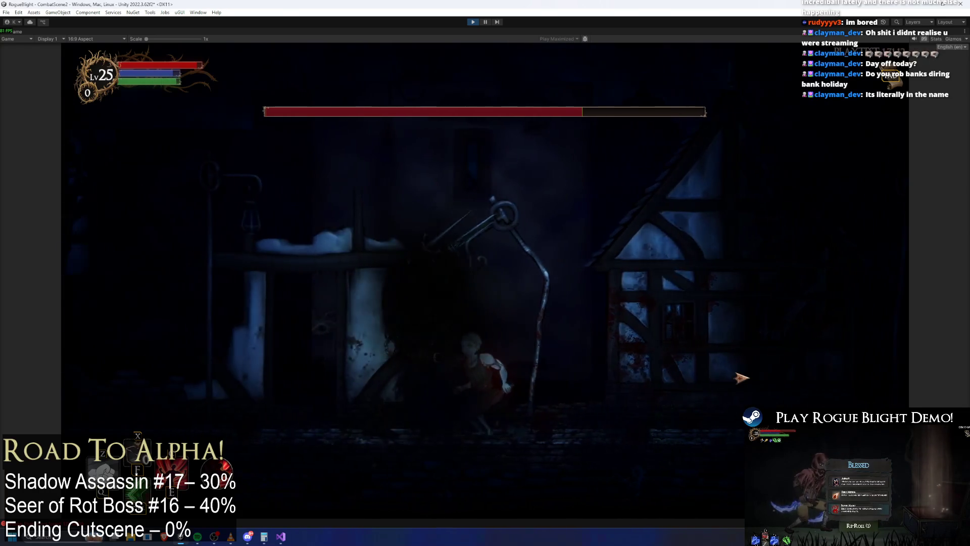
pyautogui.press('d')
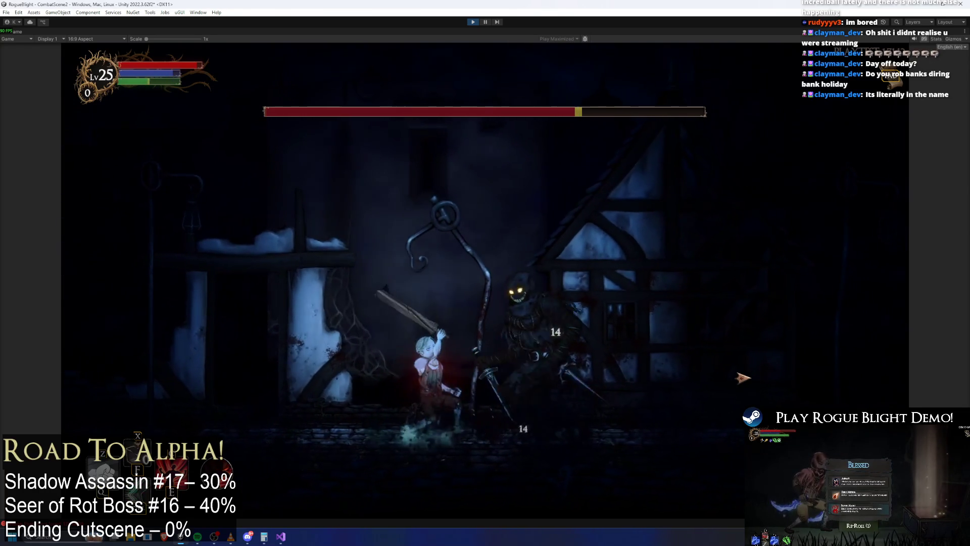
pyautogui.press('d')
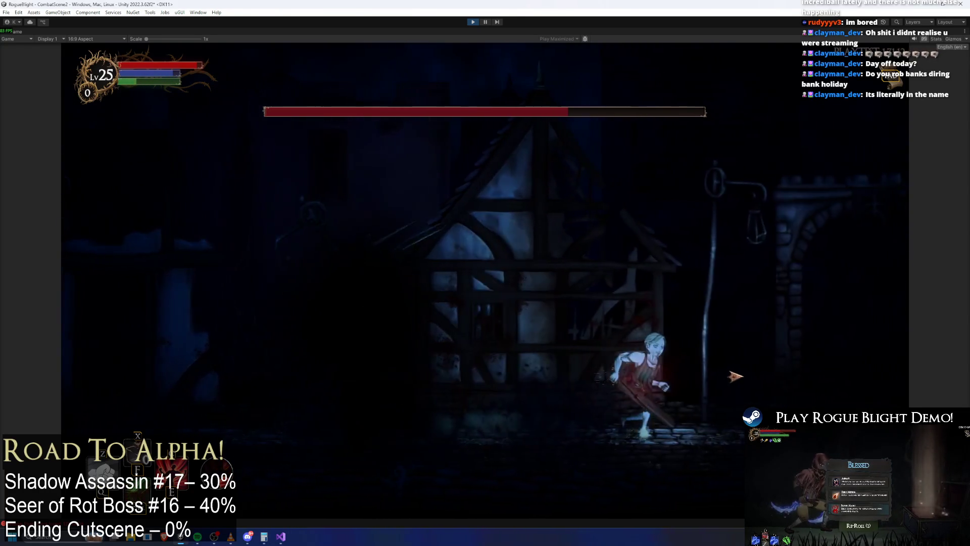
pyautogui.press('a')
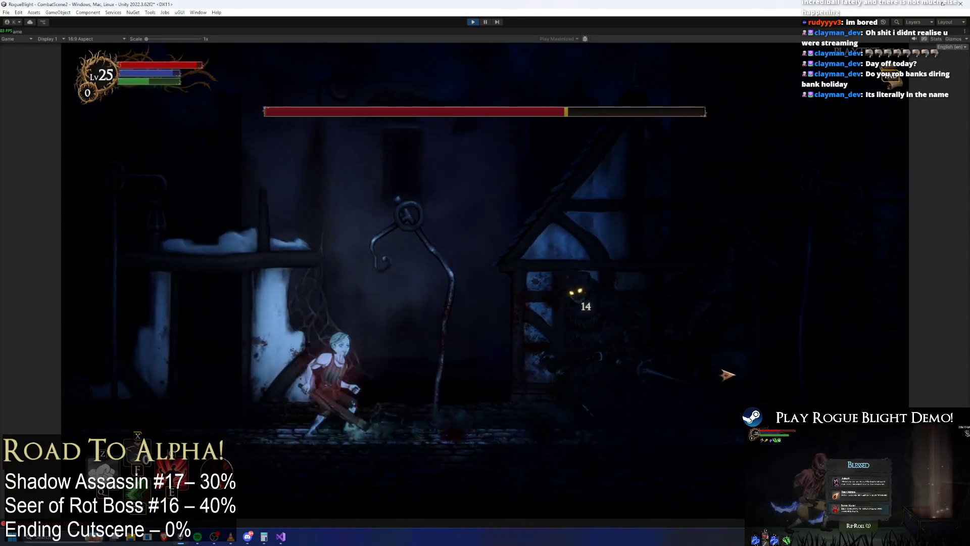
pyautogui.press('d')
pyautogui.press('a')
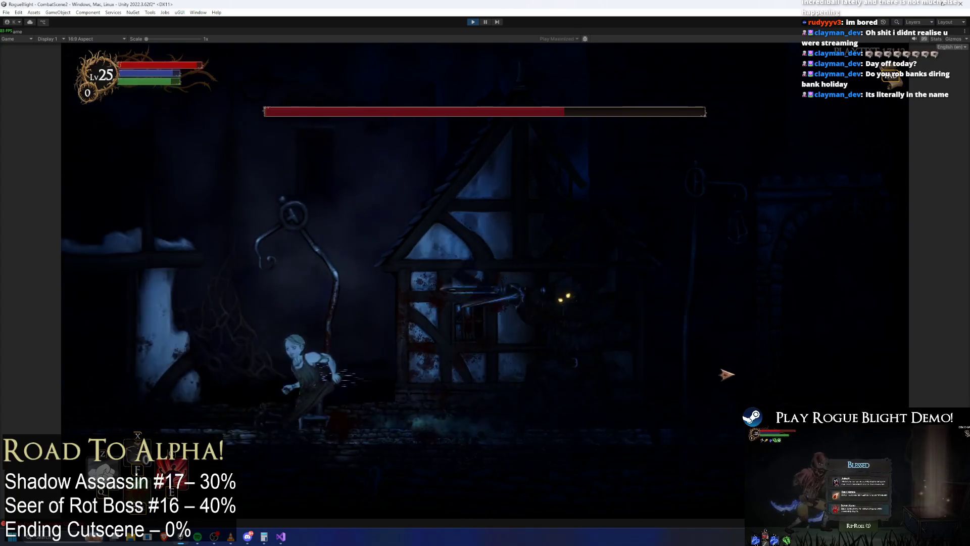
pyautogui.press('d')
# Land several more sword hits on the boss, then pause the game and stop the test run.
pyautogui.click(726, 374)
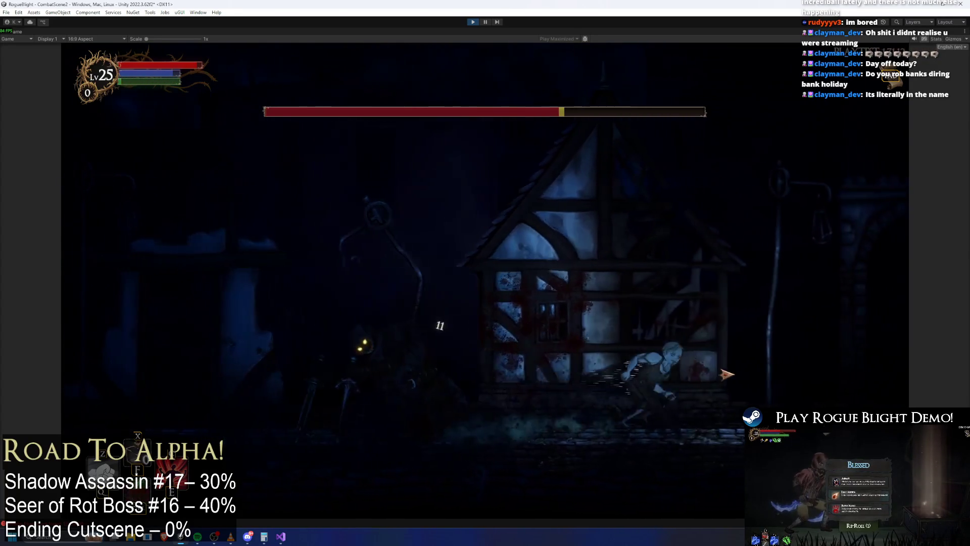
pyautogui.press('a')
pyautogui.click(506, 372)
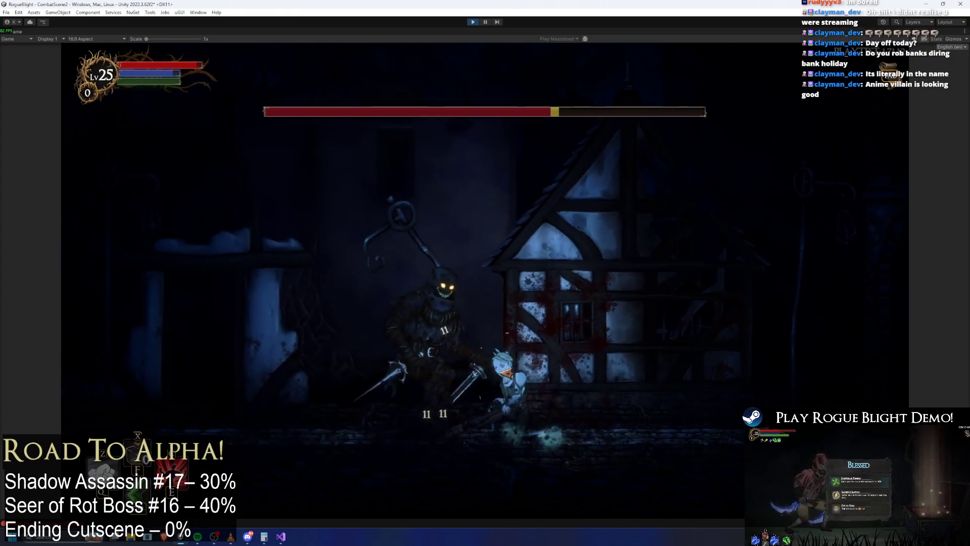
pyautogui.press('a')
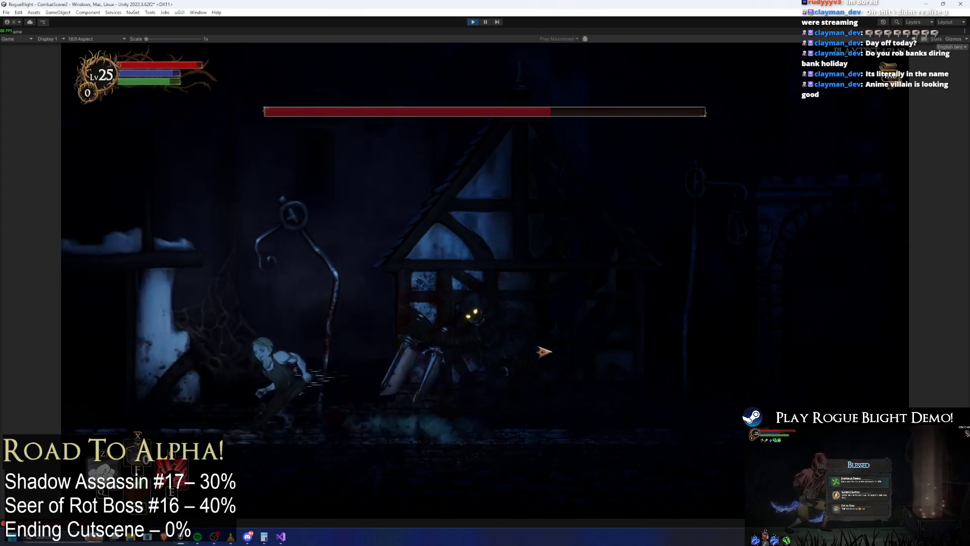
pyautogui.press('d')
pyautogui.click(544, 351)
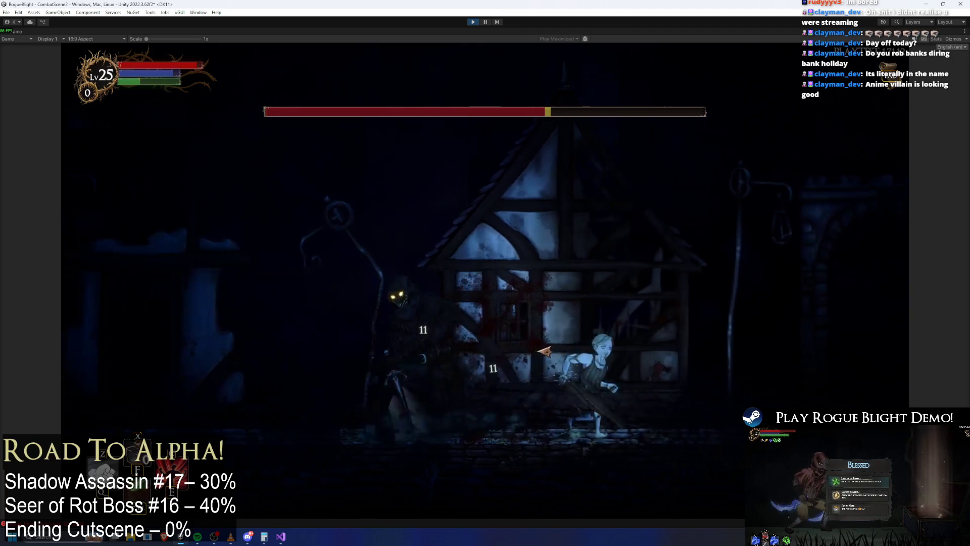
pyautogui.press('a')
pyautogui.click(642, 359)
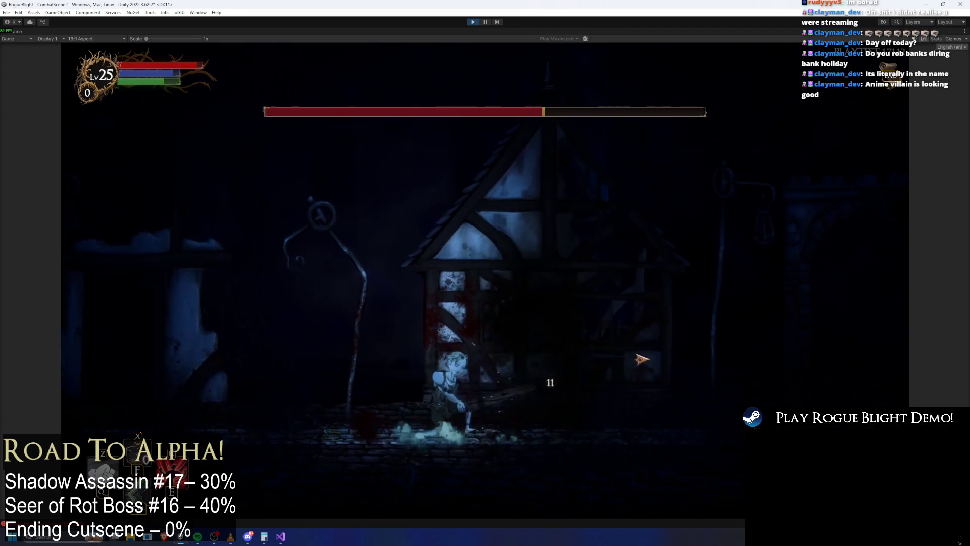
pyautogui.press('a')
pyautogui.click(633, 357)
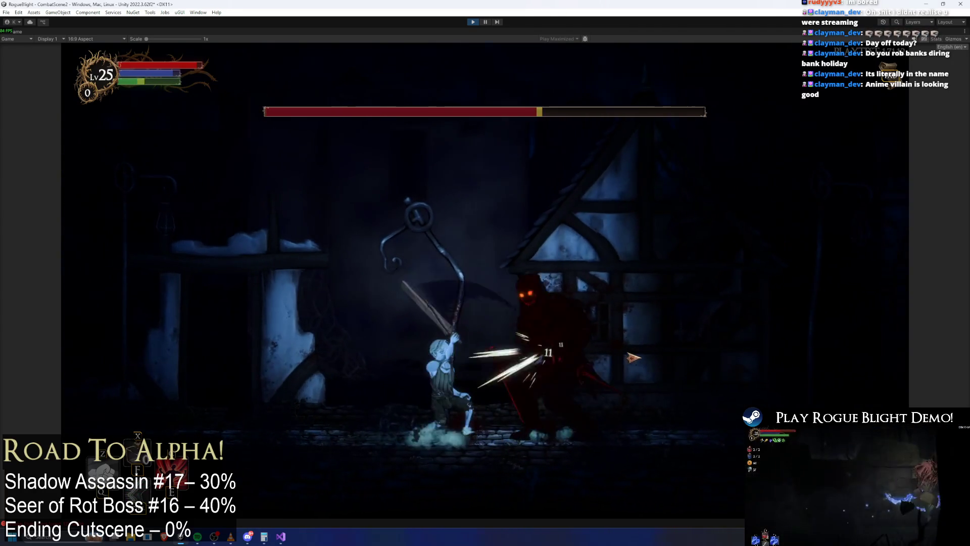
pyautogui.press('Escape')
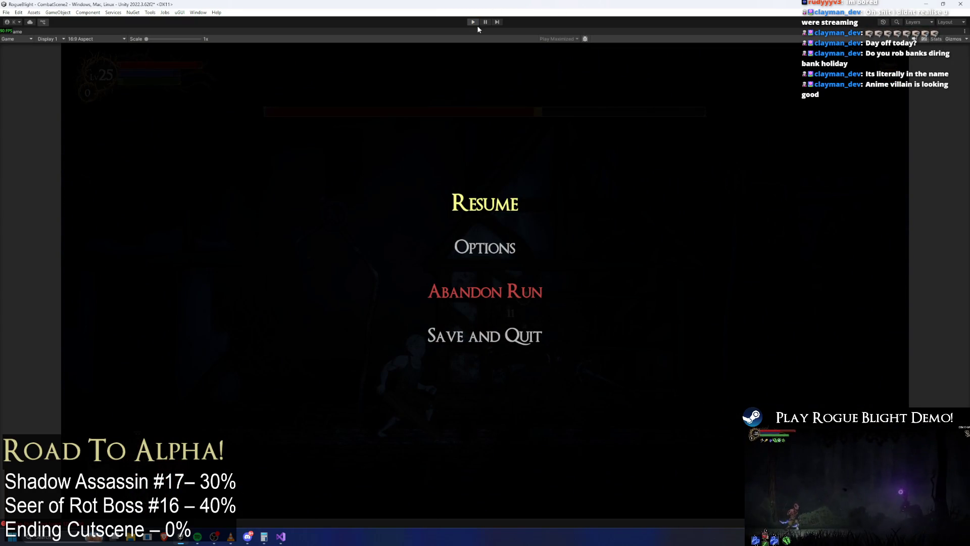
pyautogui.hotkey('ctrl', 'p')
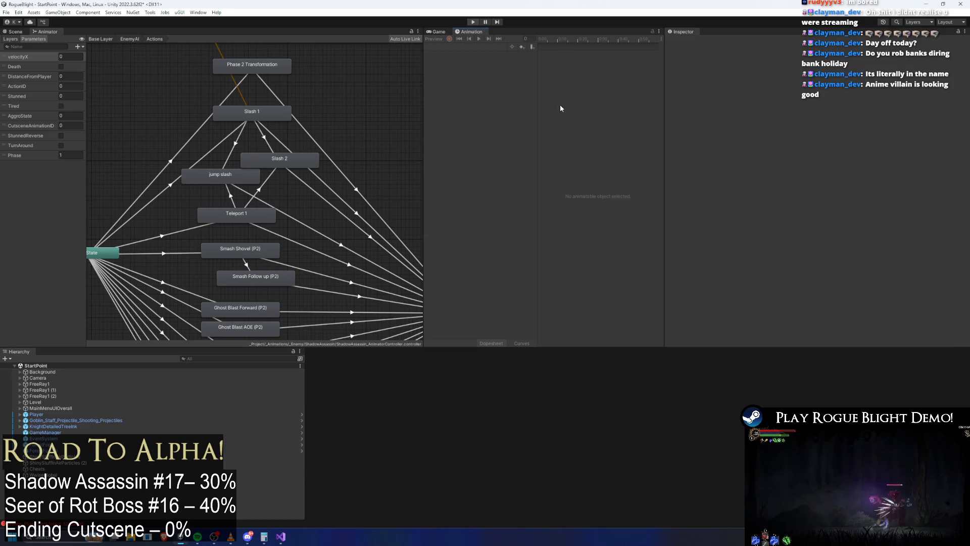
# Open the shadow_assassin prefab's jump_slash_shadowass clip and inspect its PlayPreExistingParticle and PushUpward events.
pyautogui.doubleClick(512, 397)
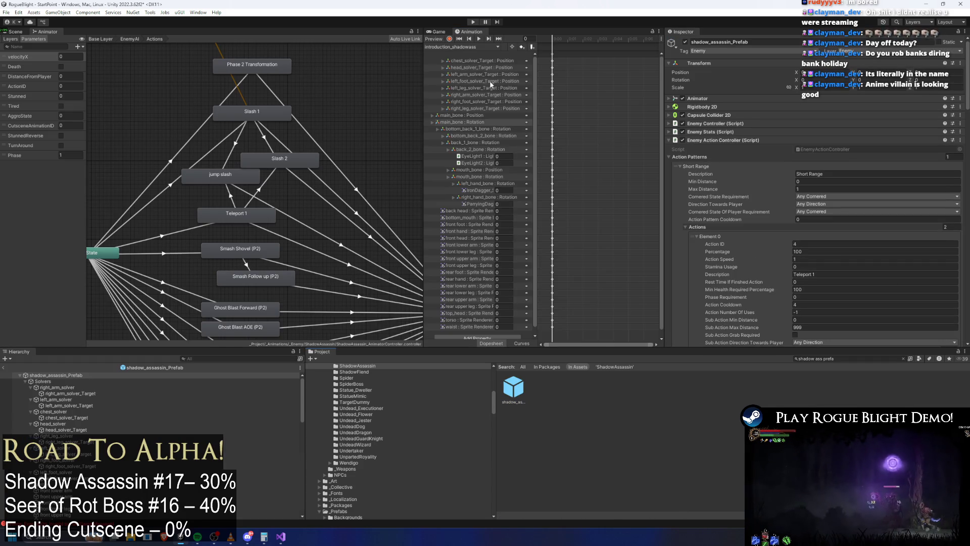
pyautogui.click(459, 47)
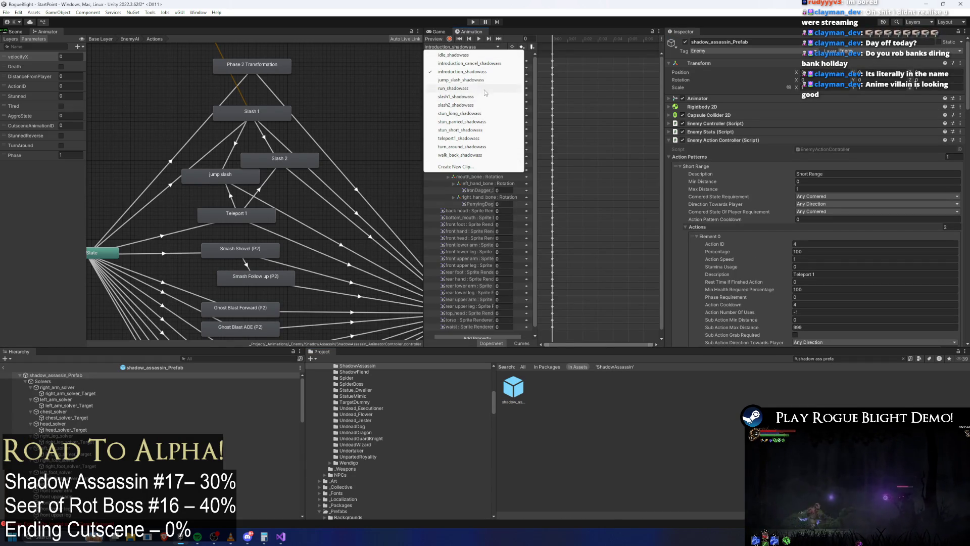
pyautogui.click(510, 79)
pyautogui.click(554, 47)
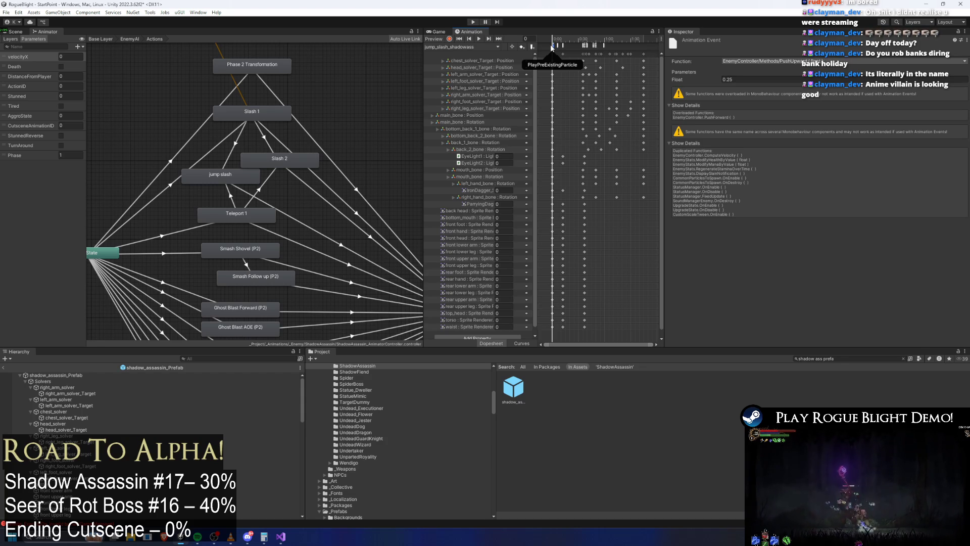
pyautogui.click(562, 46)
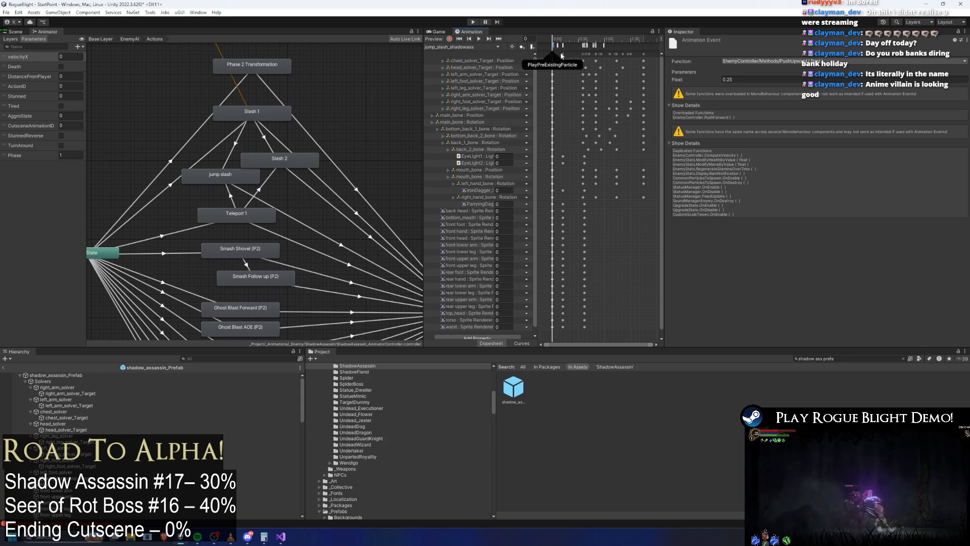
# Shift the StopGravity event slightly earlier, preview frame 3, and start a new test run.
pyautogui.scroll(5, 550, 46)
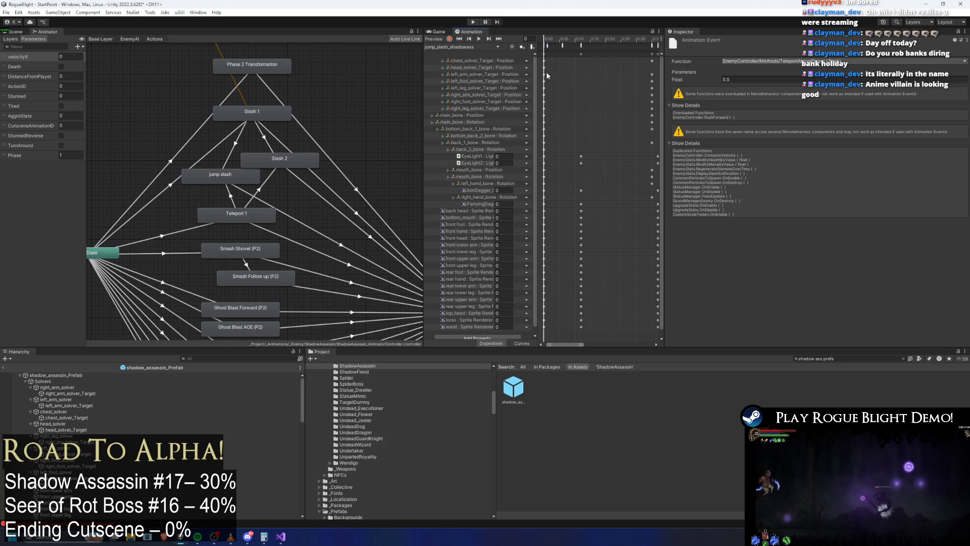
pyautogui.scroll(1, 551, 76)
pyautogui.click(570, 72)
pyautogui.click(557, 46)
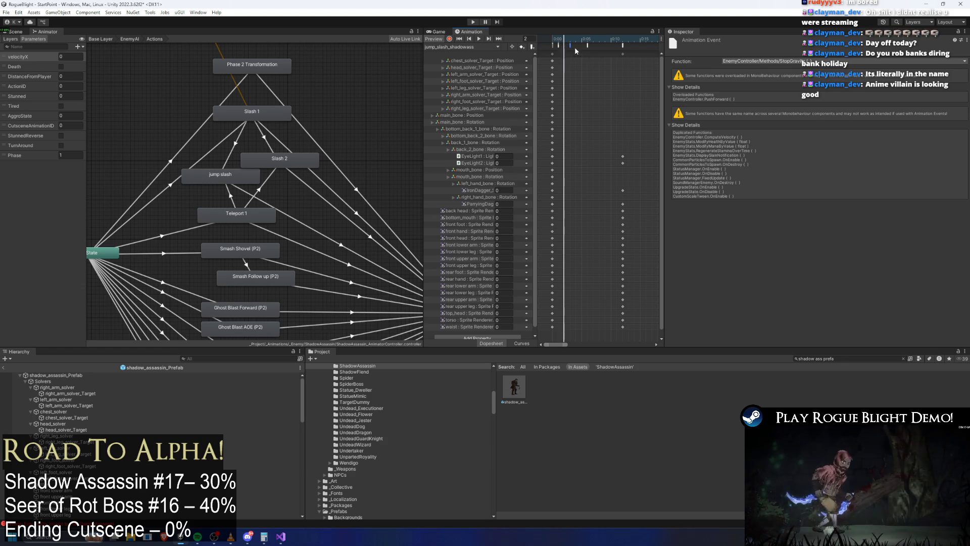
pyautogui.moveTo(568, 44); pyautogui.dragTo(563, 46)
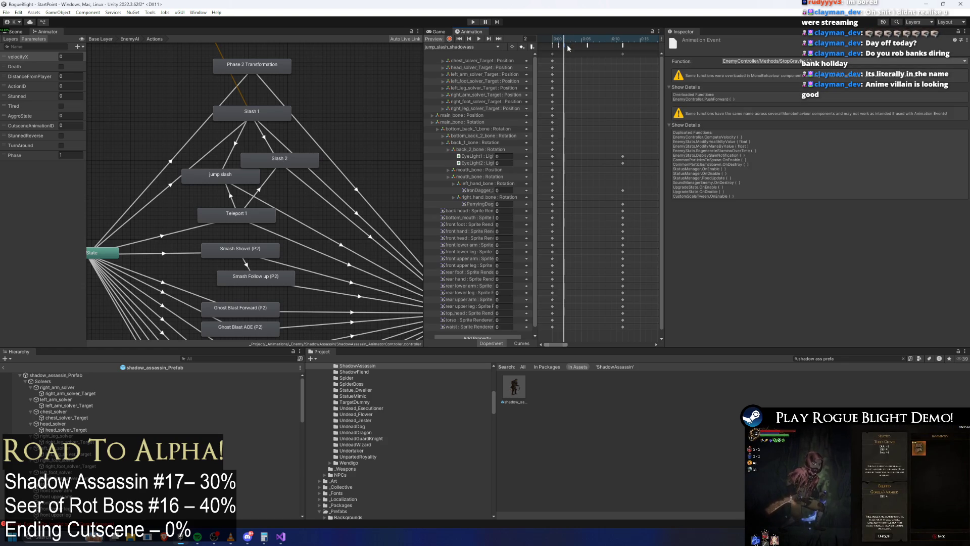
pyautogui.click(570, 41)
pyautogui.click(471, 22)
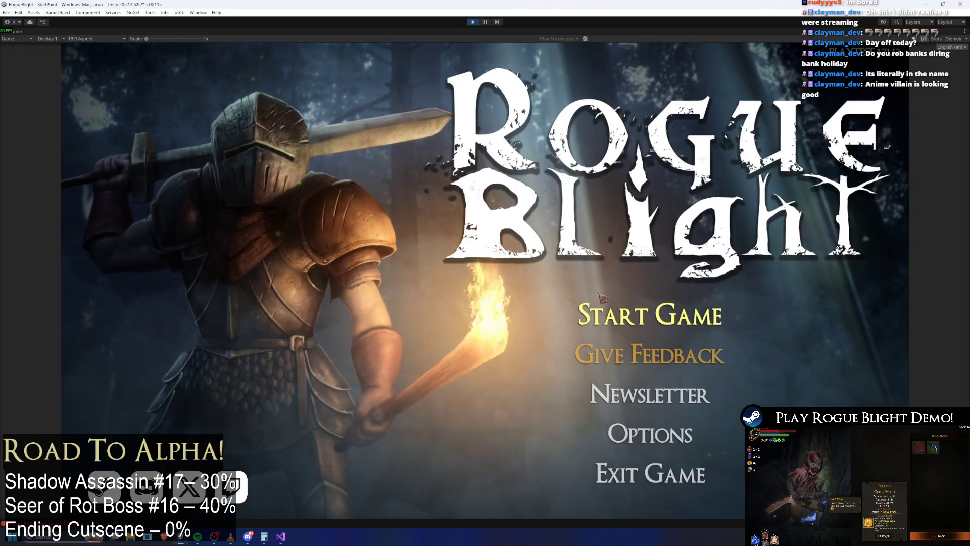
# Start the game from the first save slot and open with attacks on the shadow assassin.
pyautogui.click(602, 299)
pyautogui.click(647, 261)
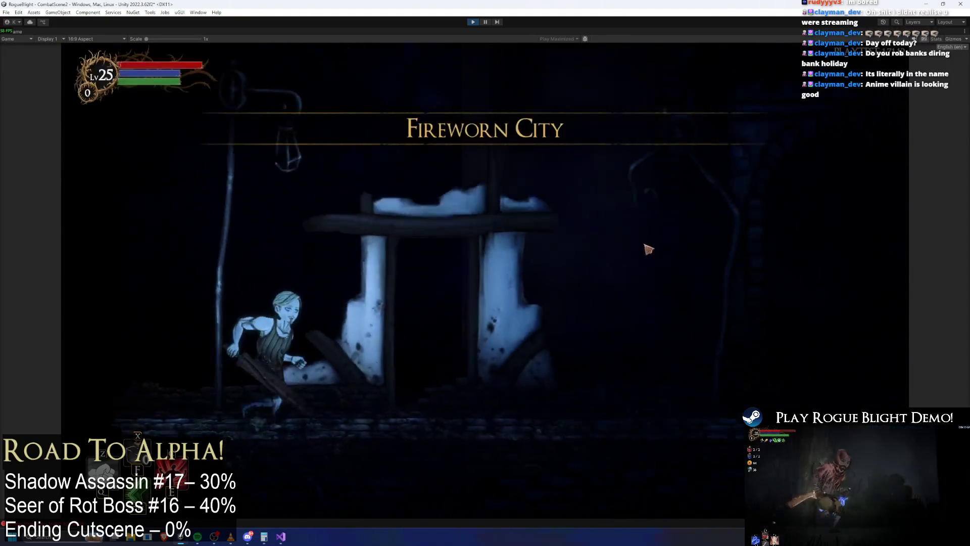
pyautogui.press('d')
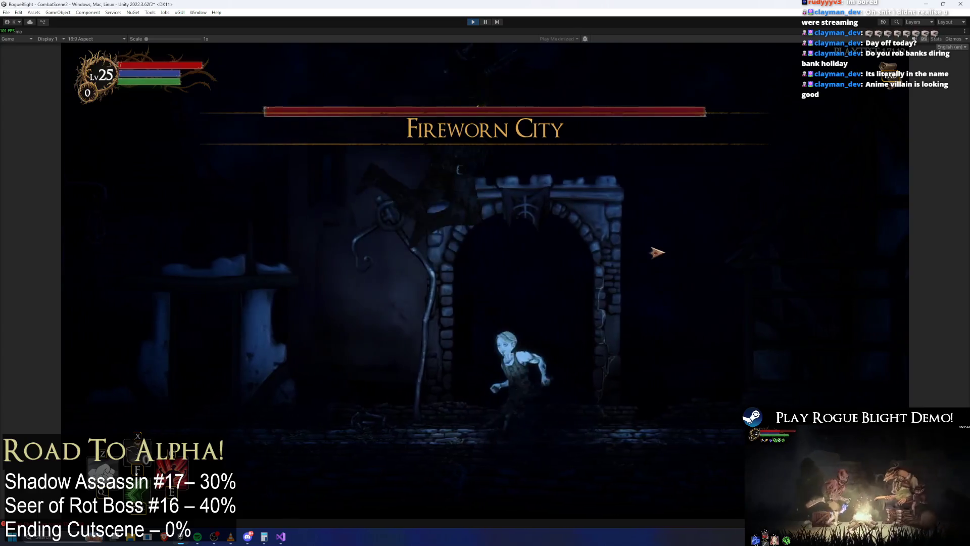
pyautogui.click(657, 250)
pyautogui.press('a')
pyautogui.click(454, 335)
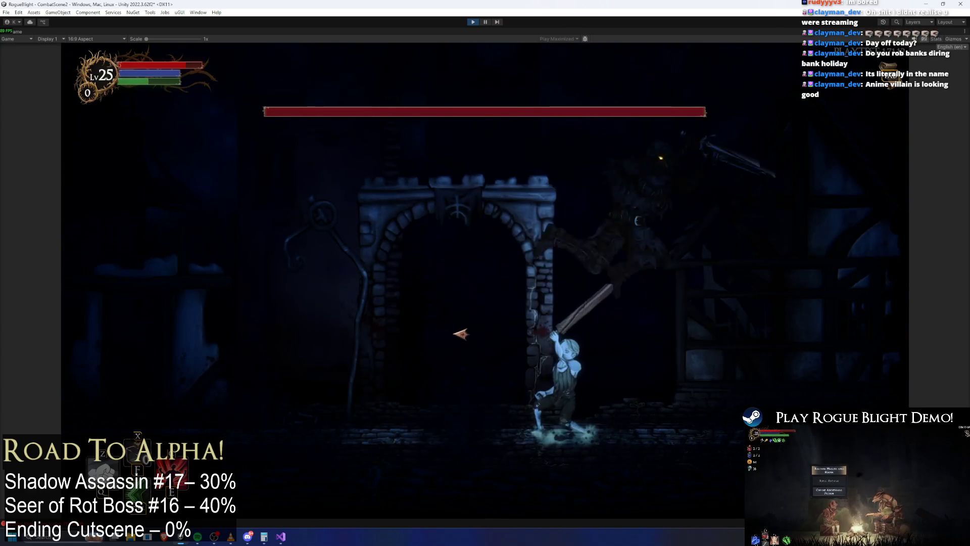
pyautogui.press('d')
pyautogui.click(733, 336)
# Keep striking the shadow boss as it teleports away and reappears.
pyautogui.press('a')
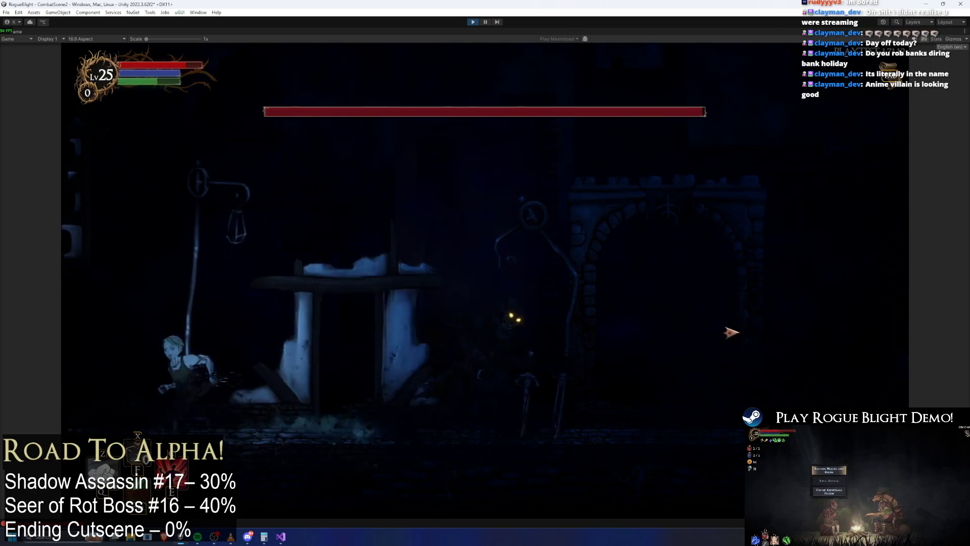
pyautogui.press('d')
pyautogui.click(702, 327)
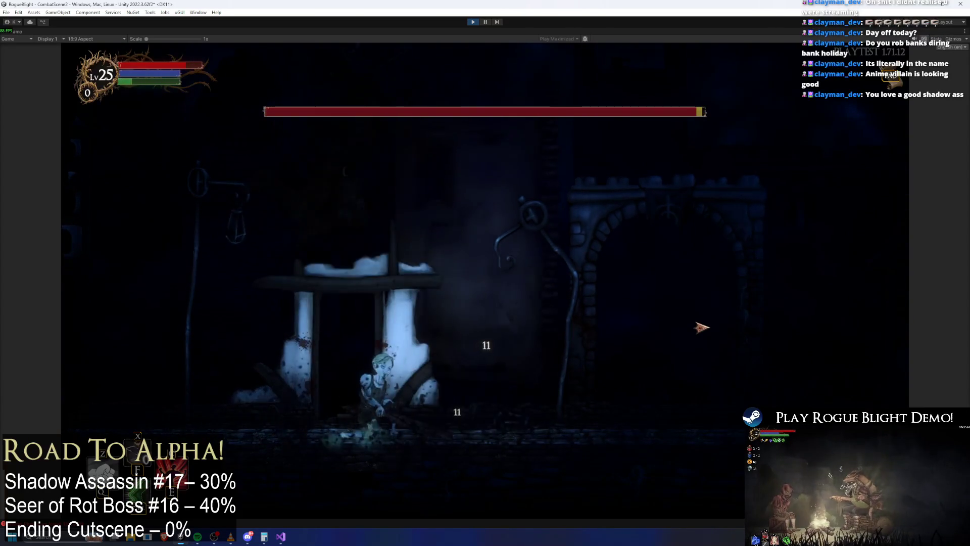
pyautogui.press('d')
pyautogui.press('d')
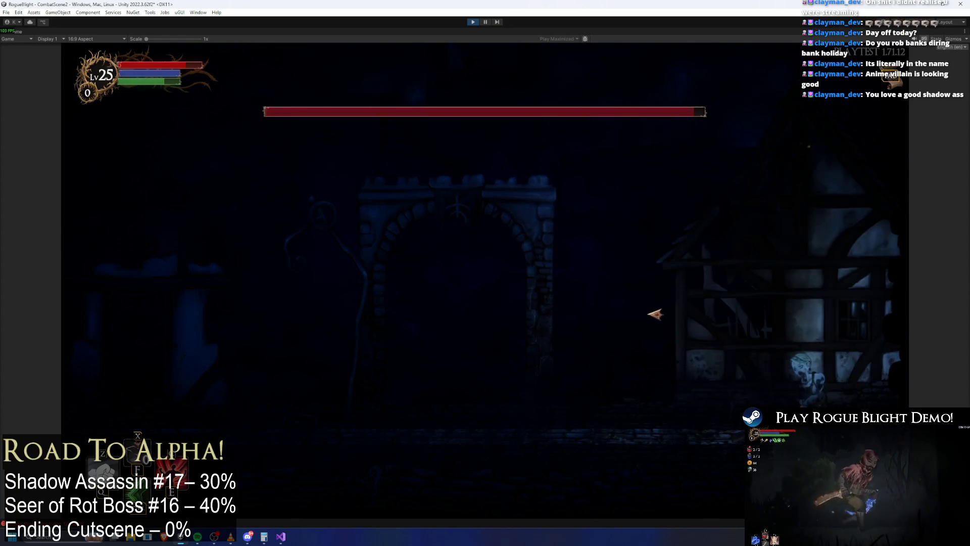
pyautogui.click(800, 335)
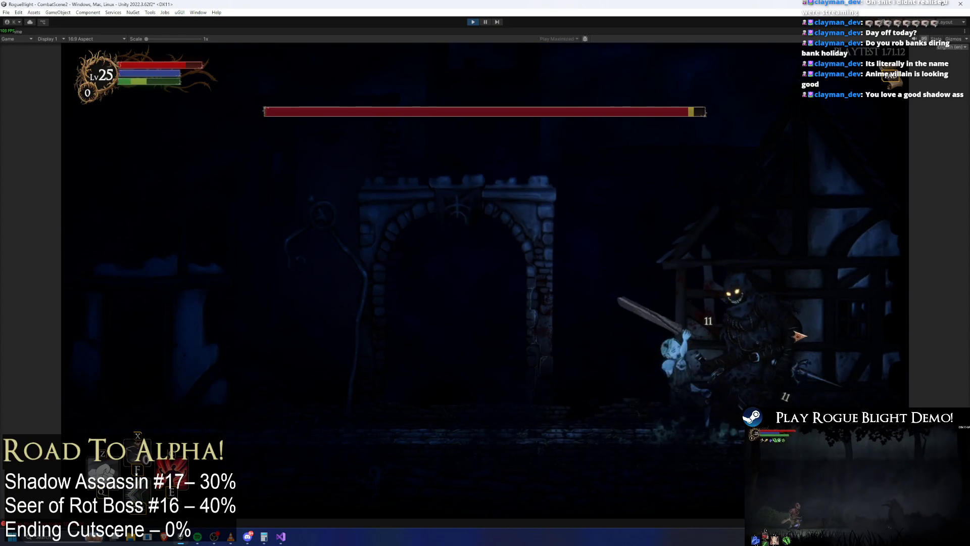
pyautogui.click(800, 330)
pyautogui.press('a')
pyautogui.press('a')
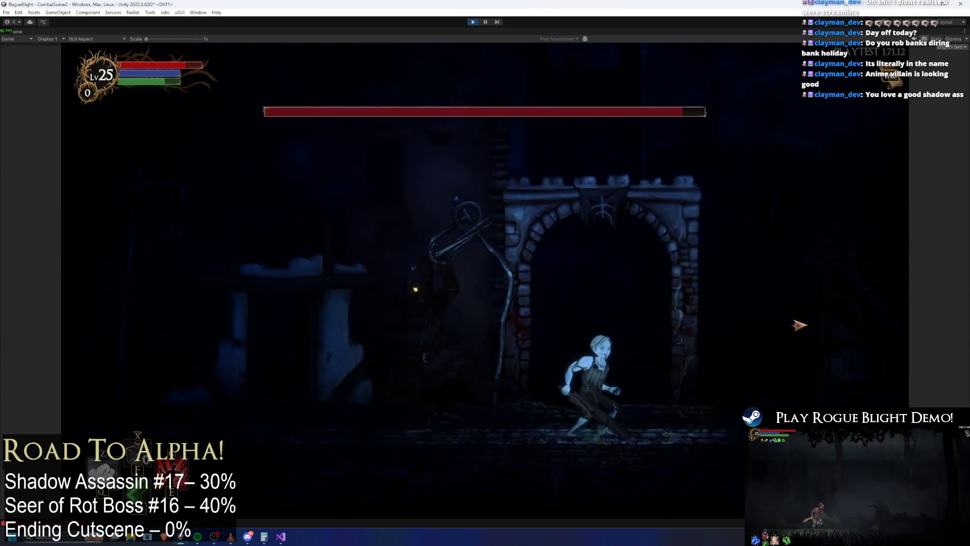
pyautogui.click(706, 330)
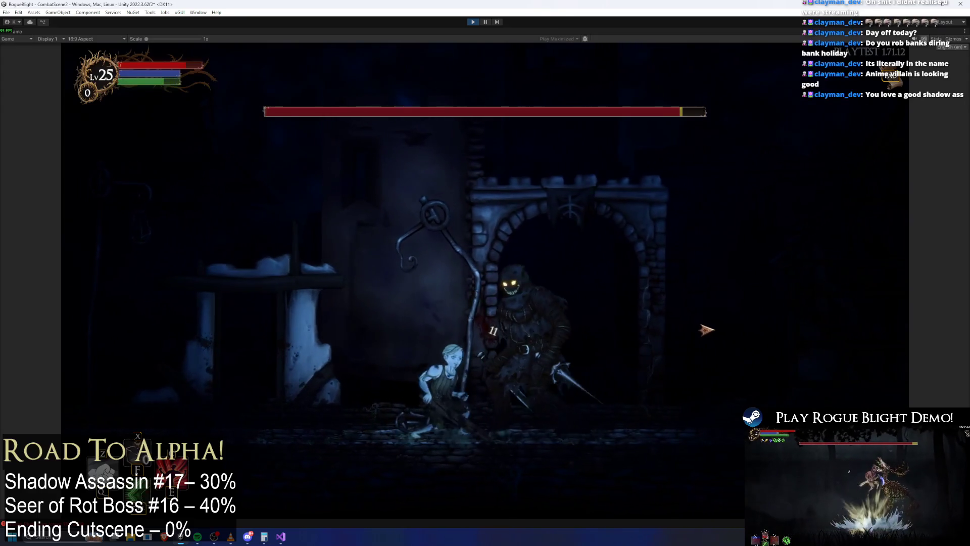
pyautogui.press('a')
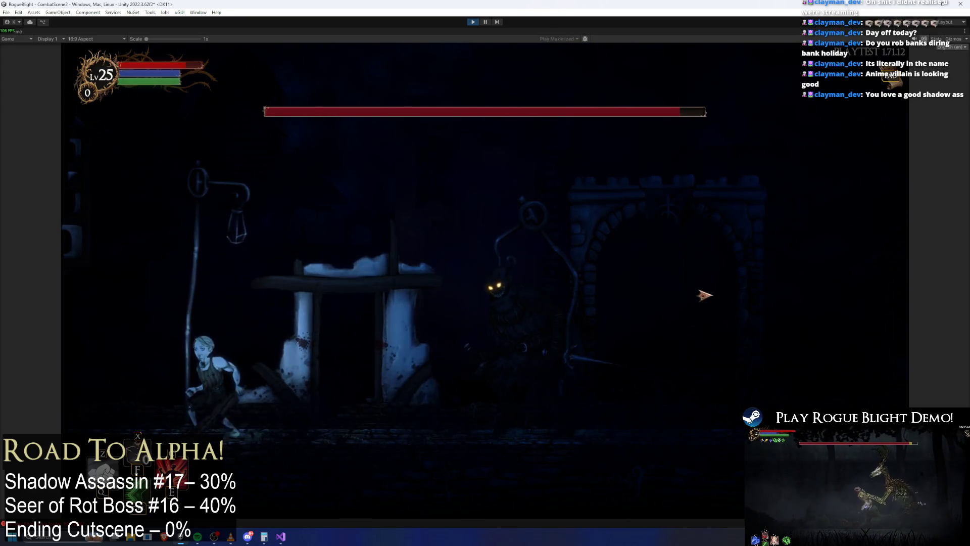
pyautogui.press('d')
pyautogui.click(598, 314)
# Run back and forth through the arch attacking the boss, then stop the playtest.
pyautogui.press('d')
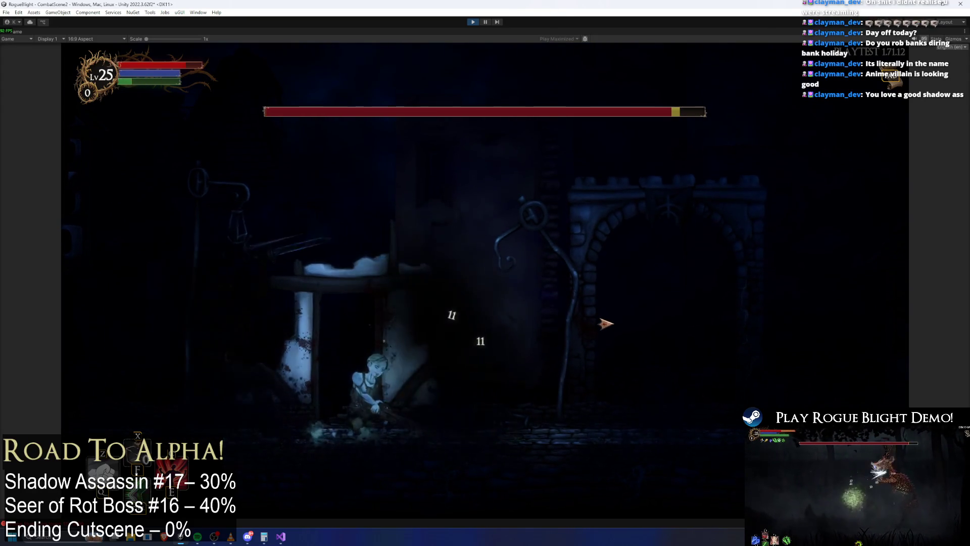
pyautogui.press('d')
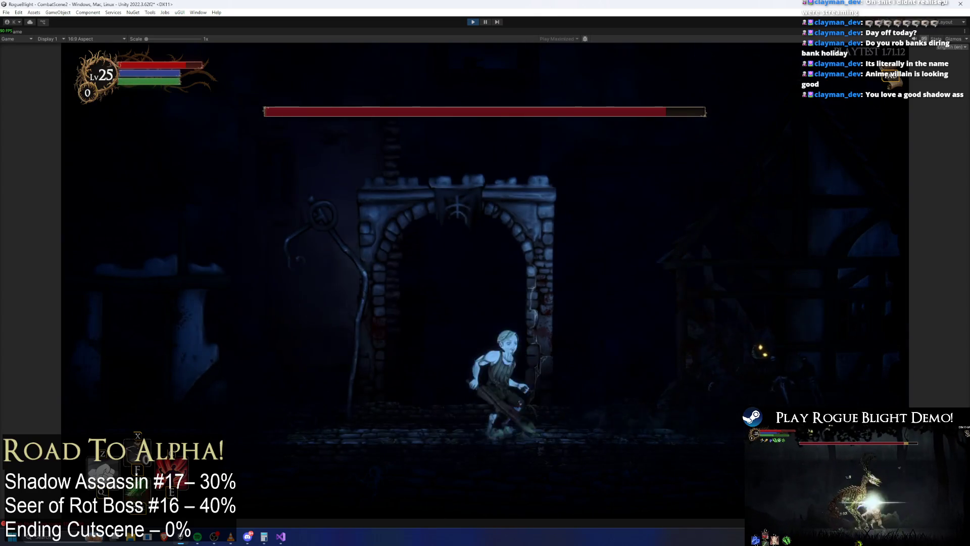
pyautogui.press('a')
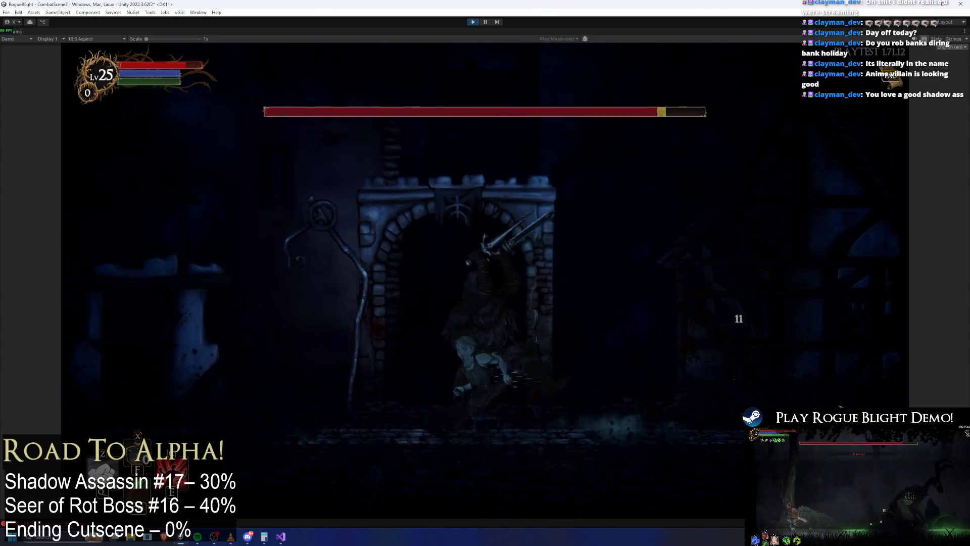
pyautogui.press('a')
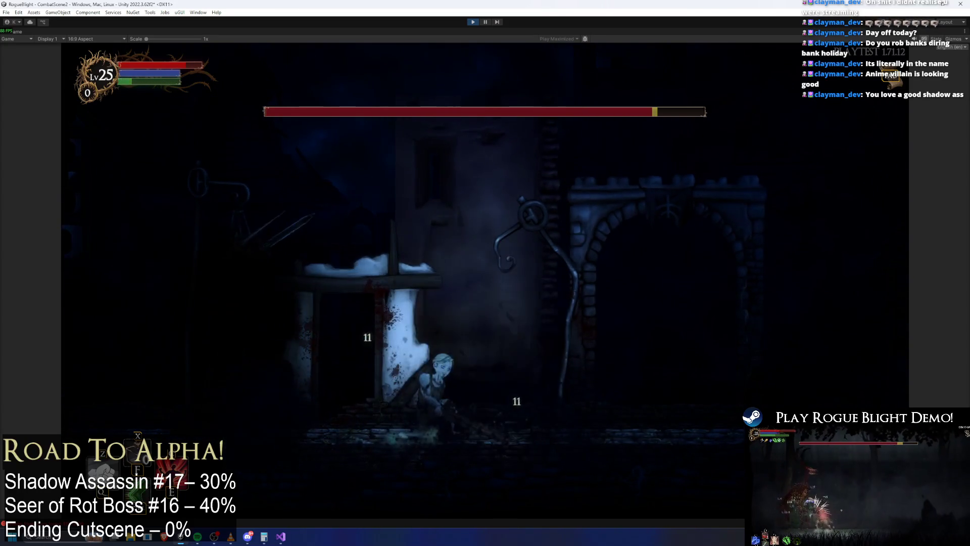
pyautogui.press('d')
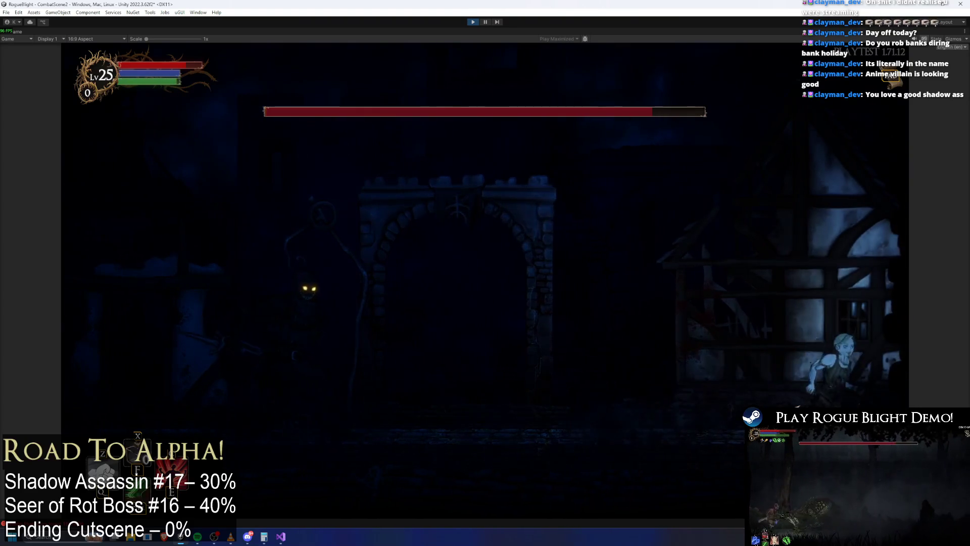
pyautogui.press('a')
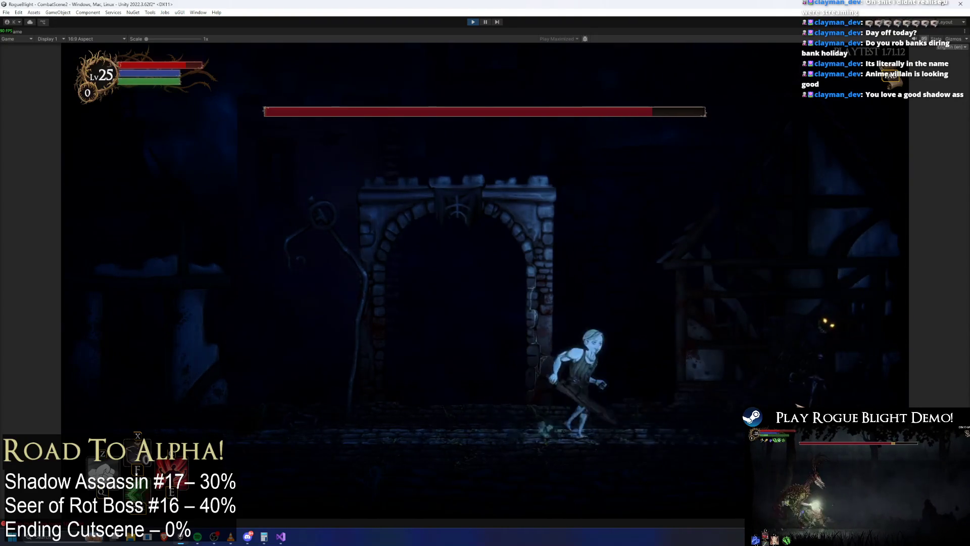
pyautogui.press('a')
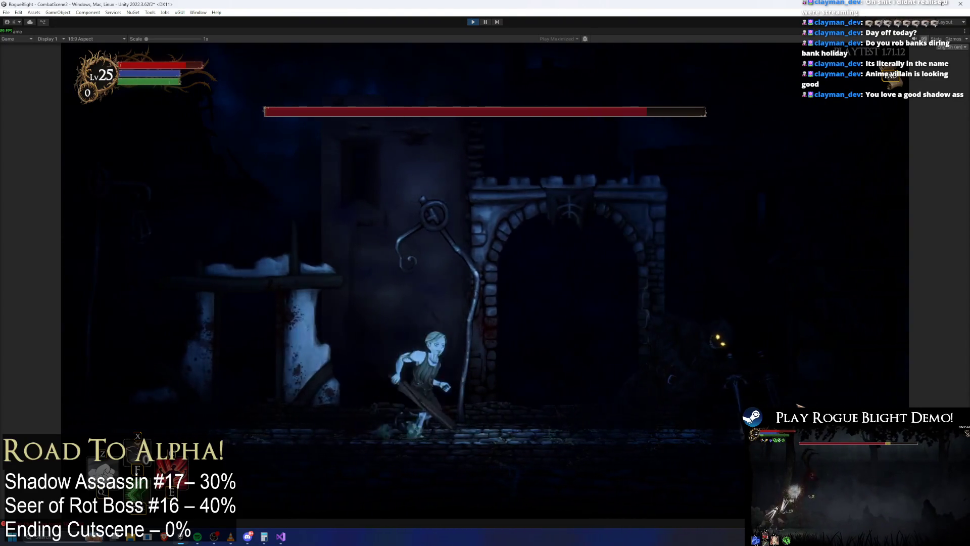
pyautogui.press('d')
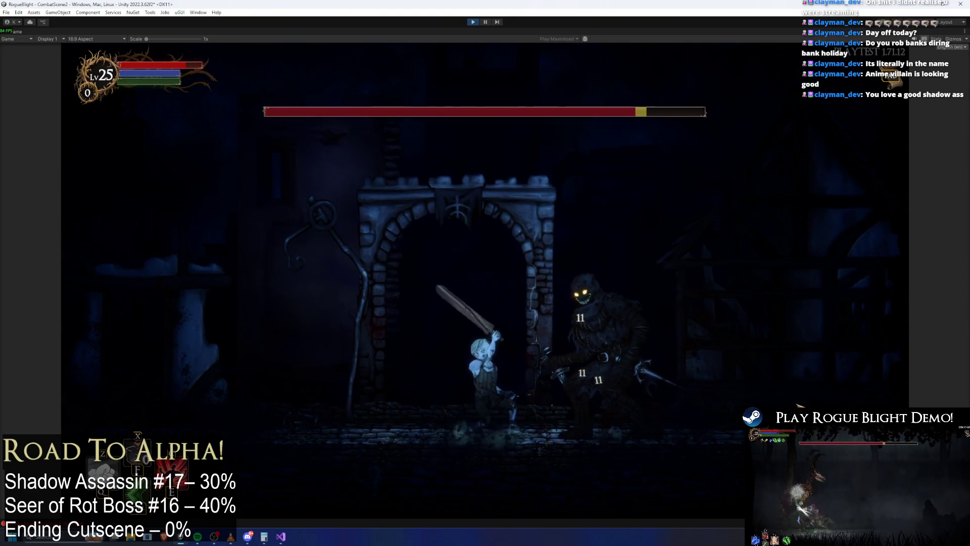
pyautogui.press('a')
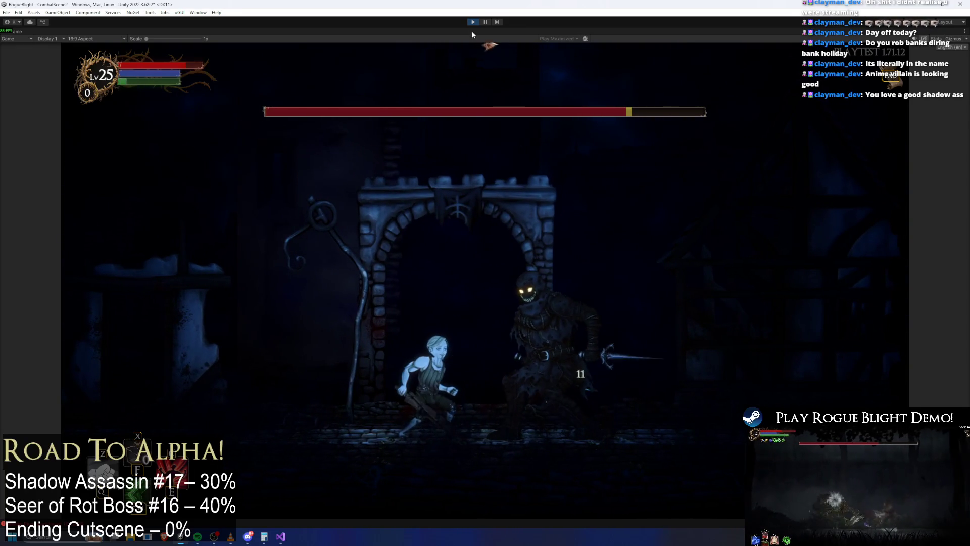
pyautogui.press('d')
pyautogui.hotkey('ctrl', 'p')
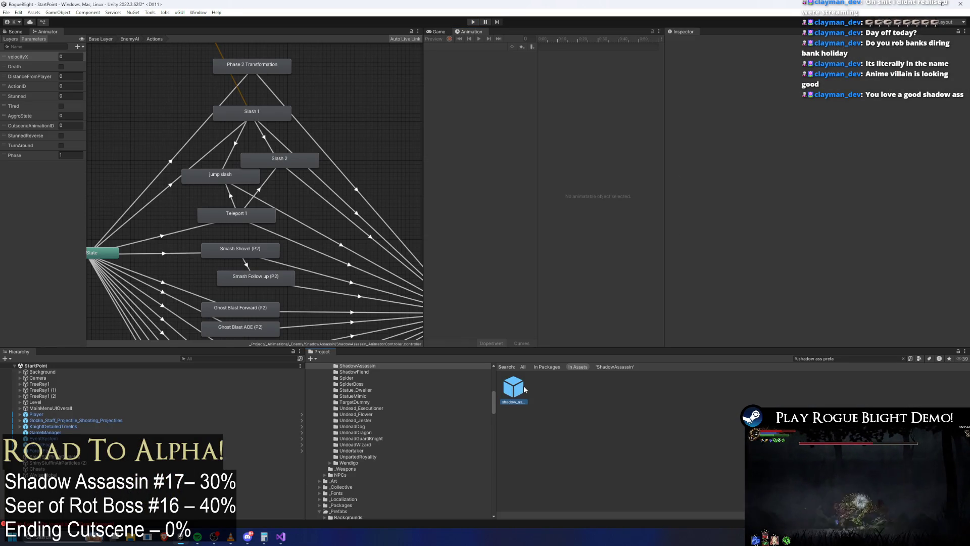
# Reopen the shadow_assassin prefab's jump_slash_shadowass clip, zoom in, and inspect the PushUpward event (0.25).
pyautogui.doubleClick(523, 388)
pyautogui.click(490, 46)
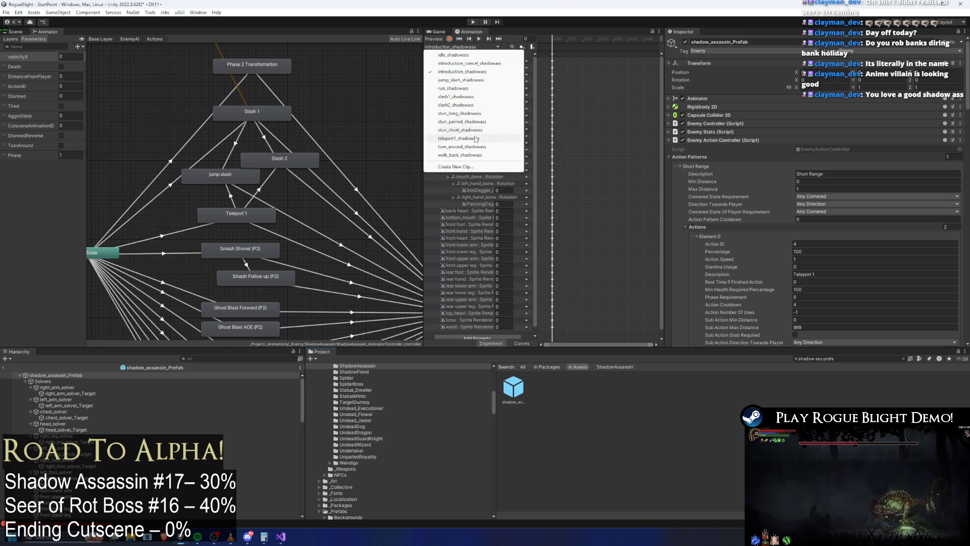
pyautogui.click(480, 79)
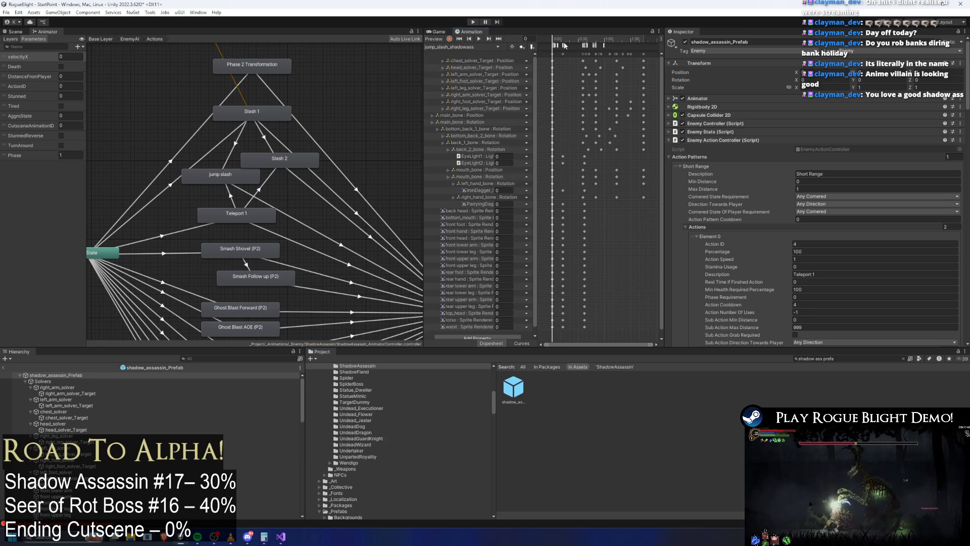
pyautogui.click(564, 39)
pyautogui.click(555, 46)
pyautogui.click(547, 47)
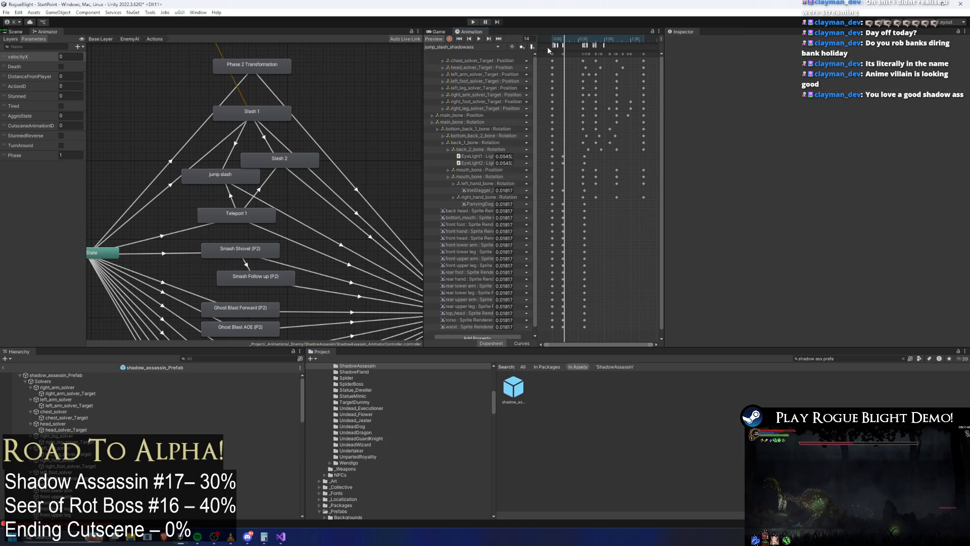
pyautogui.scroll(5, 557, 83)
pyautogui.scroll(4, 562, 83)
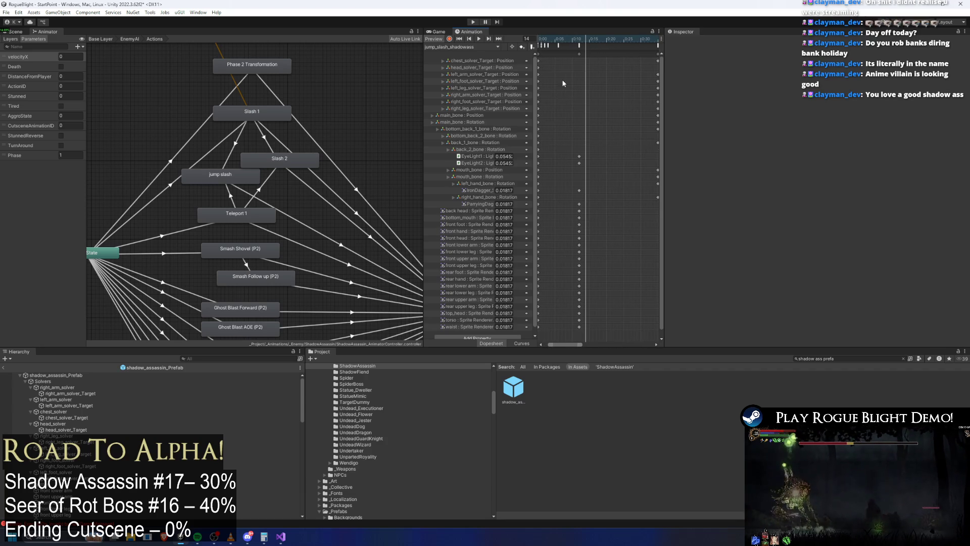
pyautogui.scroll(3, 566, 77)
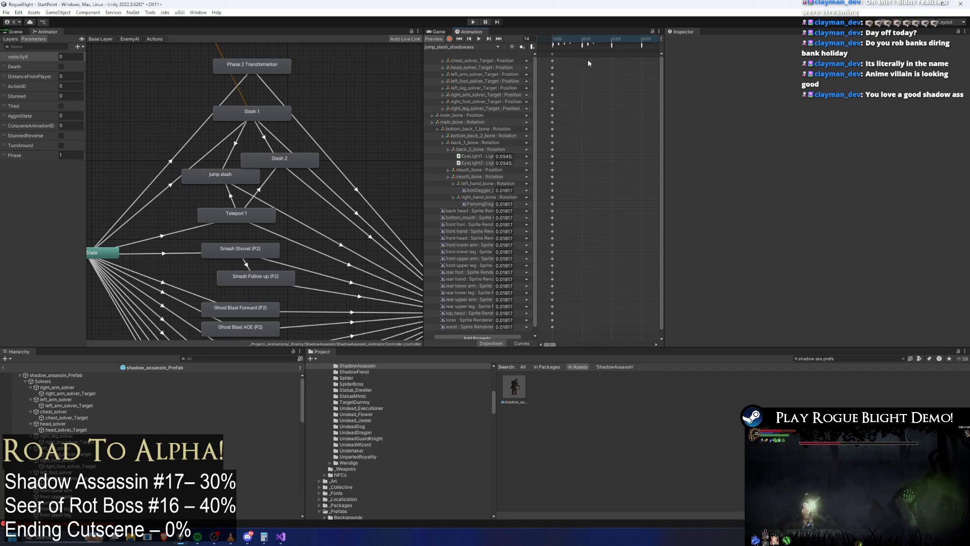
pyautogui.click(586, 43)
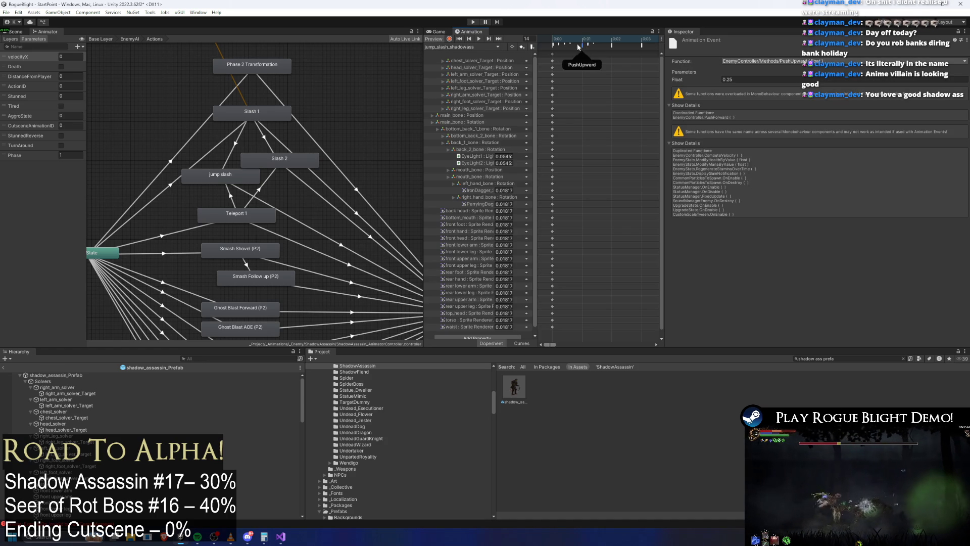
# Inspect the clip's existing events: PlayPreExistingParticle, LookAtPlayerInstantDirection and the particle events.
pyautogui.click(553, 45)
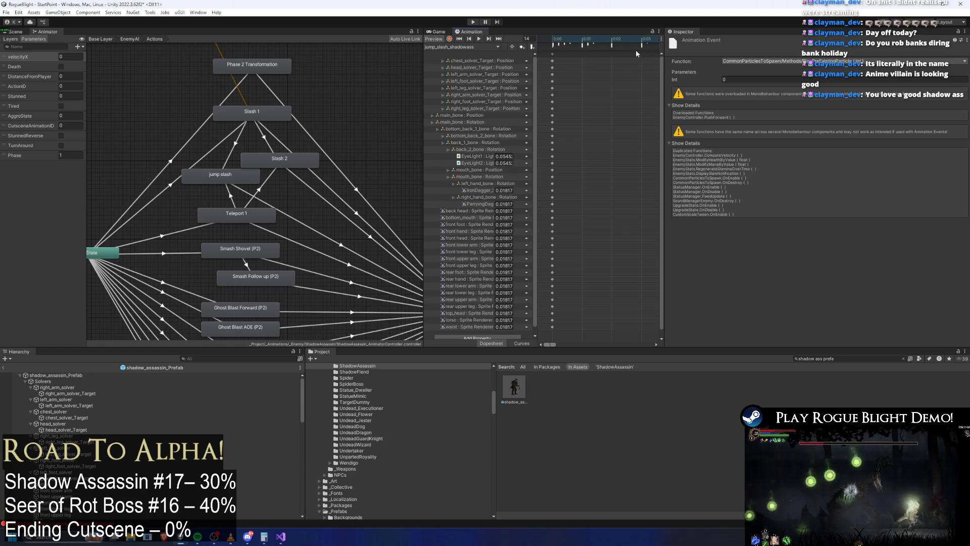
pyautogui.click(562, 44)
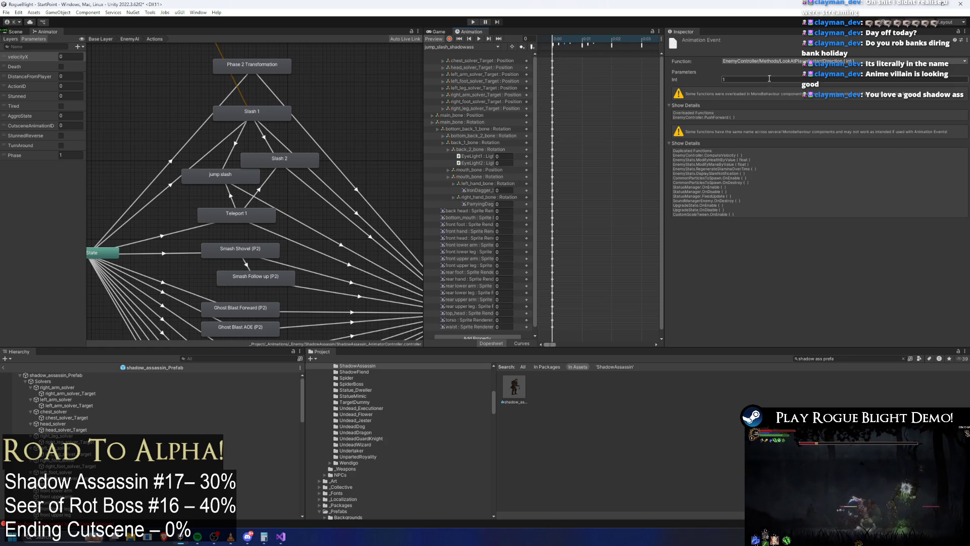
pyautogui.click(566, 44)
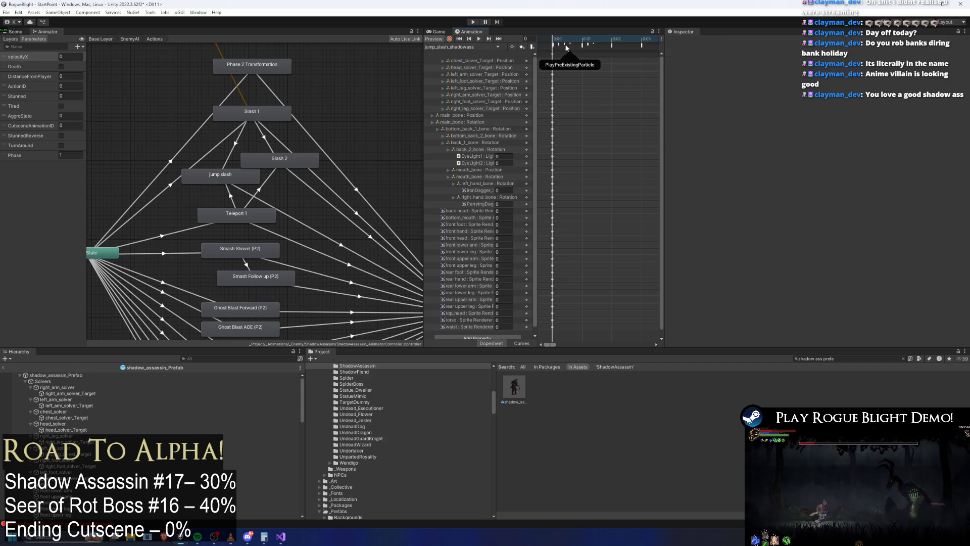
pyautogui.click(571, 43)
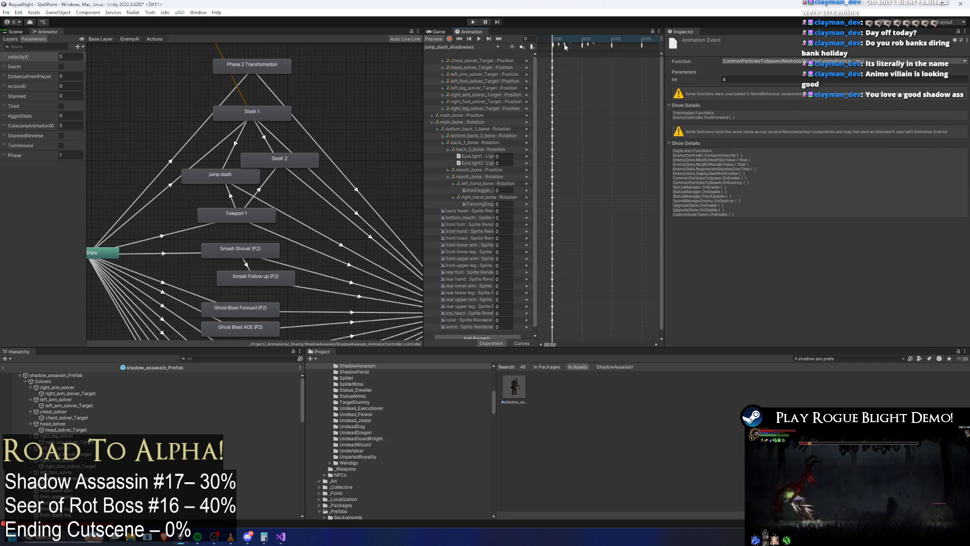
# Set the empty event's function to EnemyController > LookAtPlayerInstant and start a test run.
pyautogui.click(589, 46)
pyautogui.click(794, 60)
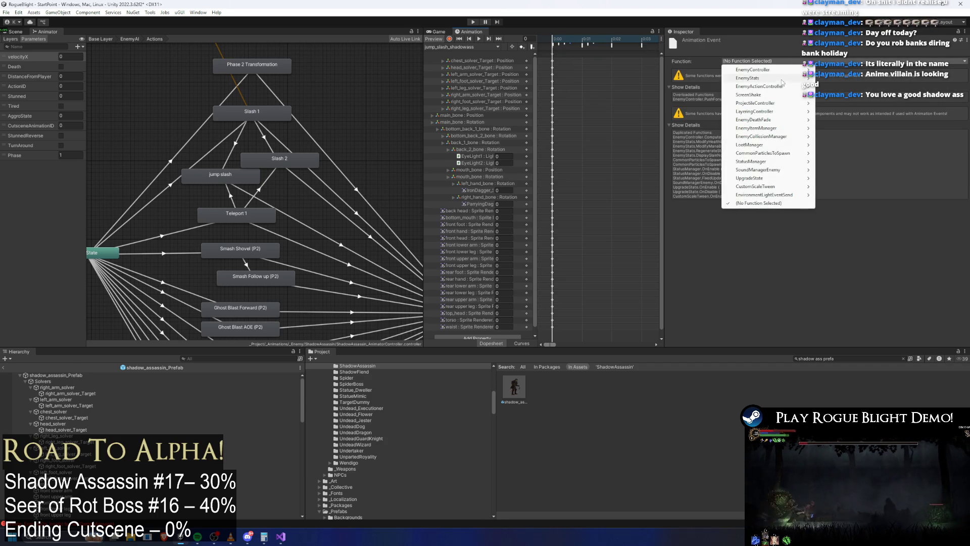
pyautogui.moveTo(796, 71)
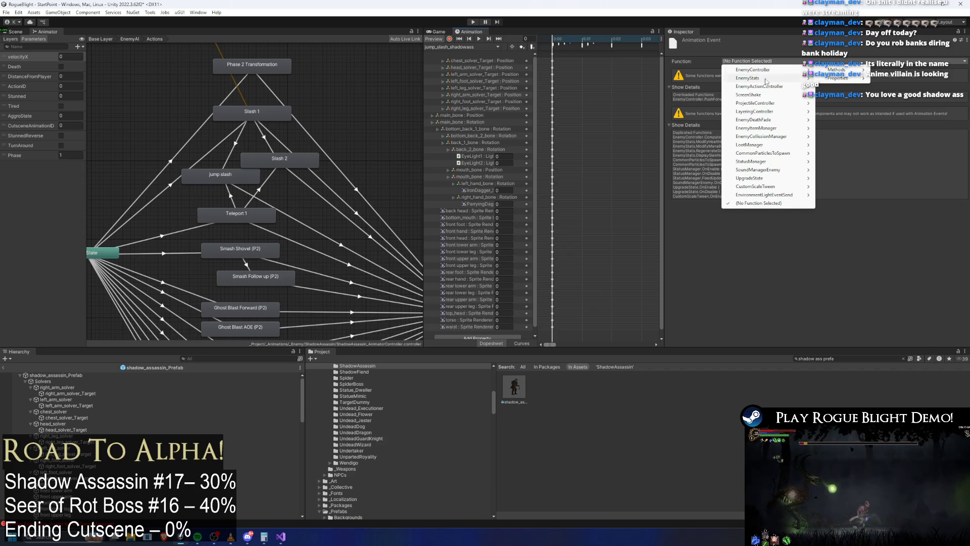
pyautogui.moveTo(765, 89)
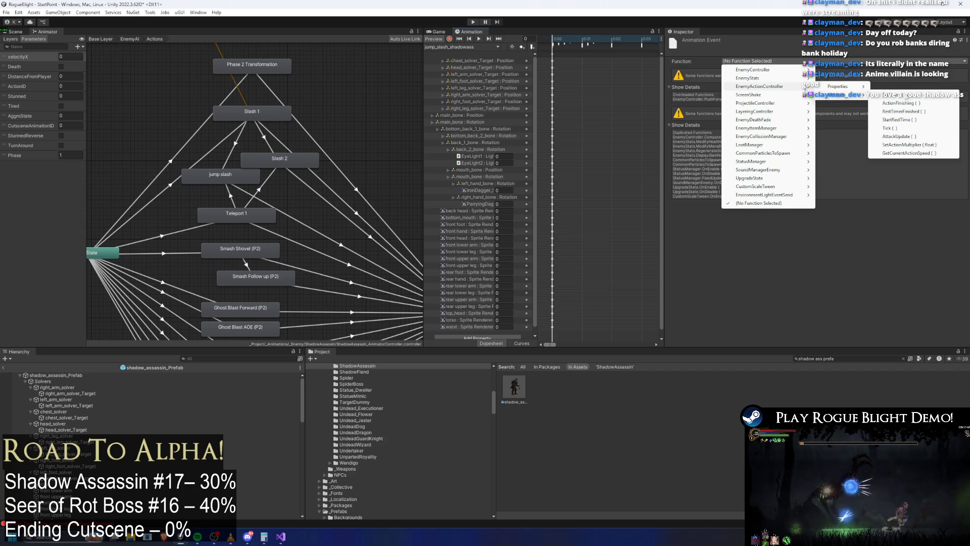
pyautogui.moveTo(836, 70)
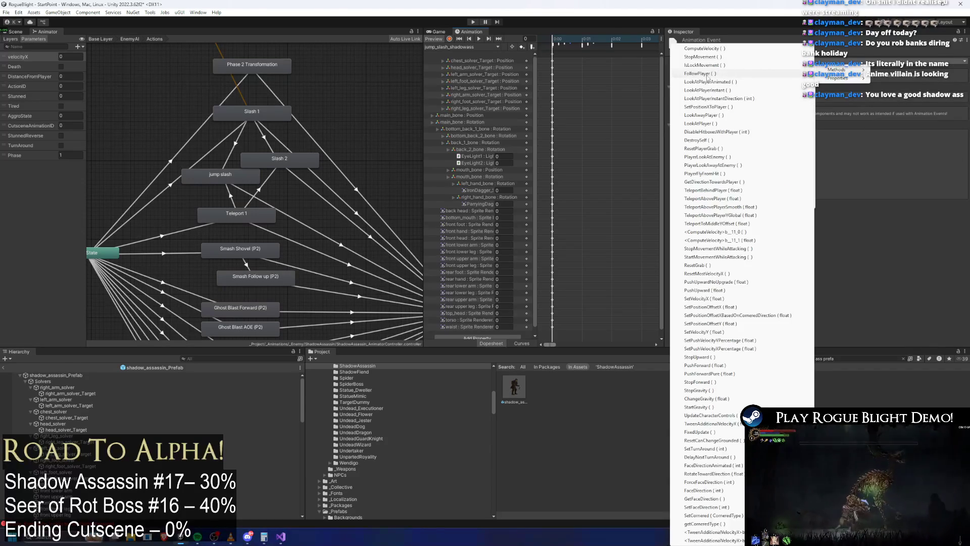
pyautogui.click(711, 91)
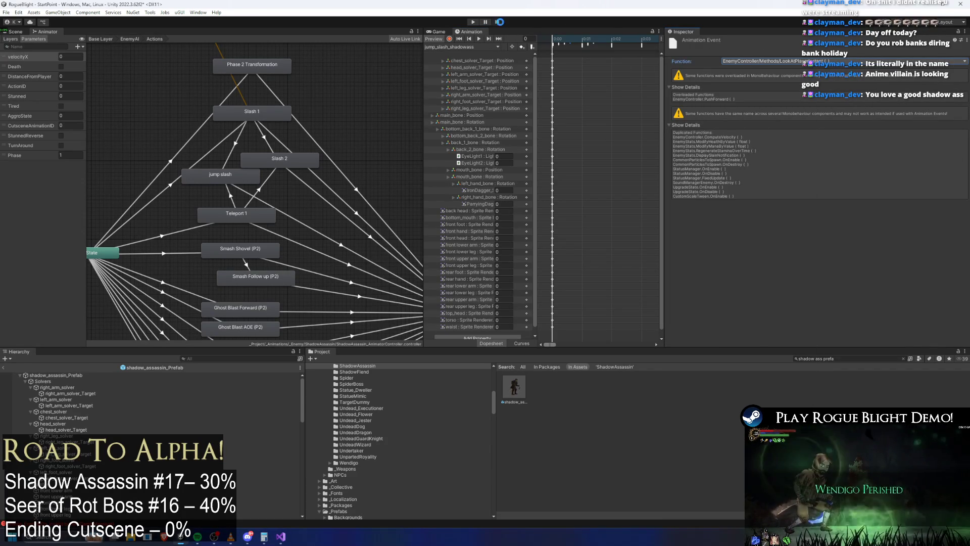
pyautogui.click(473, 22)
pyautogui.press('Return')
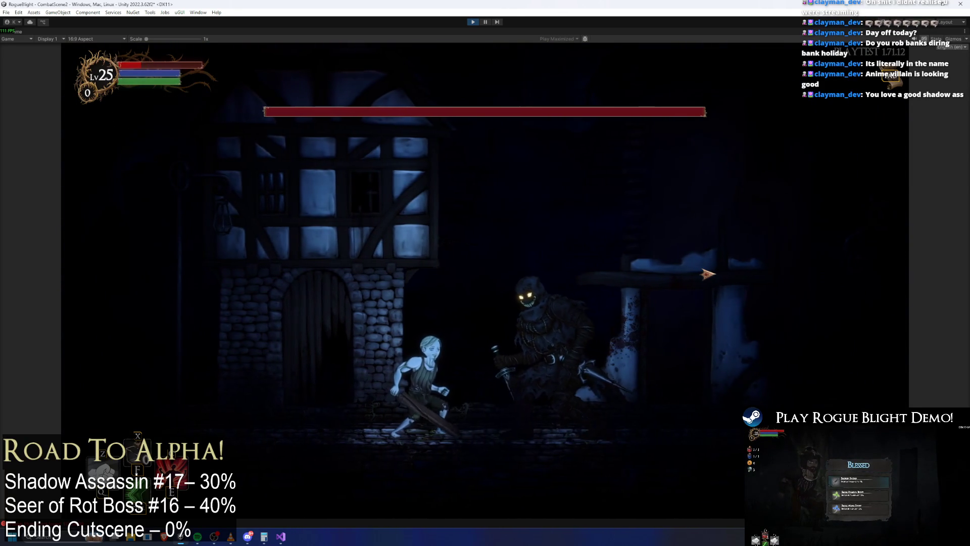
# Enable cheats with F1 to refill health and mana during the fight, then stop the playtest.
pyautogui.press('F1')
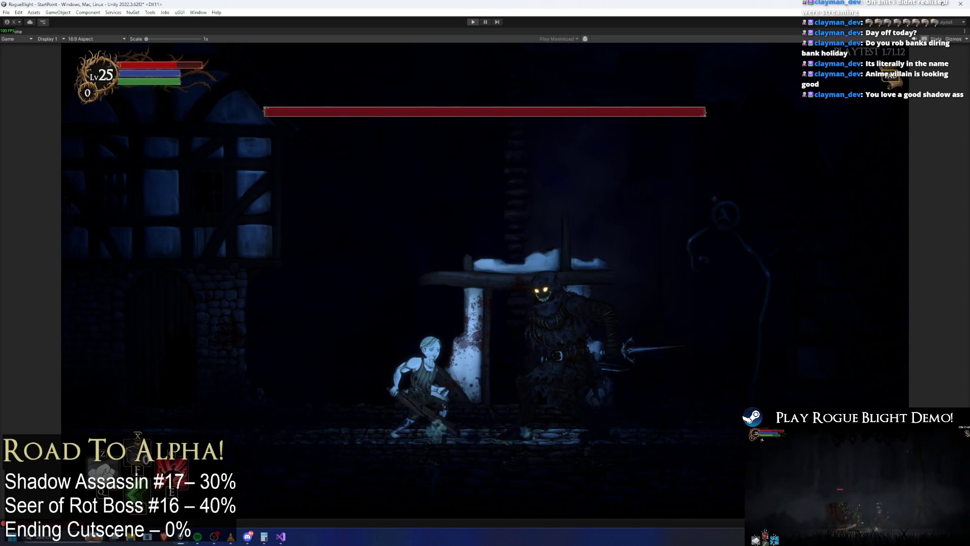
pyautogui.hotkey('ctrl', 'p')
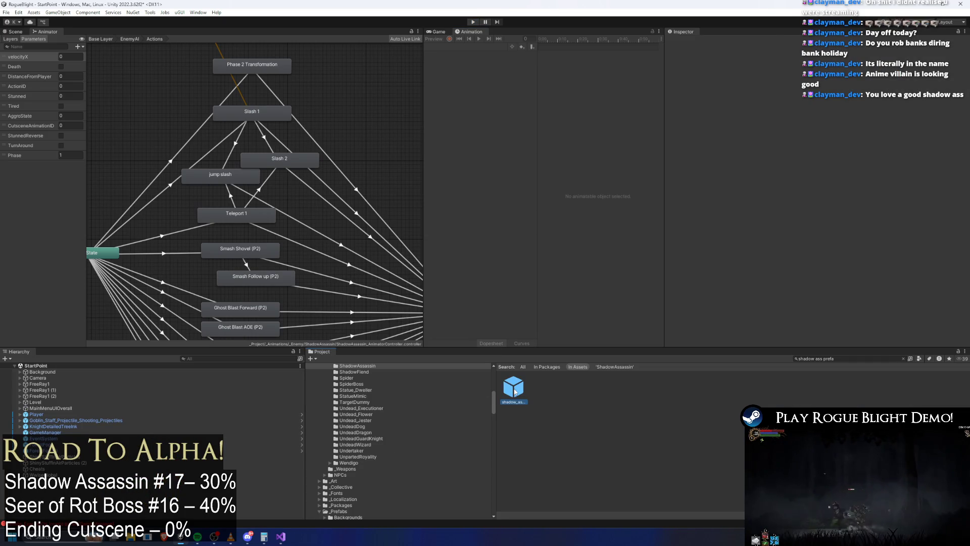
# Create a new clip saved as dashslash_shadowass.anim in _Animations/_Enemy/ShadowAssassin.
pyautogui.doubleClick(515, 389)
pyautogui.click(460, 46)
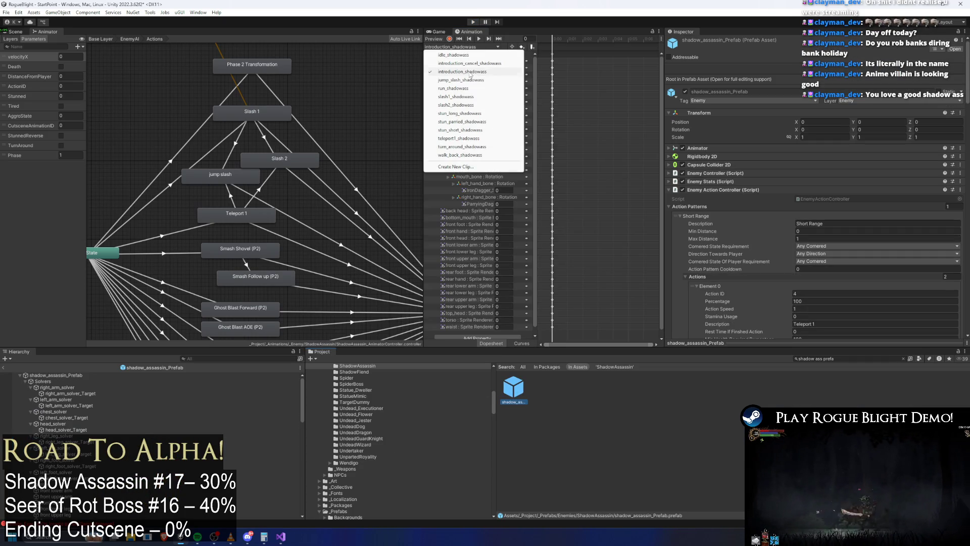
pyautogui.click(471, 166)
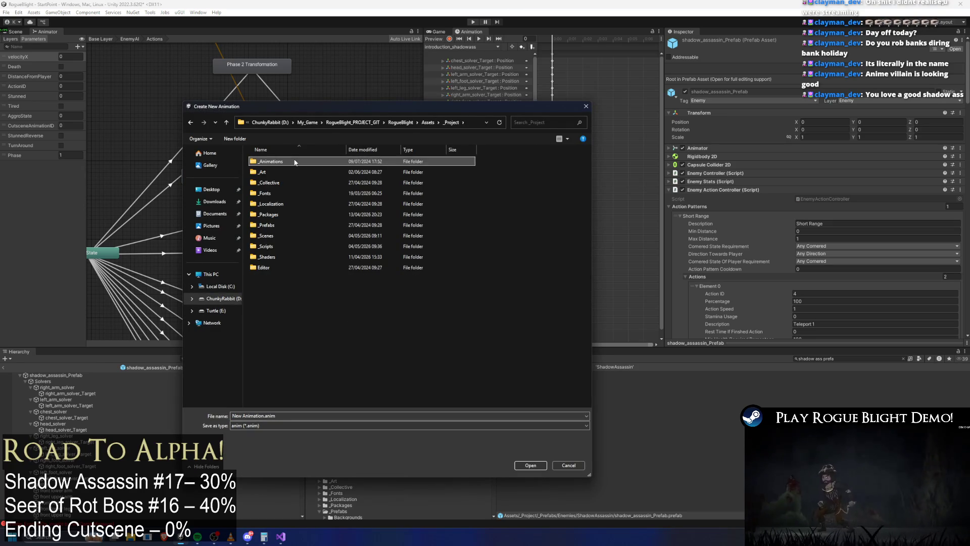
pyautogui.doubleClick(295, 161)
pyautogui.doubleClick(279, 180)
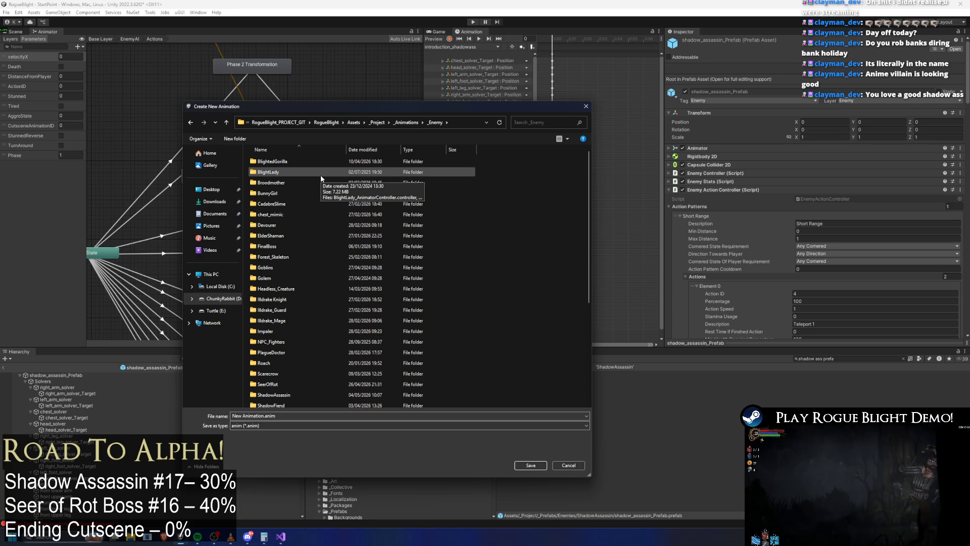
pyautogui.press('s')
pyautogui.press('s')
pyautogui.press('s')
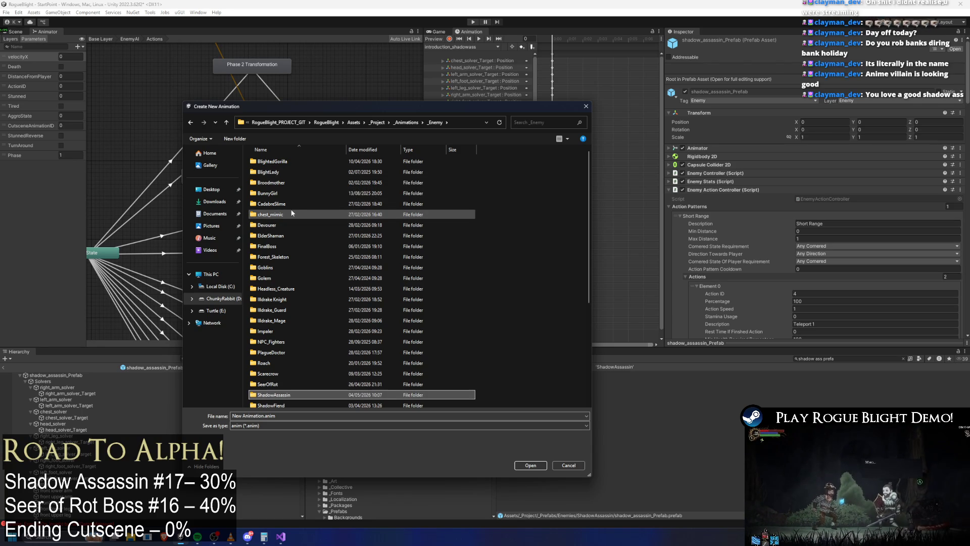
pyautogui.press('Return')
pyautogui.press('Down')
pyautogui.press('Down')
pyautogui.press('Down')
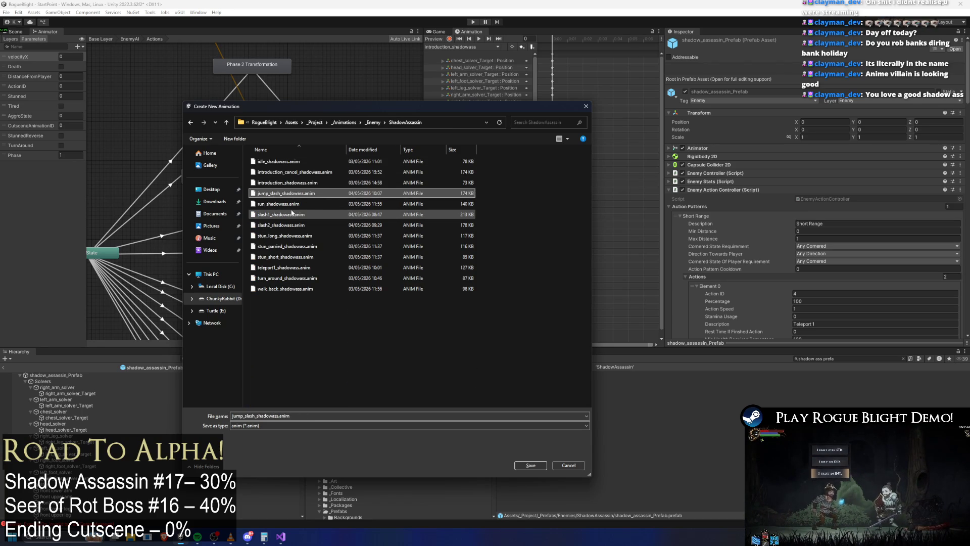
pyautogui.click(242, 414)
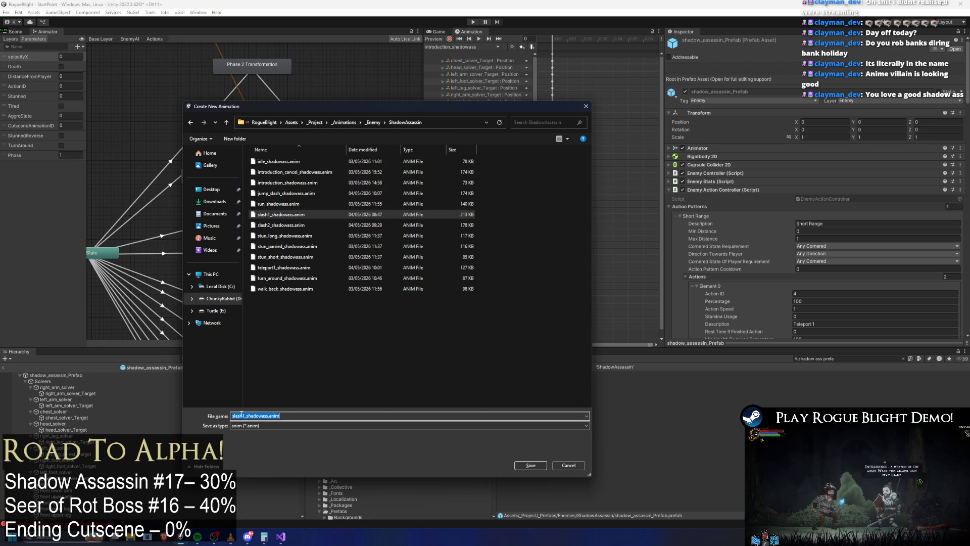
pyautogui.press('BackSpace')
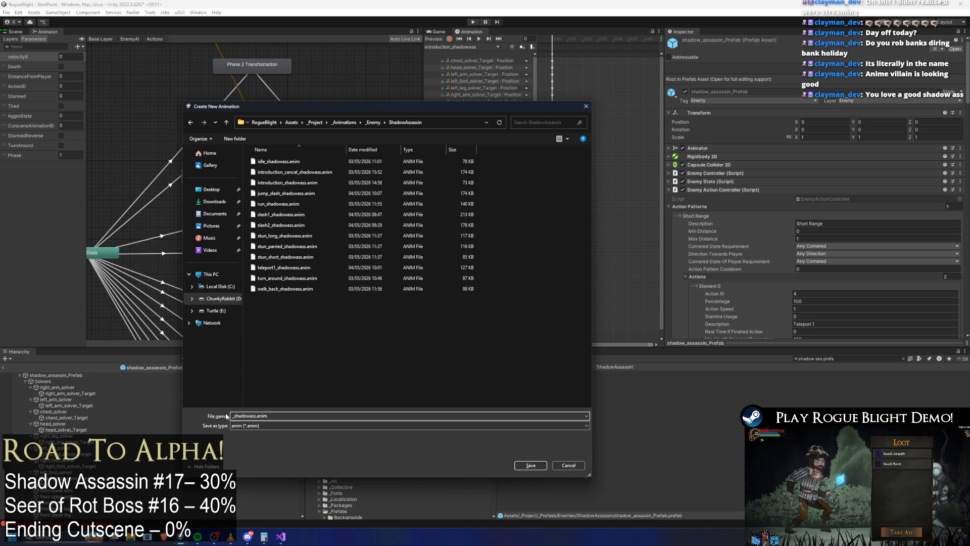
pyautogui.write('dashslash')
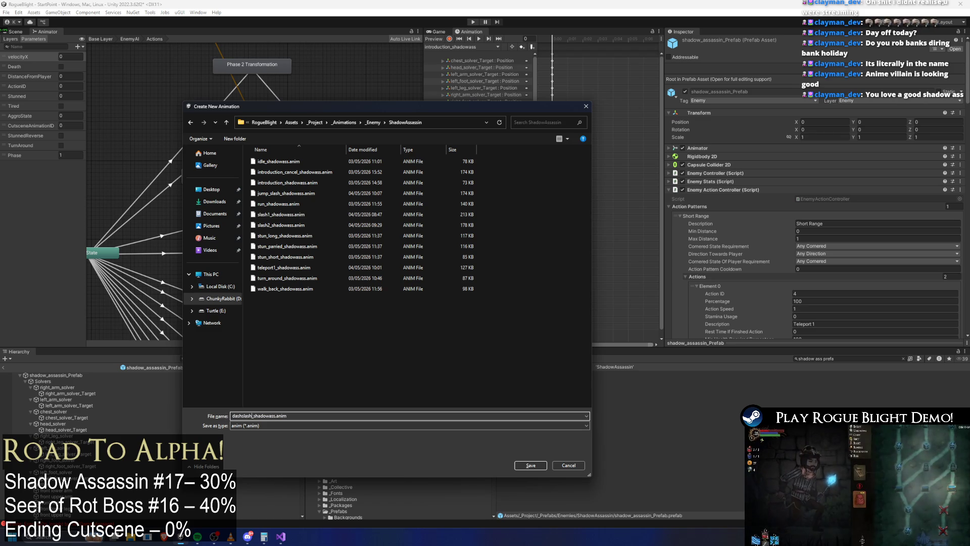
pyautogui.press('Return')
# Check the slash1_shadowass clip, then switch back to dashslash_shadowass for editing.
pyautogui.click(460, 47)
pyautogui.click(455, 105)
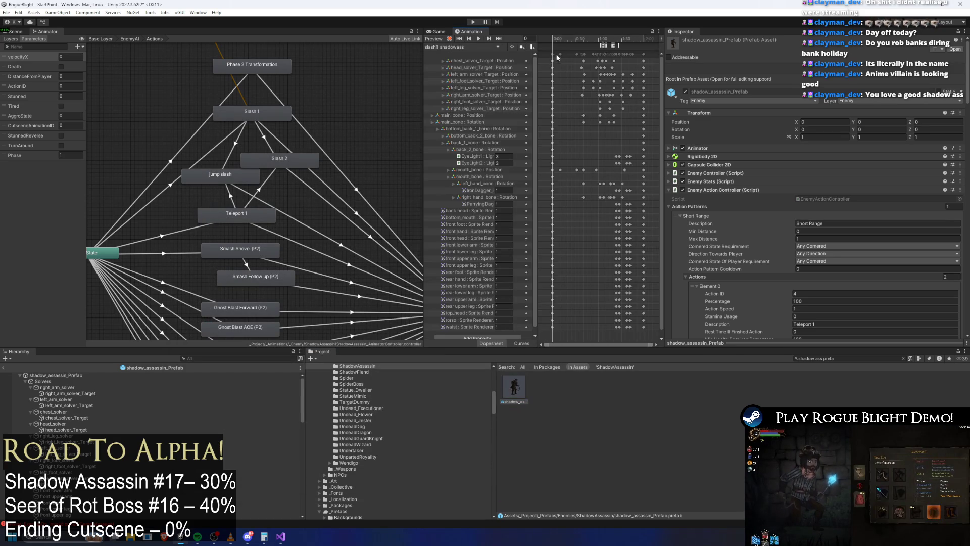
pyautogui.click(463, 47)
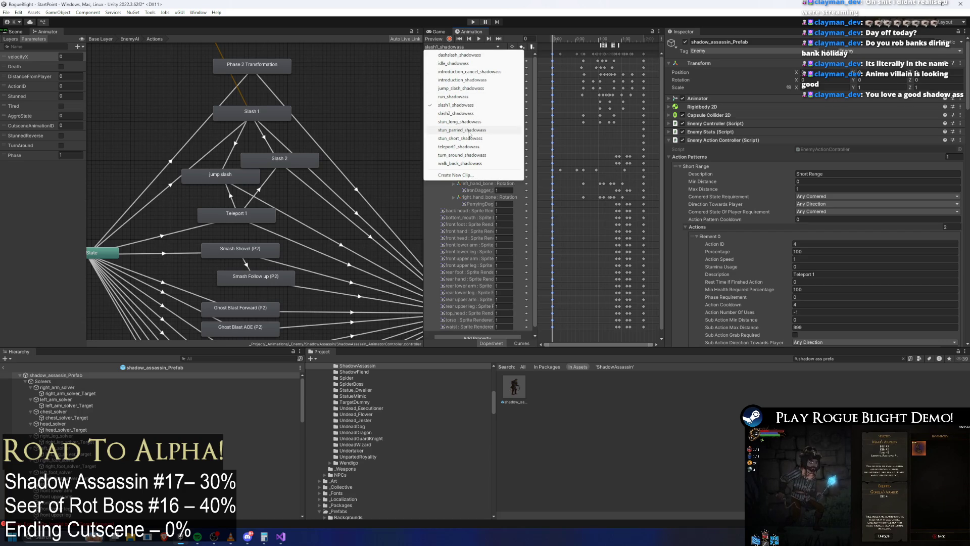
pyautogui.click(459, 54)
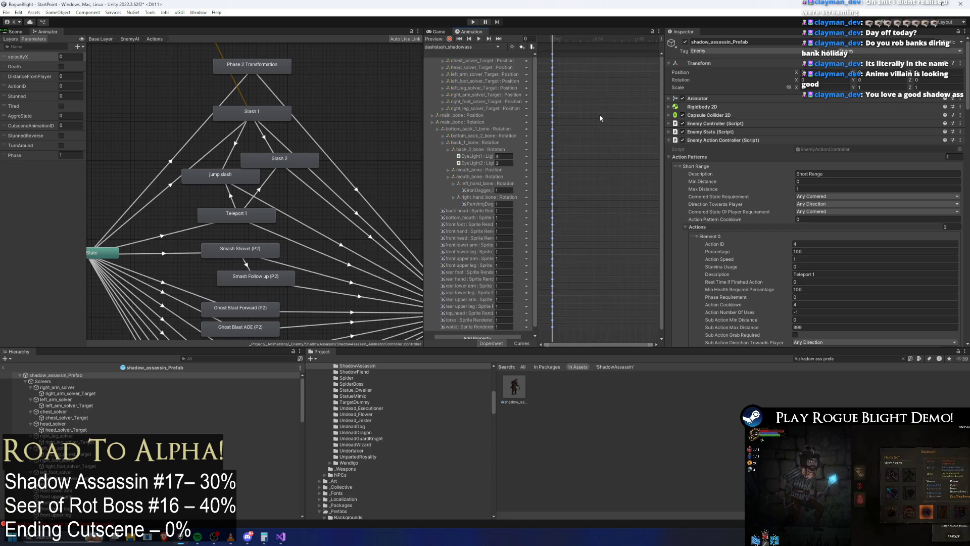
# Show the rigged assassin in the Scene view with animation preview on, scrubbing to frame 52 and back to 0.
pyautogui.click(18, 32)
pyautogui.click(549, 39)
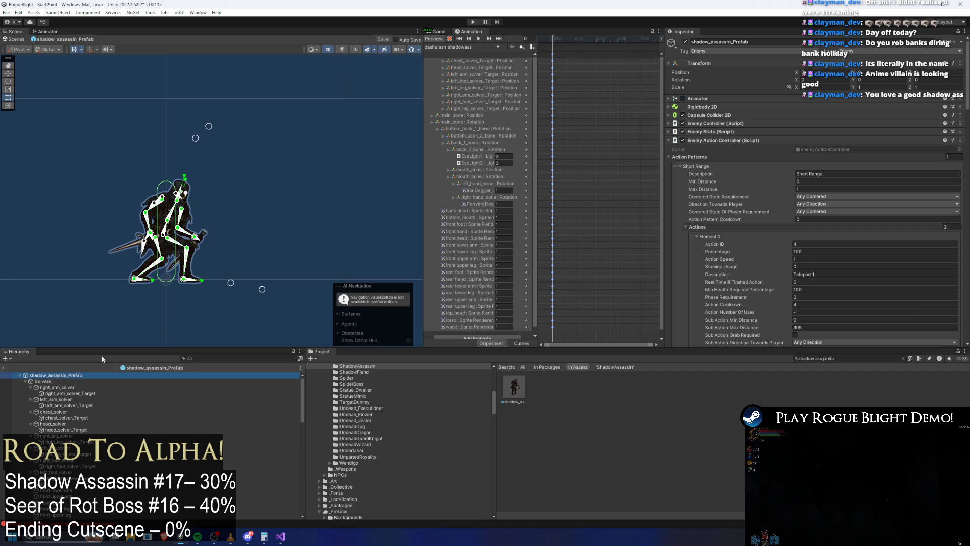
pyautogui.click(590, 39)
pyautogui.moveTo(590, 39); pyautogui.dragTo(548, 44)
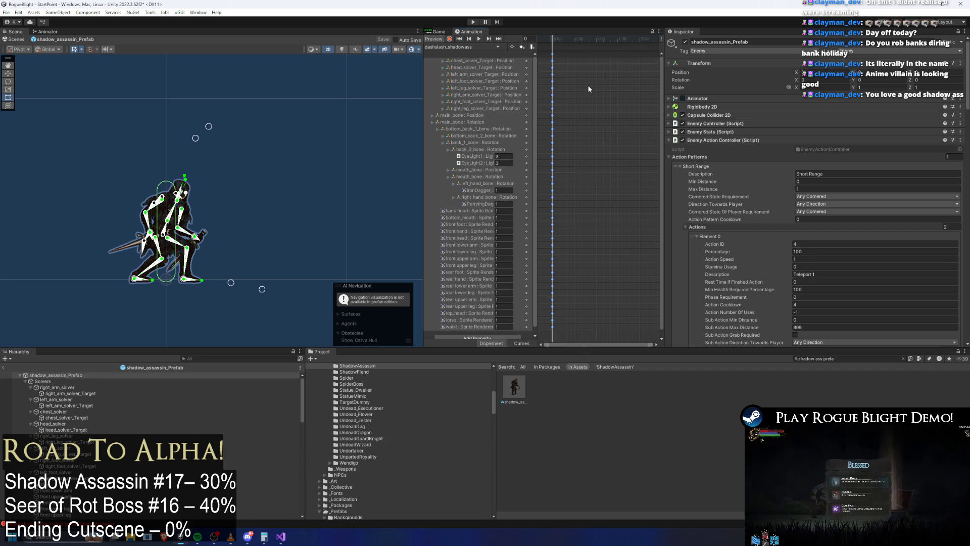
# Check the keys in the slash2_shadowass clip, then return to dashslash_shadowass.
pyautogui.click(459, 47)
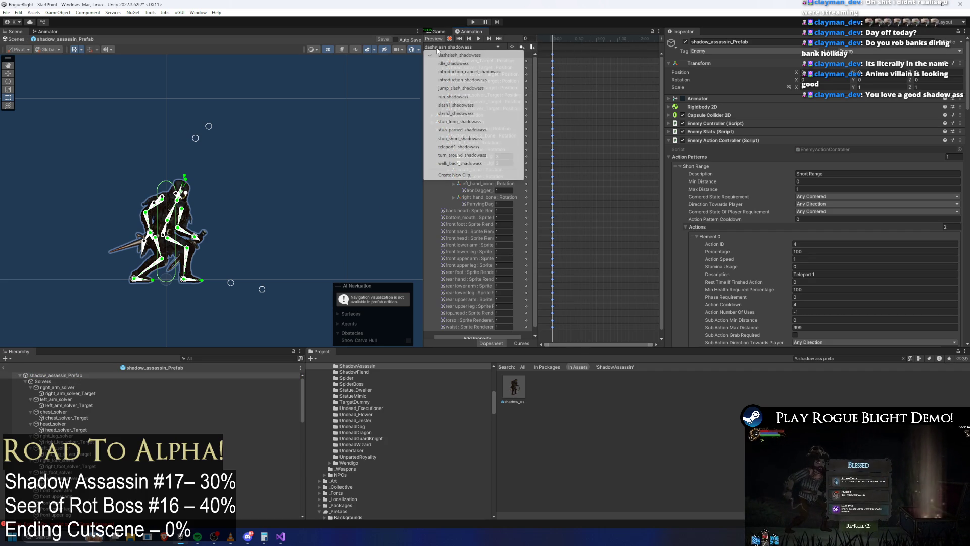
pyautogui.click(463, 114)
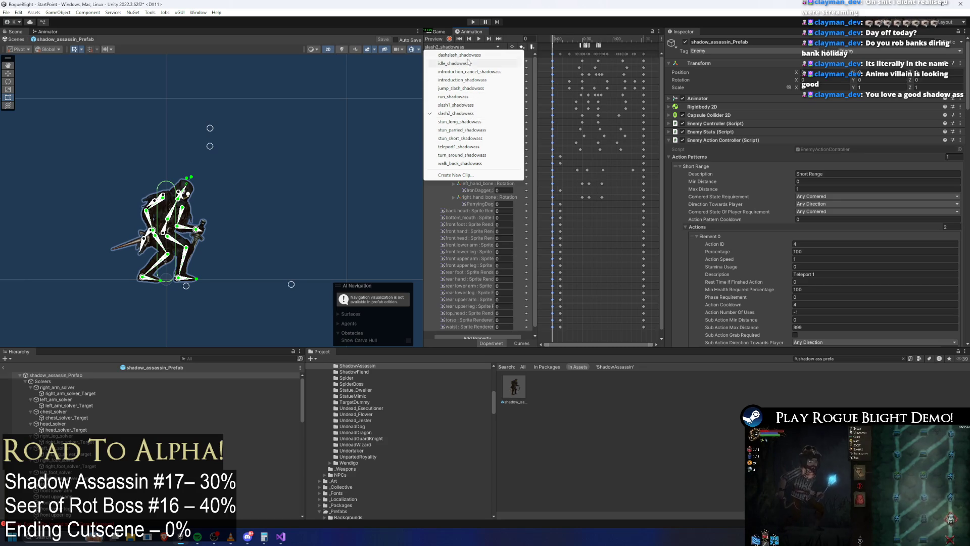
pyautogui.click(465, 55)
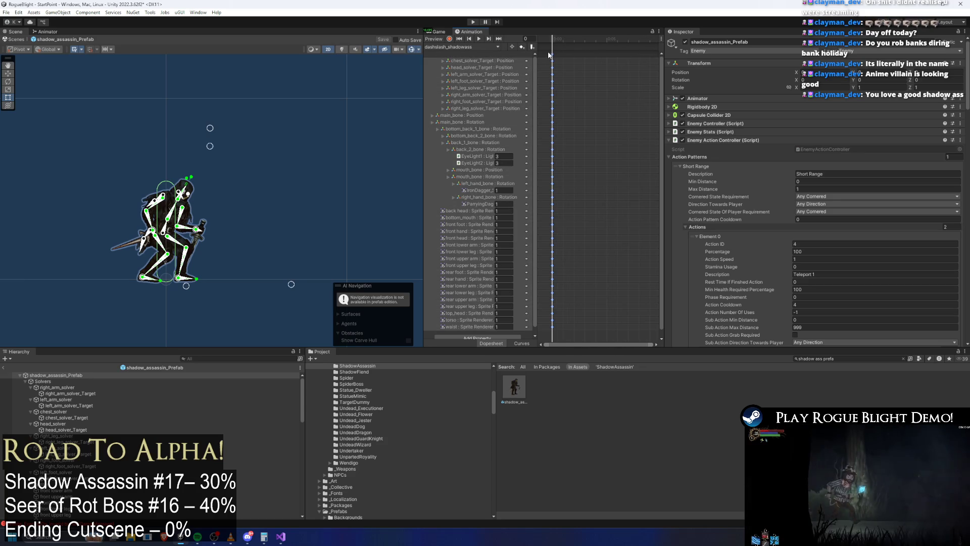
# Paste the copied keyframes into dashslash_shadowass and move the lower key rows to frame 26.
pyautogui.hotkey('ctrl', 'a')
pyautogui.scroll(-5, 596, 82)
pyautogui.scroll(-3, 601, 79)
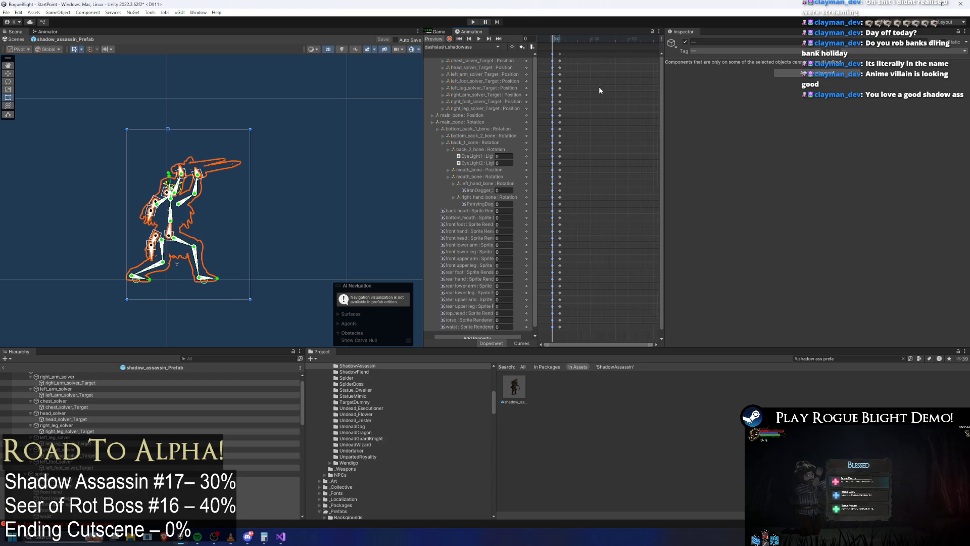
pyautogui.moveTo(555, 54); pyautogui.dragTo(618, 55)
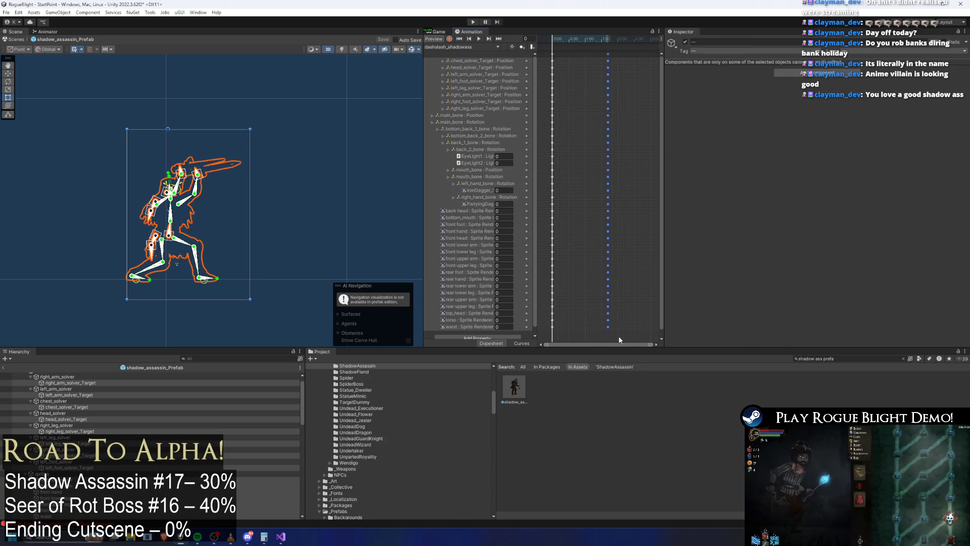
pyautogui.moveTo(622, 328)
pyautogui.mouseDown()
pyautogui.moveTo(626, 203)
pyautogui.moveTo(616, 191)
pyautogui.mouseUp()
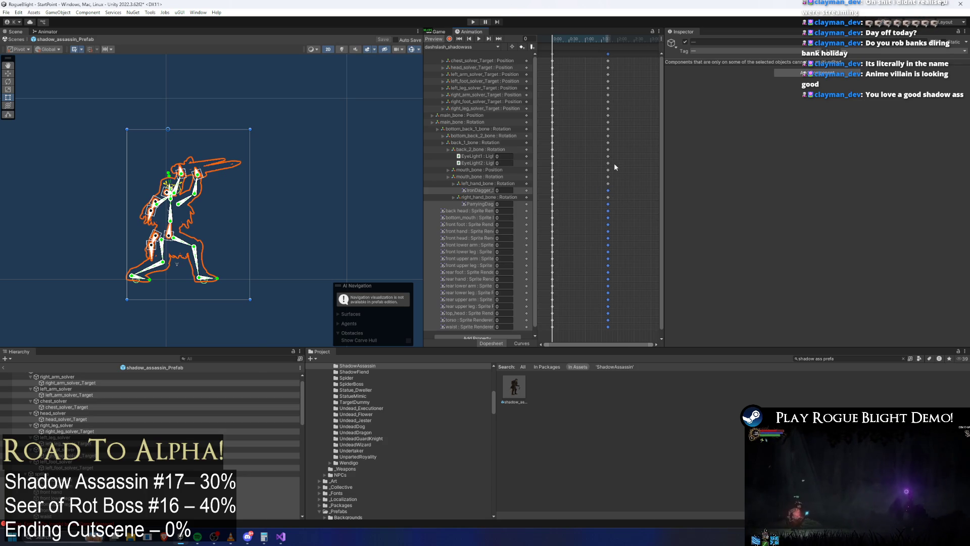
pyautogui.hotkey('ctrl', 'c')
pyautogui.click(567, 38)
pyautogui.hotkey('ctrl', 'v')
# At frame 0, drag both arm IK targets down to bend the arms into a starting pose.
pyautogui.click(552, 38)
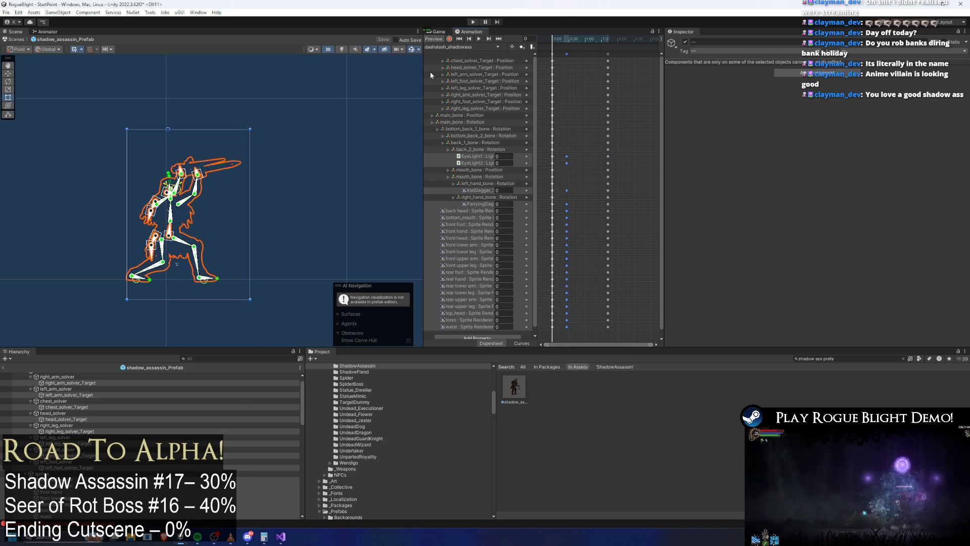
pyautogui.click(322, 184)
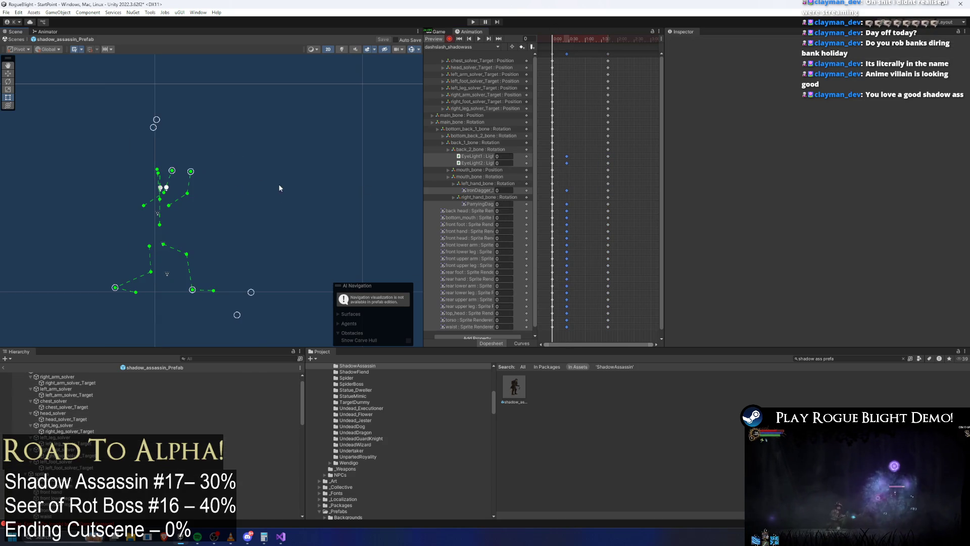
pyautogui.moveTo(172, 171); pyautogui.dragTo(155, 216)
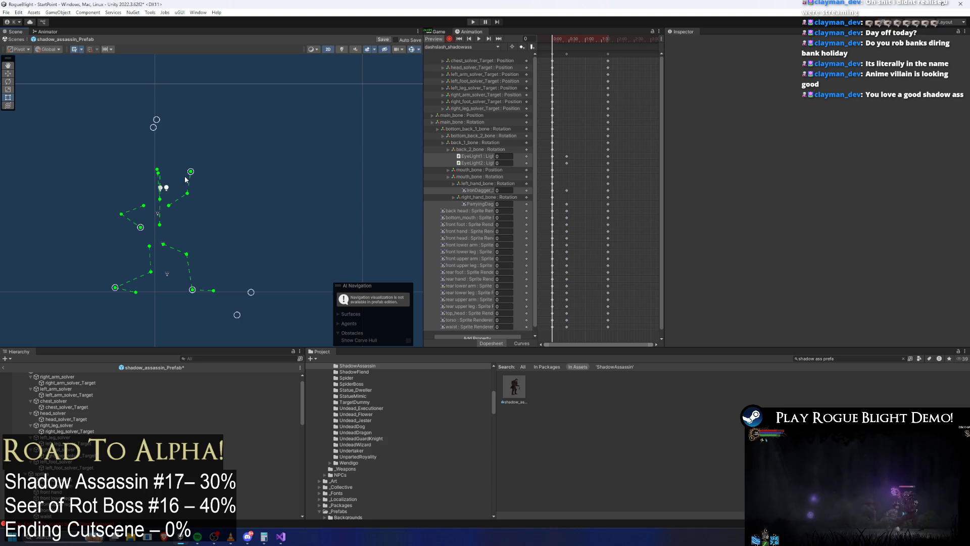
pyautogui.moveTo(190, 171); pyautogui.dragTo(180, 201)
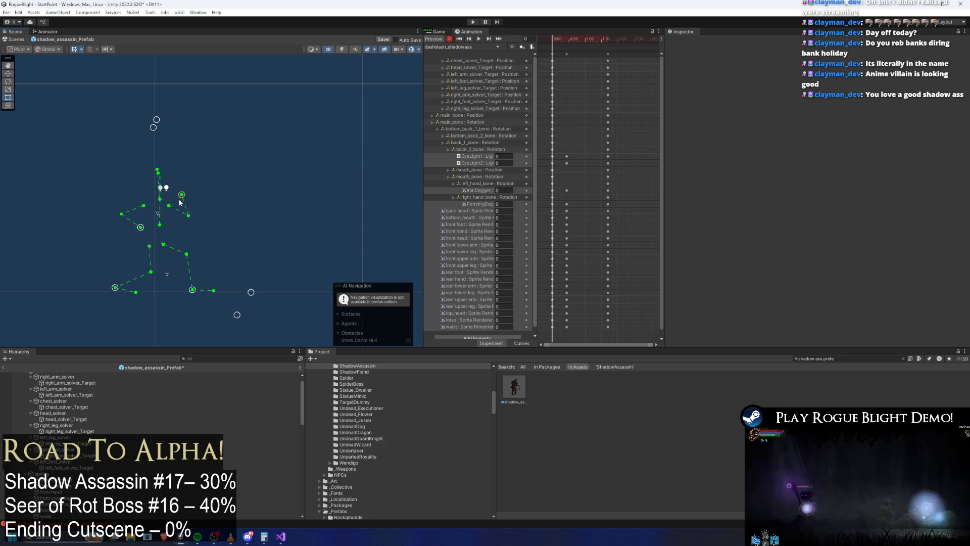
pyautogui.click(566, 39)
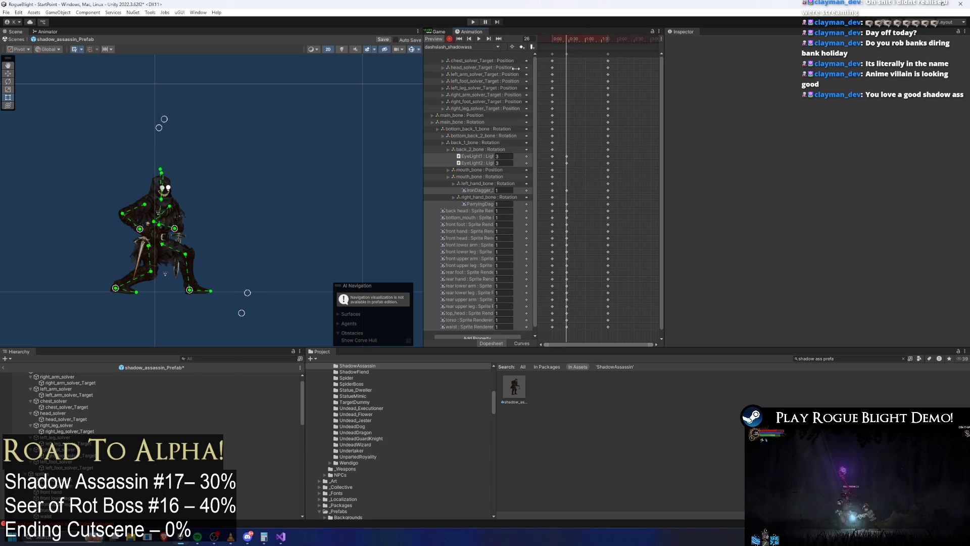
# Frame the character and swing the arms and hands so both daggers lie horizontally.
pyautogui.press('f')
pyautogui.moveTo(224, 171)
pyautogui.mouseDown()
pyautogui.moveTo(202, 197)
pyautogui.moveTo(211, 174)
pyautogui.moveTo(232, 226)
pyautogui.mouseUp()
pyautogui.click(250, 180)
pyautogui.click(251, 184)
pyautogui.moveTo(211, 175); pyautogui.dragTo(240, 177)
pyautogui.scroll(3, 240, 178)
pyautogui.scroll(5, 237, 178)
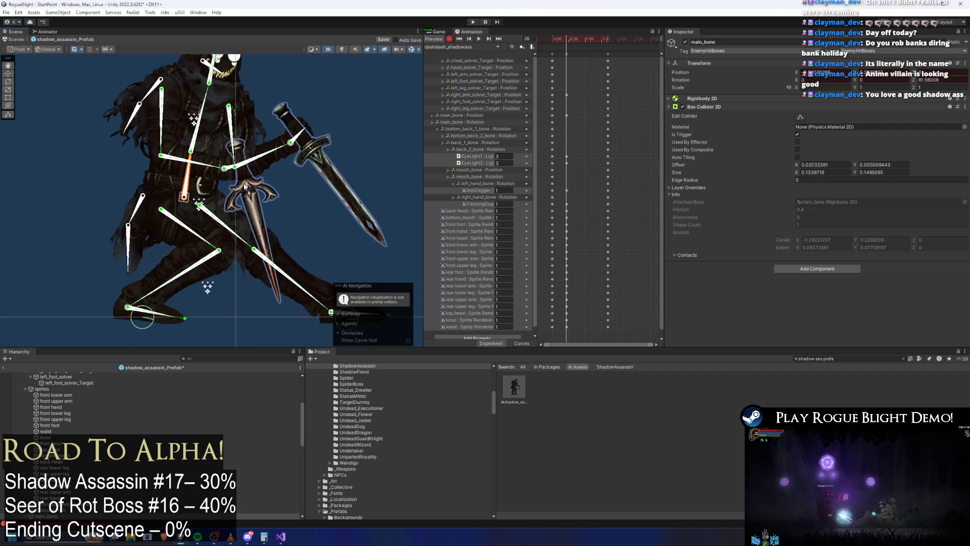
pyautogui.moveTo(263, 159)
pyautogui.mouseDown()
pyautogui.moveTo(270, 168)
pyautogui.moveTo(204, 177)
pyautogui.moveTo(211, 185)
pyautogui.moveTo(194, 198)
pyautogui.mouseUp()
pyautogui.moveTo(257, 156); pyautogui.dragTo(260, 189)
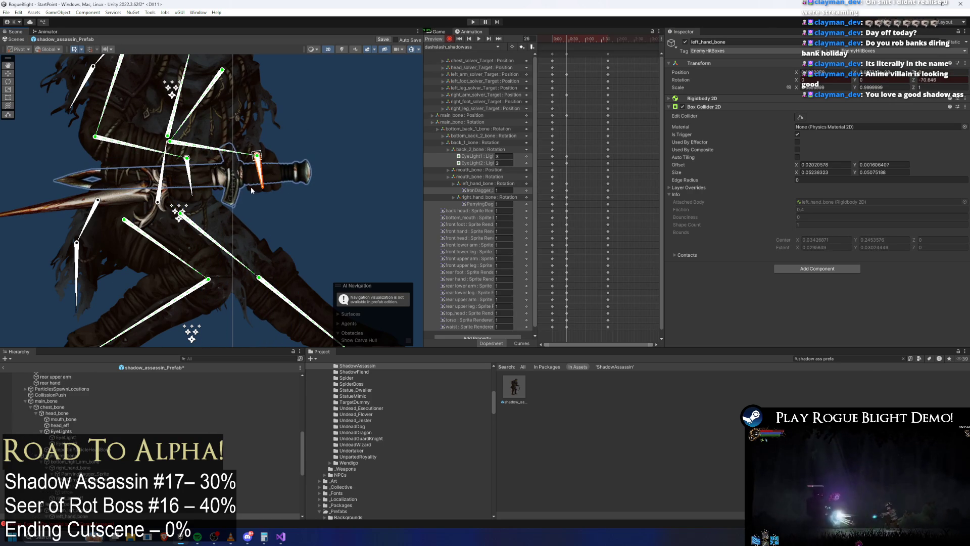
# Try Rotation X 180 on ParryingDagger_Sprite, undo it, and switch to the Move tool.
pyautogui.click(117, 198)
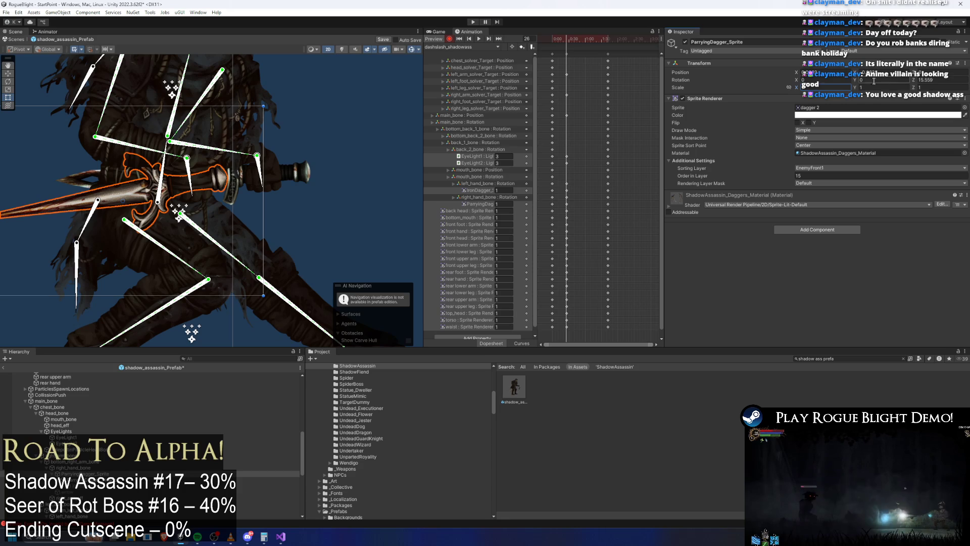
pyautogui.write('180')
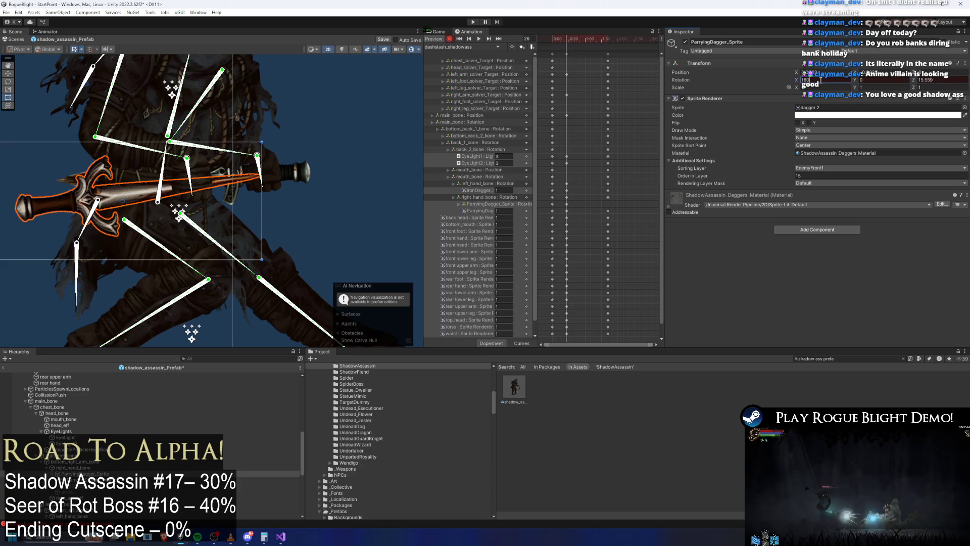
pyautogui.hotkey('ctrl', 'z')
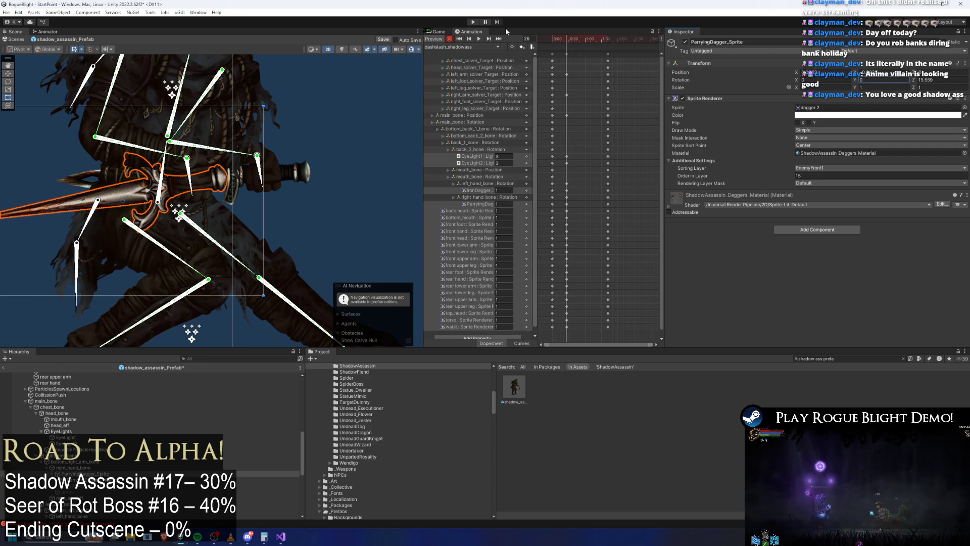
pyautogui.click(131, 206)
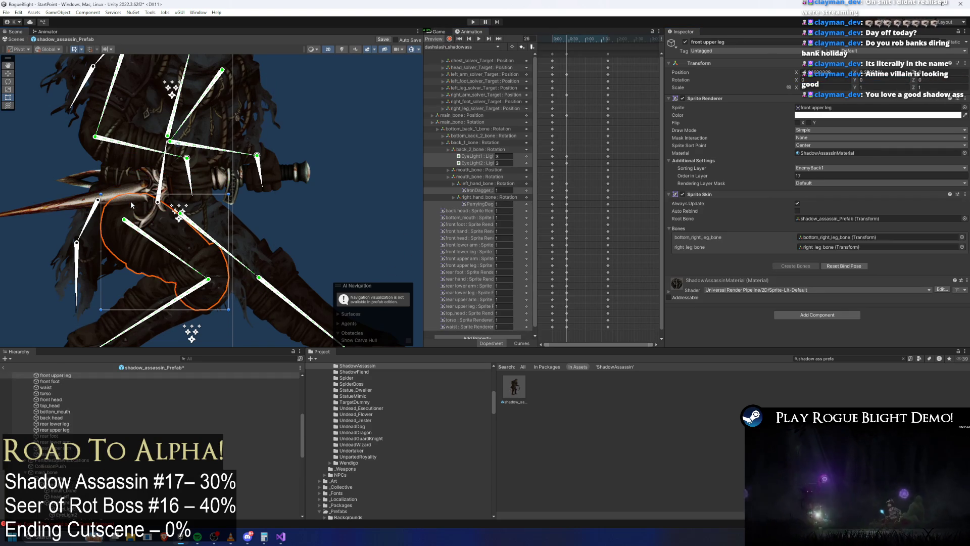
pyautogui.click(81, 206)
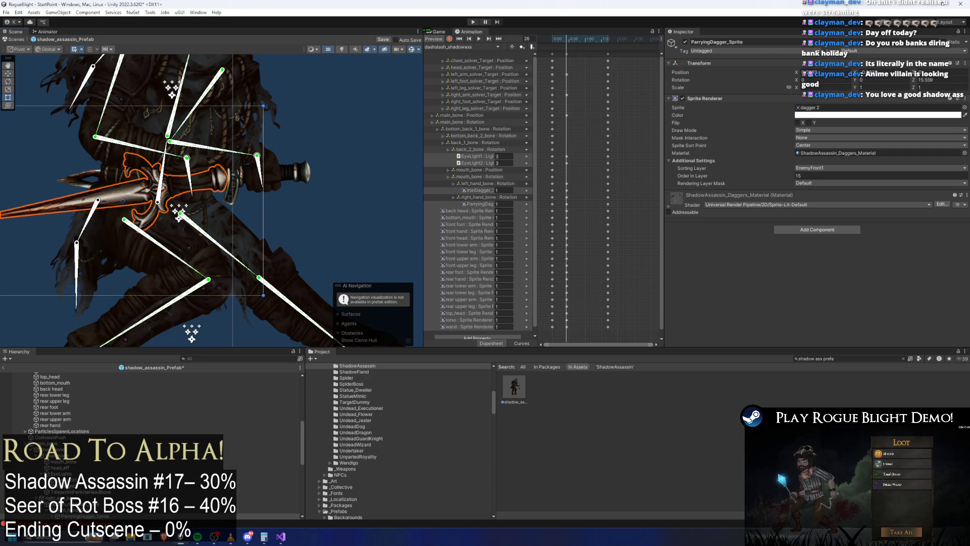
pyautogui.scroll(-3, 57, 518)
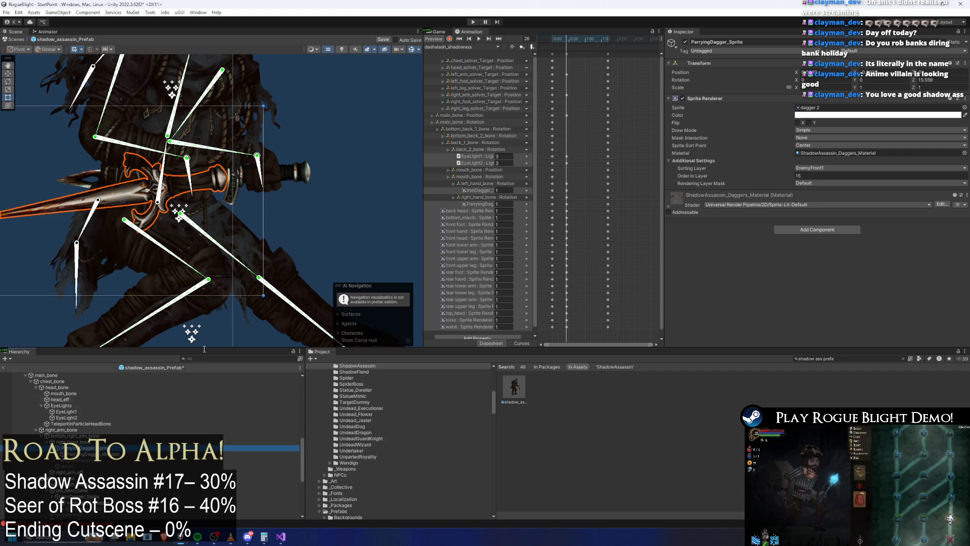
pyautogui.press('w')
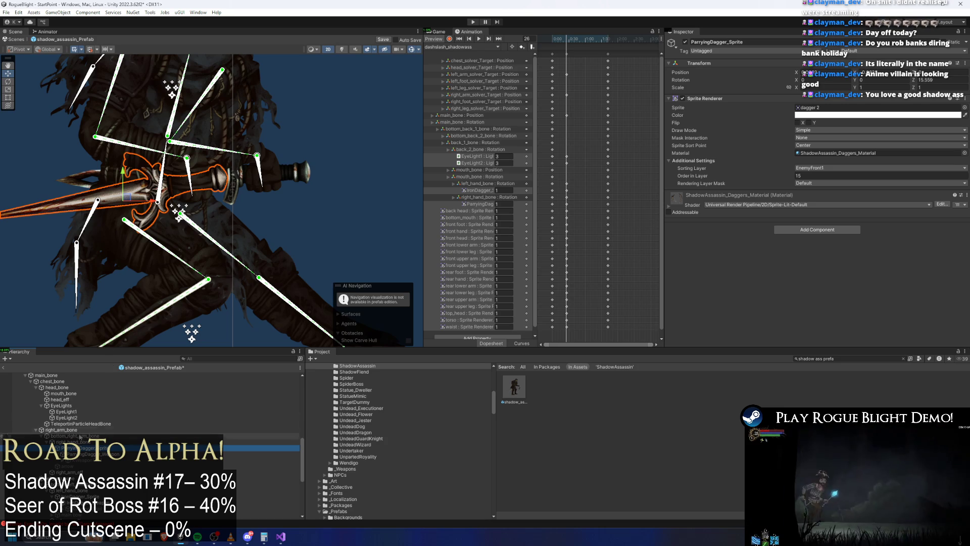
# Create an empty GameObject, then duplicate ParryingDagger_Sprite and reorder the copy within its group.
pyautogui.rightClick(79, 434)
pyautogui.click(101, 241)
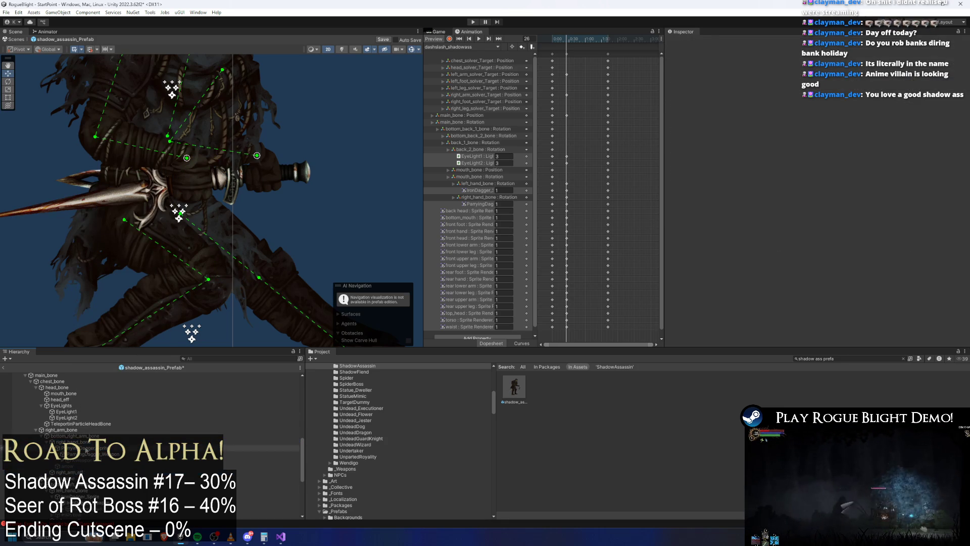
pyautogui.click(87, 448)
pyautogui.hotkey('ctrl', 'd')
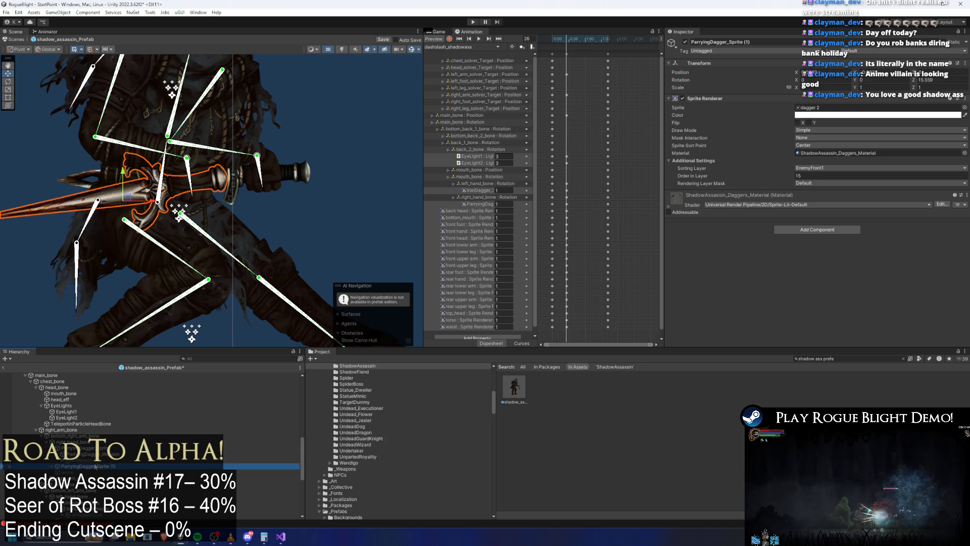
pyautogui.moveTo(88, 469); pyautogui.dragTo(87, 454)
# Remove a Sprite Renderer component and ping the duplicate's dagger 2 sprite asset in the project.
pyautogui.rightClick(708, 98)
pyautogui.click(764, 126)
pyautogui.click(103, 454)
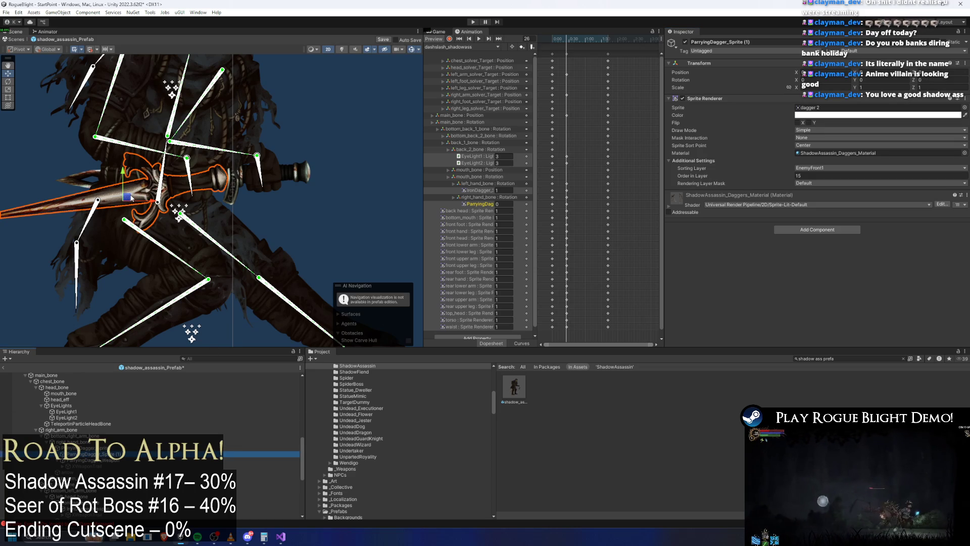
pyautogui.click(814, 108)
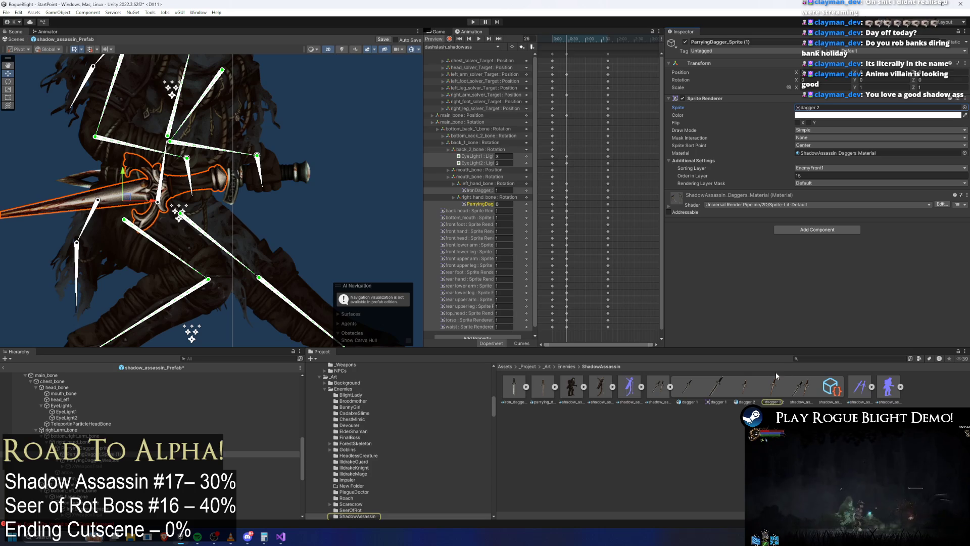
# In the Sprite Editor for shadow_assassin_daggers_art, move the left dagger's pivot to its grip and apply.
pyautogui.click(659, 389)
pyautogui.click(943, 152)
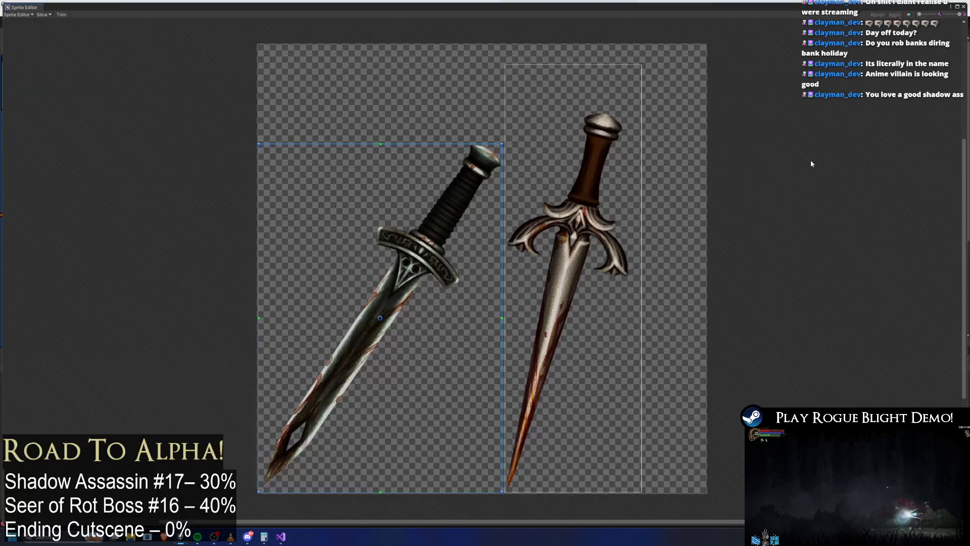
pyautogui.moveTo(380, 318); pyautogui.dragTo(451, 203)
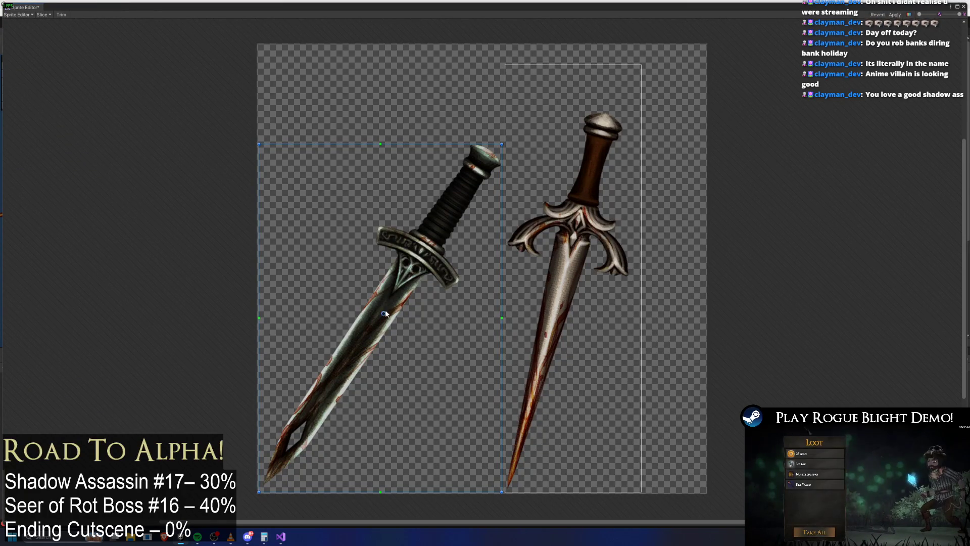
pyautogui.click(592, 186)
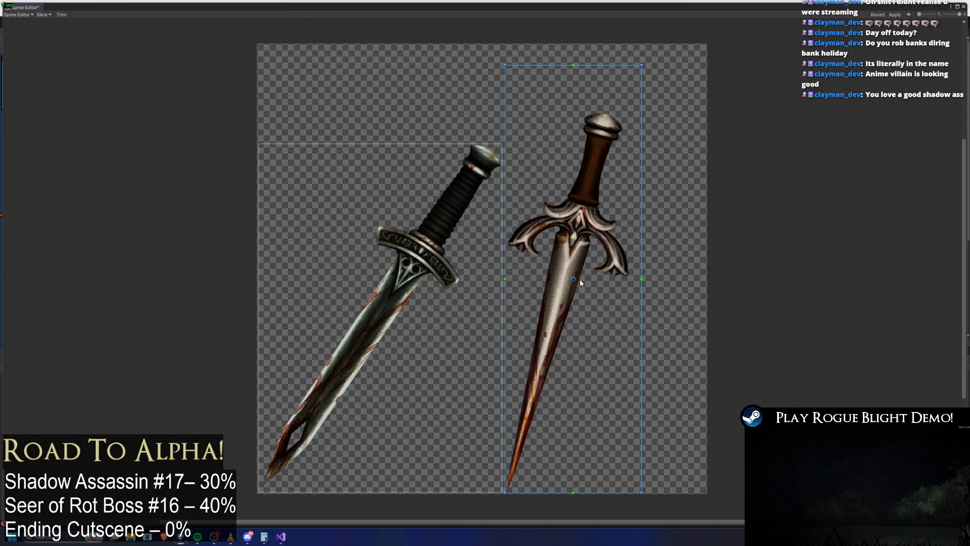
pyautogui.moveTo(595, 300)
pyautogui.mouseDown()
pyautogui.moveTo(607, 279)
pyautogui.moveTo(574, 281)
pyautogui.mouseUp()
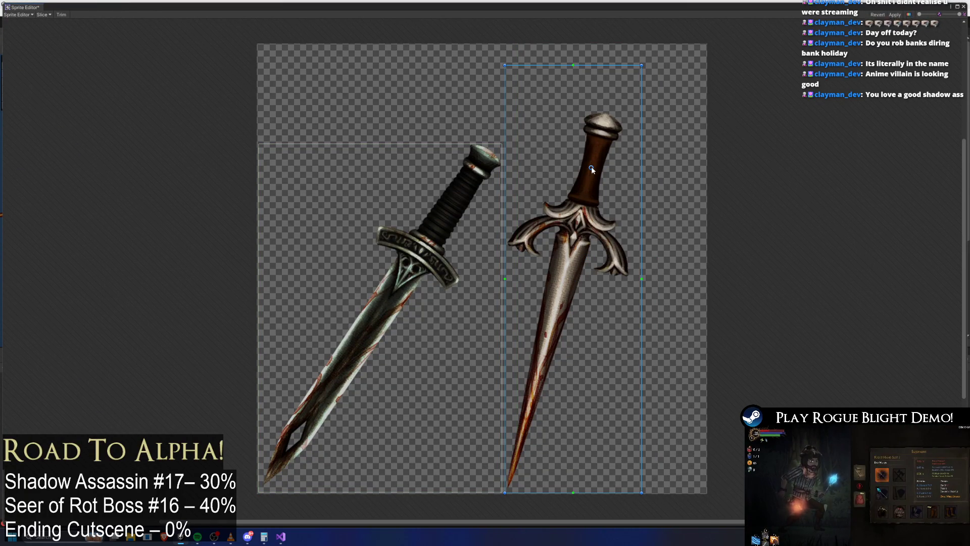
pyautogui.click(438, 211)
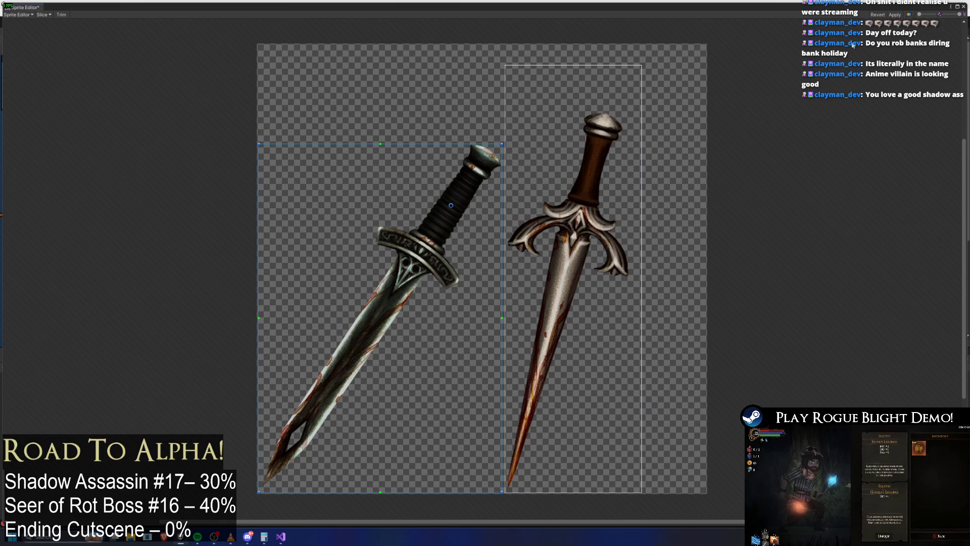
pyautogui.click(894, 15)
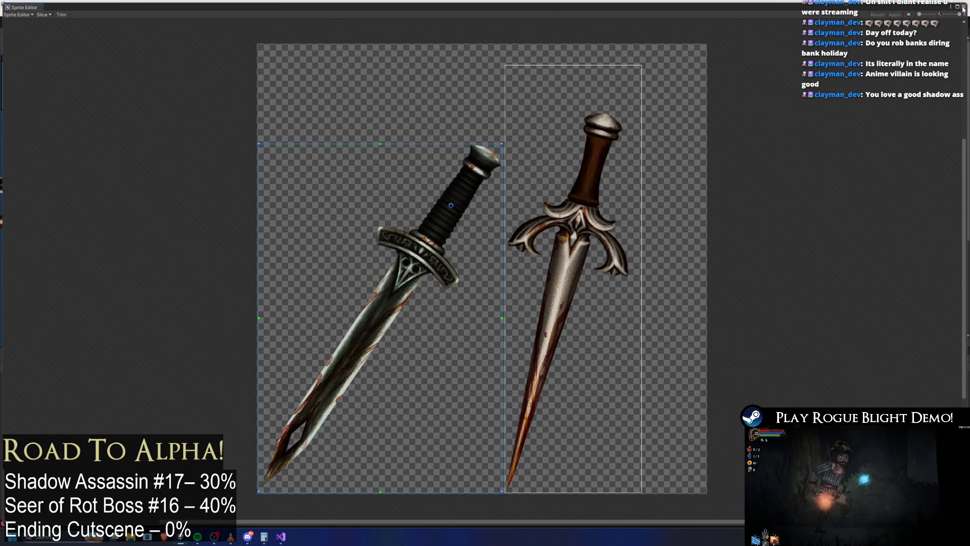
pyautogui.click(963, 6)
pyautogui.moveTo(175, 188); pyautogui.dragTo(206, 177)
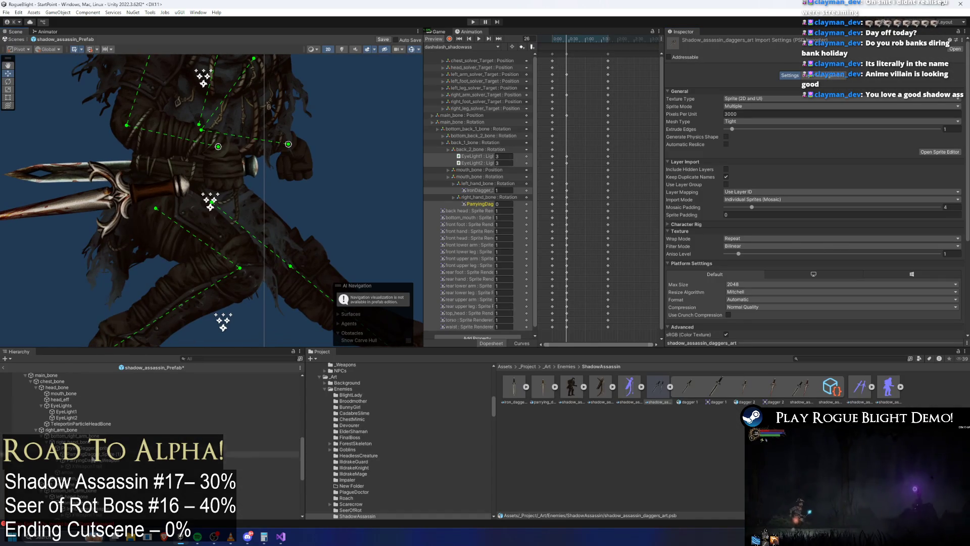
# Move ParryingDagger_Sprite (1) right and up, then show ParryingDagger_Weapon's collider for editing.
pyautogui.click(177, 188)
pyautogui.moveTo(164, 191)
pyautogui.mouseDown()
pyautogui.moveTo(216, 158)
pyautogui.moveTo(227, 166)
pyautogui.mouseUp()
pyautogui.click(88, 460)
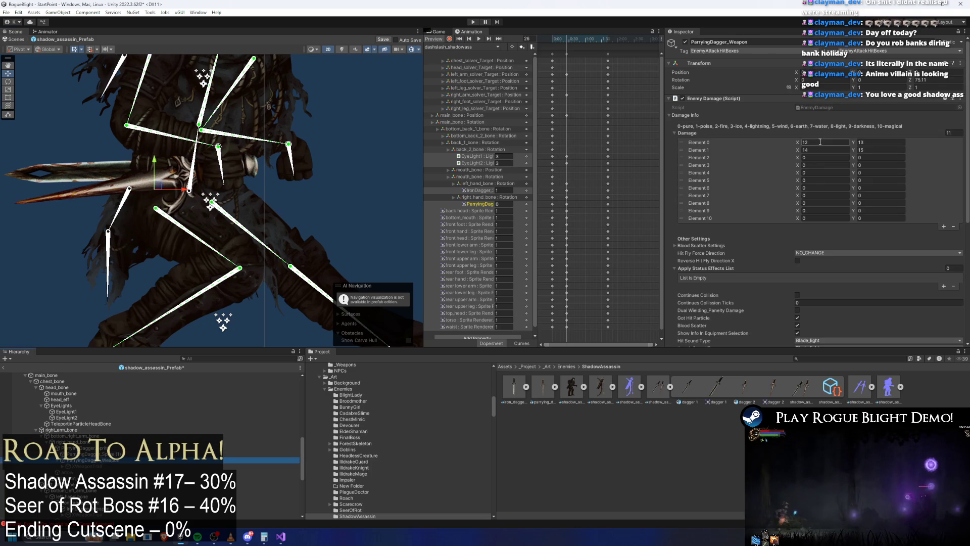
pyautogui.scroll(-10, 788, 205)
pyautogui.click(800, 200)
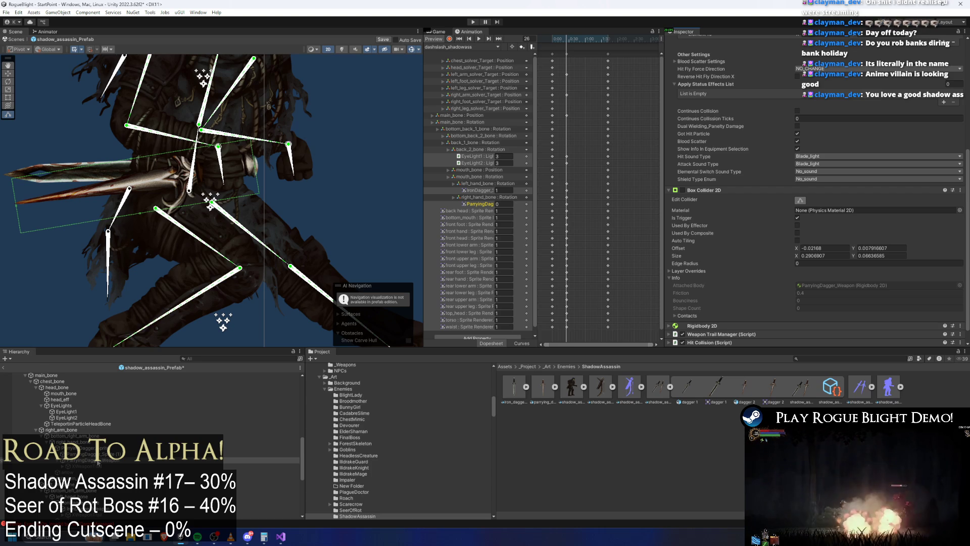
# Nudge the original ParryingDagger_Sprite slightly right and reselect the parrying dagger entries.
pyautogui.click(211, 223)
pyautogui.moveTo(224, 167); pyautogui.dragTo(228, 168)
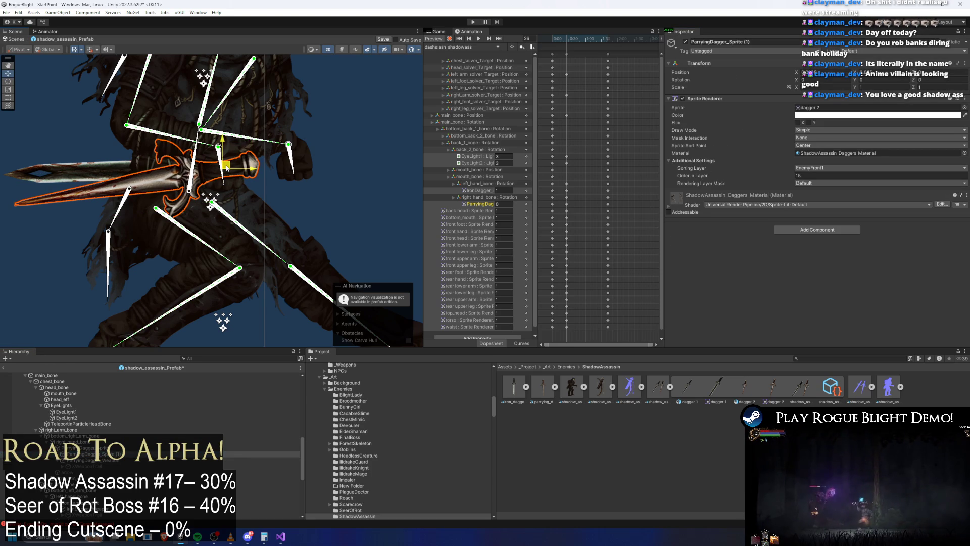
pyautogui.click(124, 465)
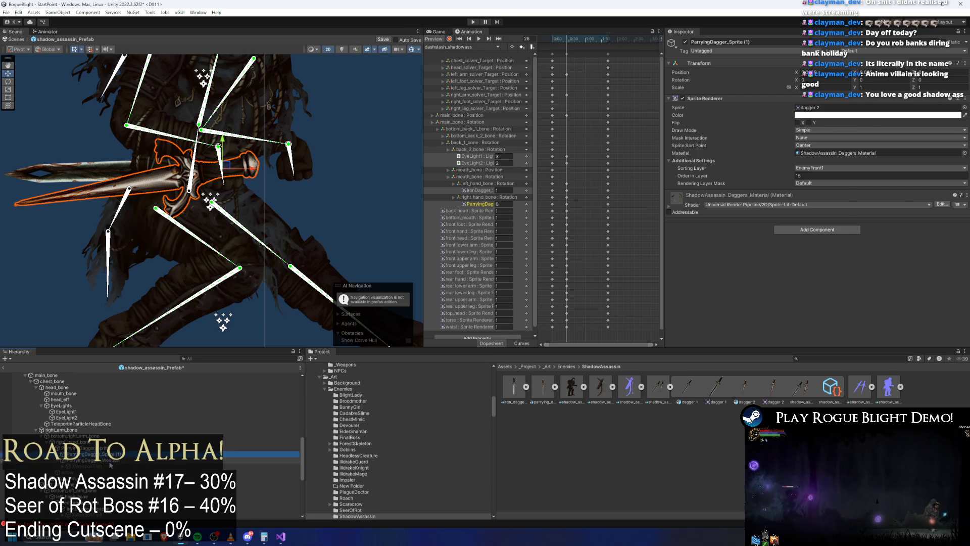
pyautogui.click(101, 459)
pyautogui.rightClick(111, 454)
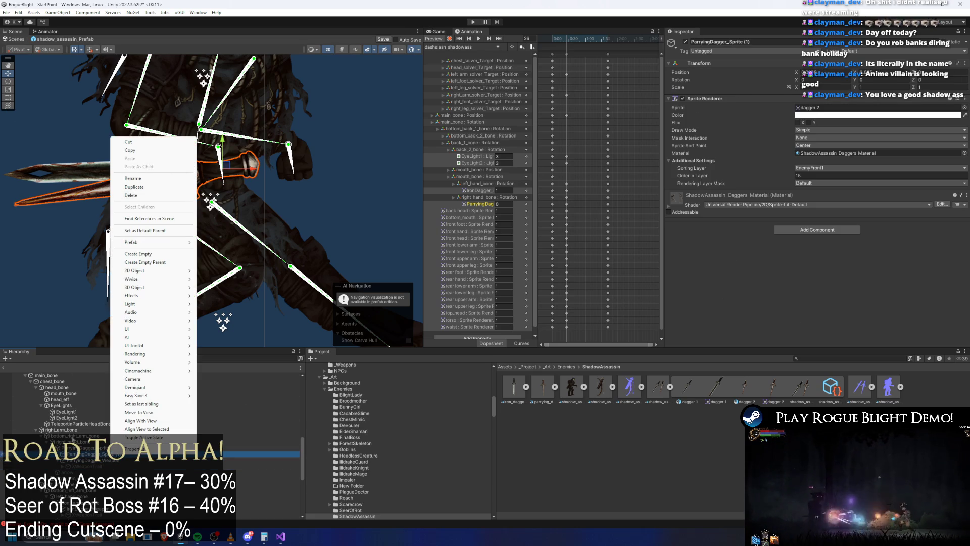
# Select the ParryingDagger track, start recording, move the playhead to frame 26, and select the iron dagger.
pyautogui.rightClick(84, 454)
pyautogui.click(75, 448)
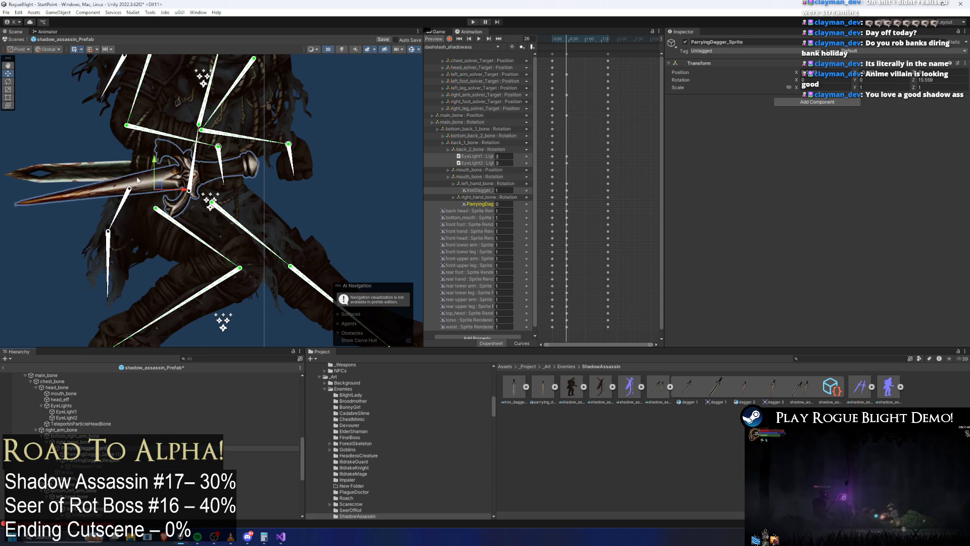
pyautogui.click(141, 187)
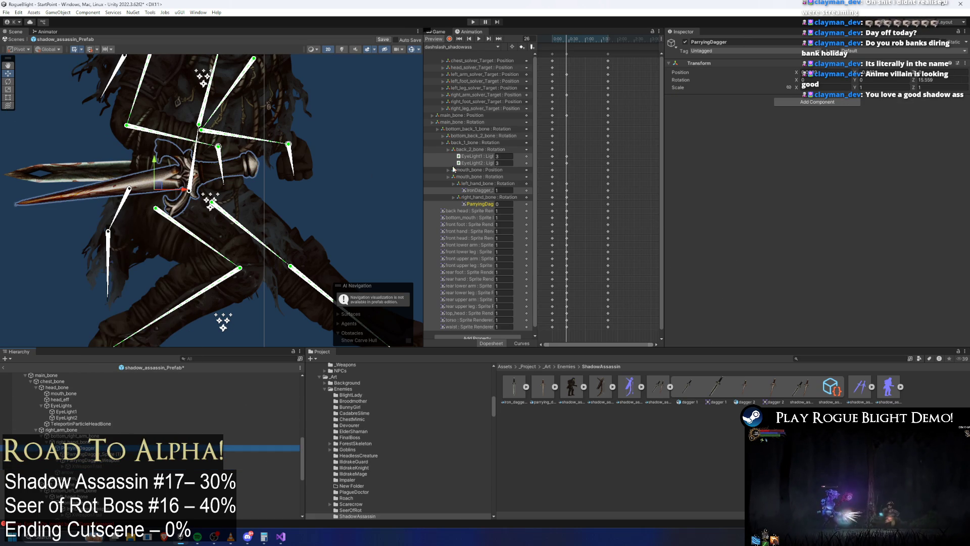
pyautogui.click(484, 204)
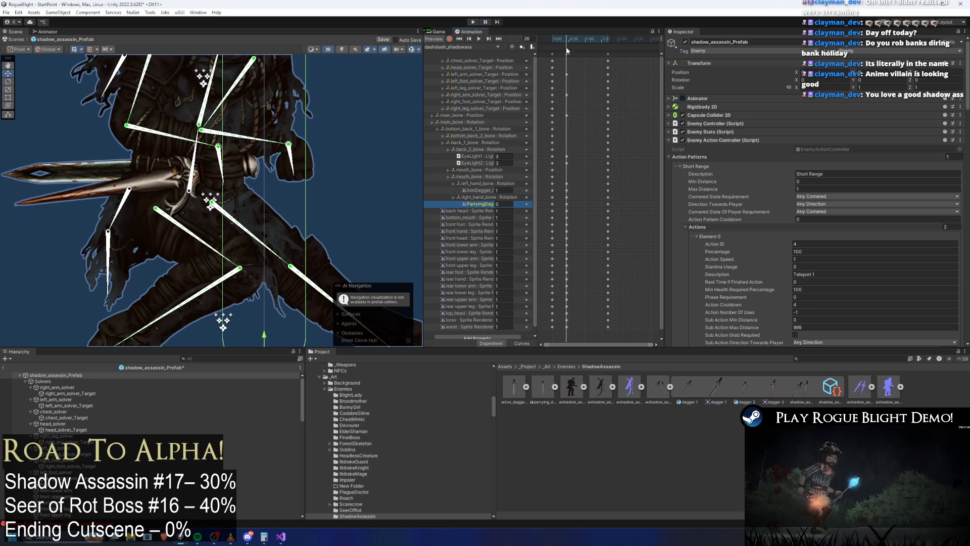
pyautogui.click(468, 38)
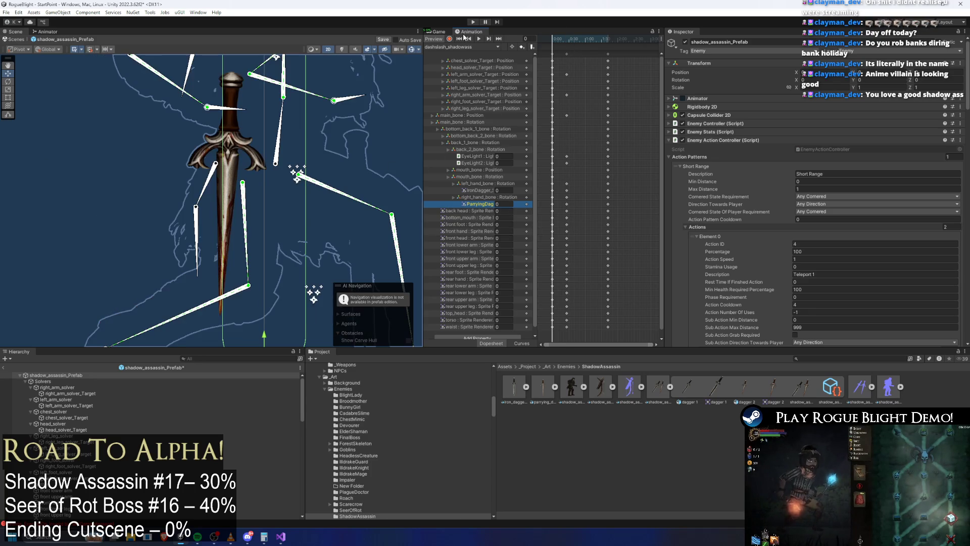
pyautogui.click(449, 39)
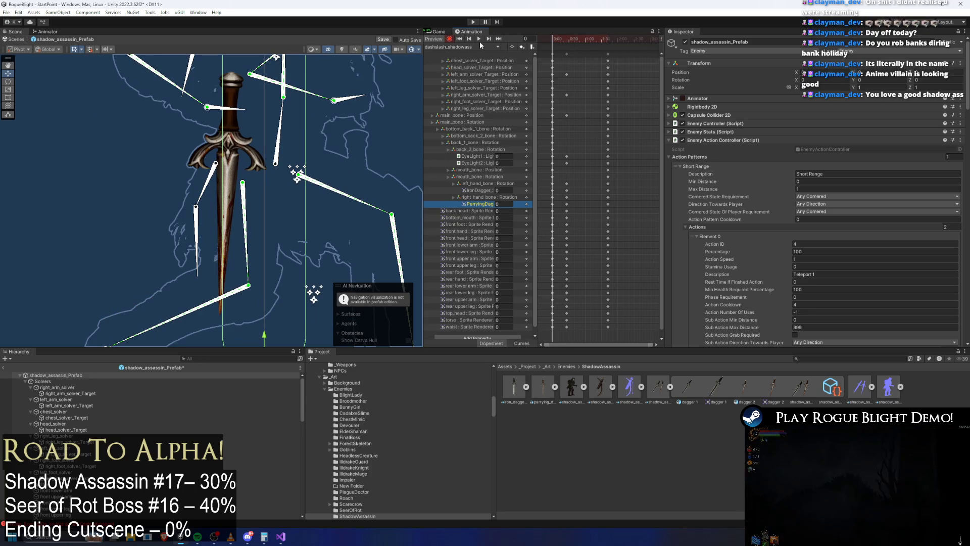
pyautogui.click(566, 39)
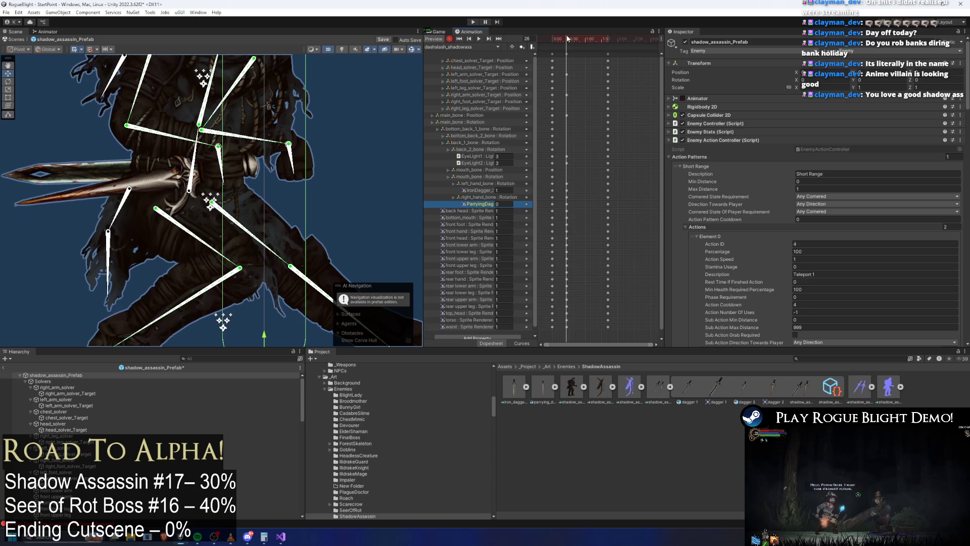
pyautogui.click(75, 173)
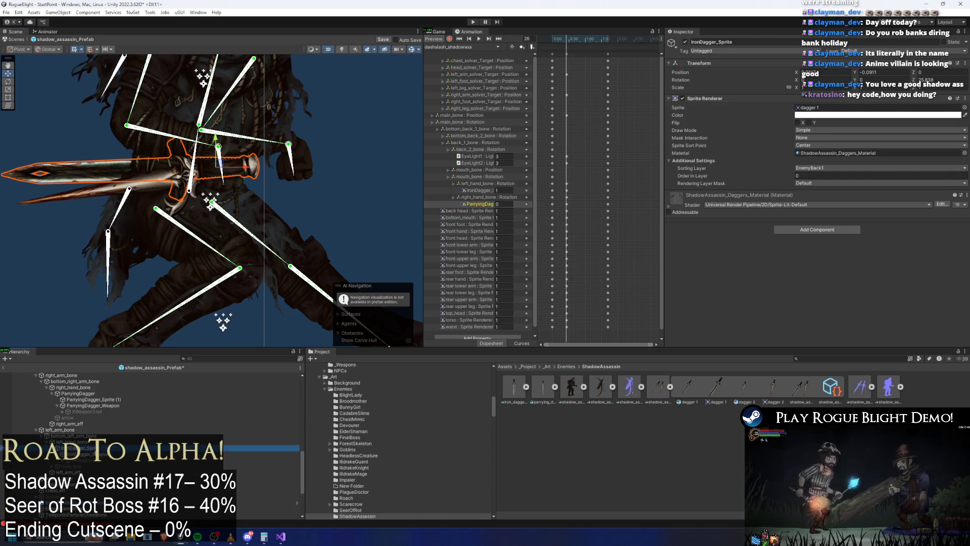
# Copy the iron dagger sprite, paste it under the left hand bone, then delete the pasted copy.
pyautogui.rightClick(101, 448)
pyautogui.click(135, 146)
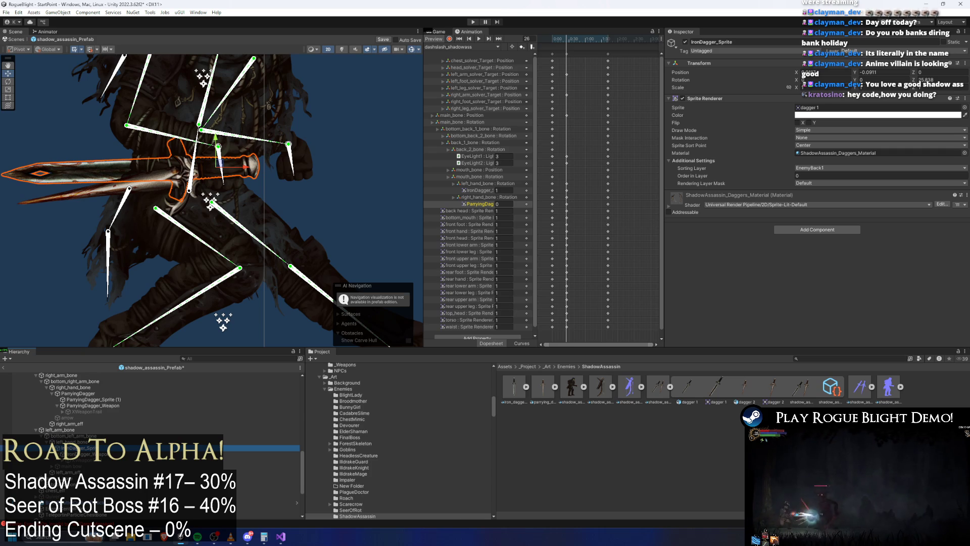
pyautogui.rightClick(83, 450)
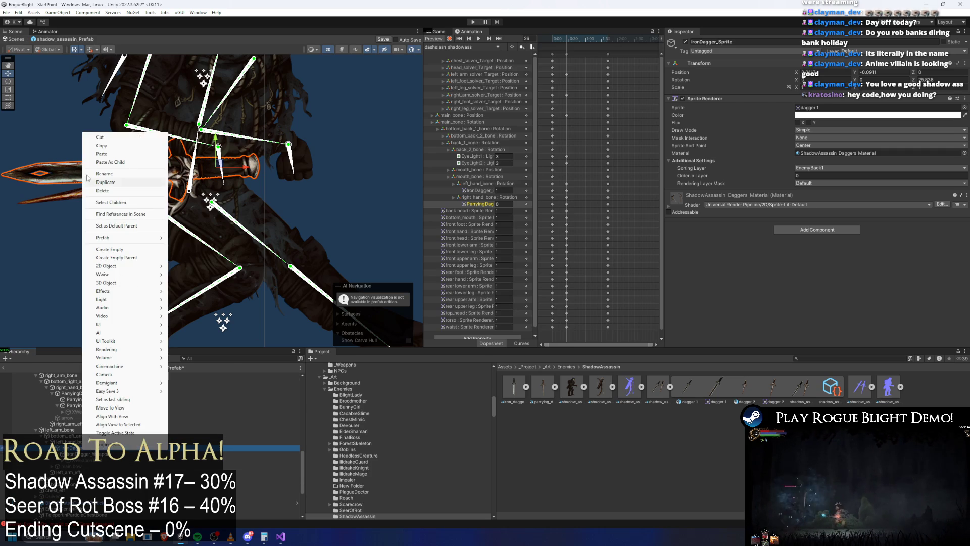
pyautogui.click(105, 145)
pyautogui.rightClick(73, 441)
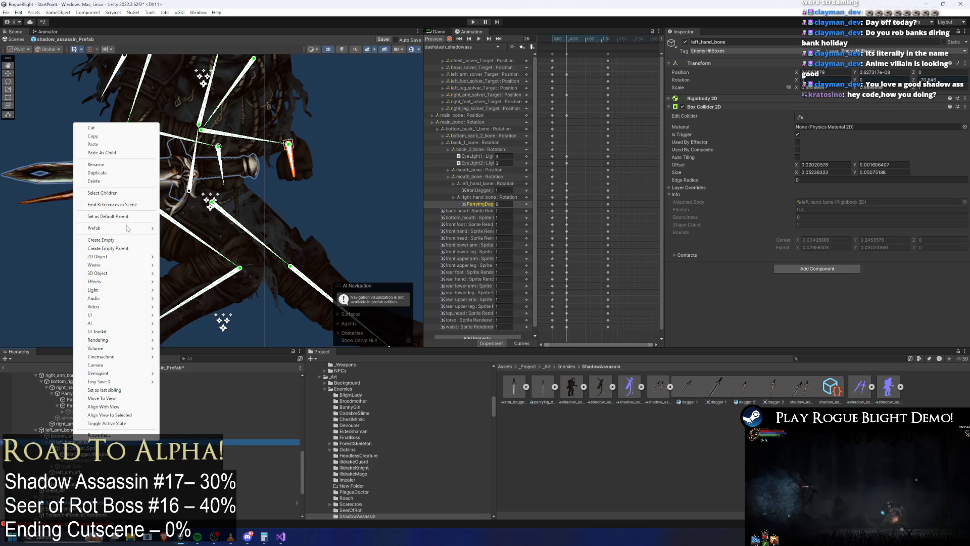
pyautogui.click(101, 152)
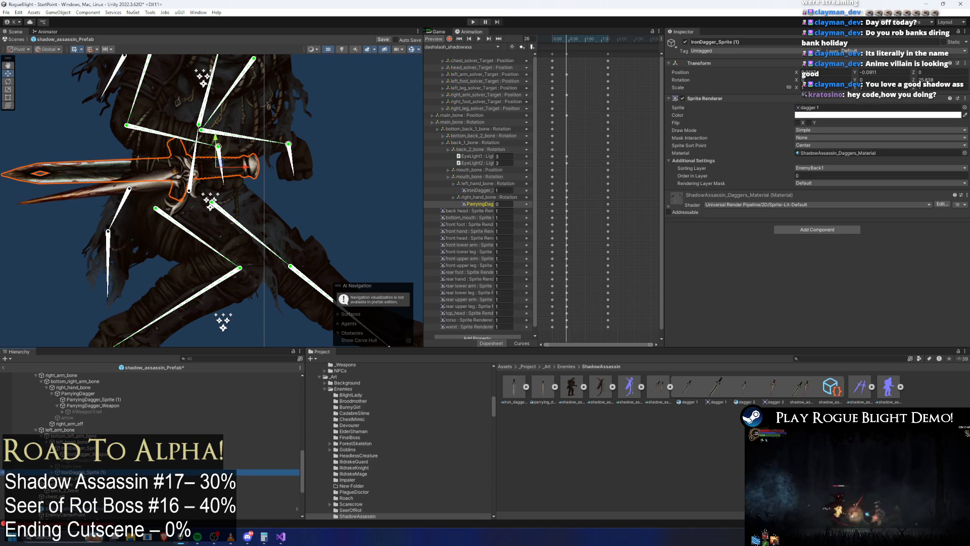
pyautogui.press('Delete')
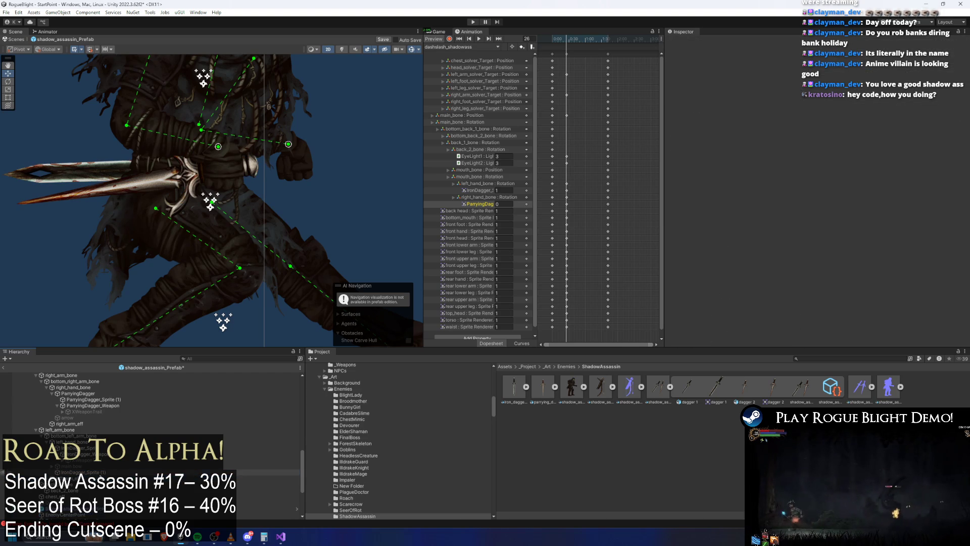
# Rename the iron dagger sprite to IronDagger and remove its Sprite Renderer.
pyautogui.click(76, 447)
pyautogui.rightClick(87, 447)
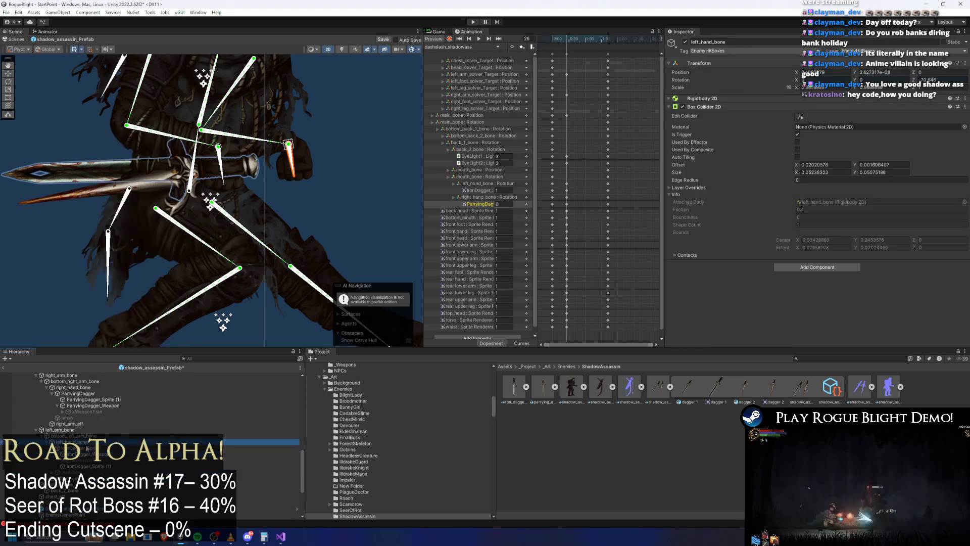
pyautogui.click(107, 170)
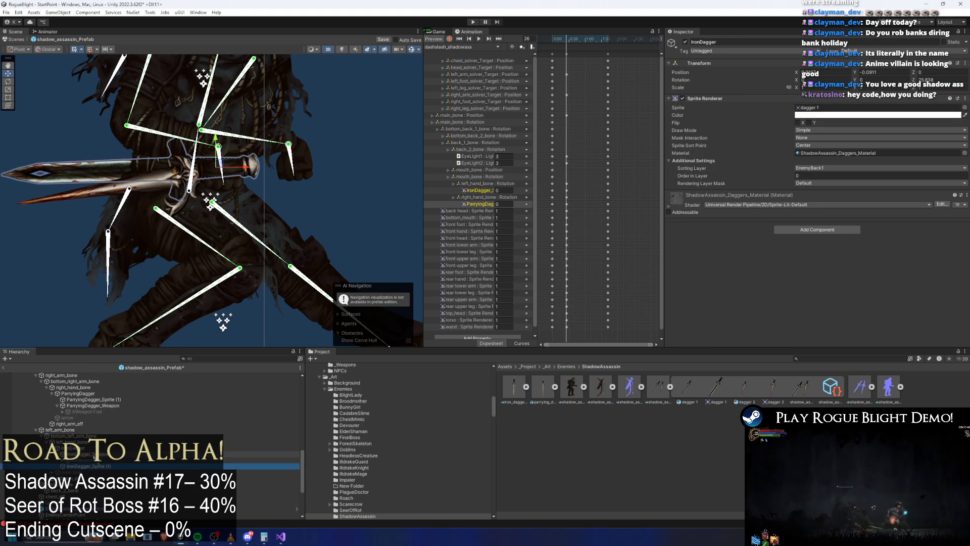
pyautogui.press('Return')
pyautogui.rightClick(703, 99)
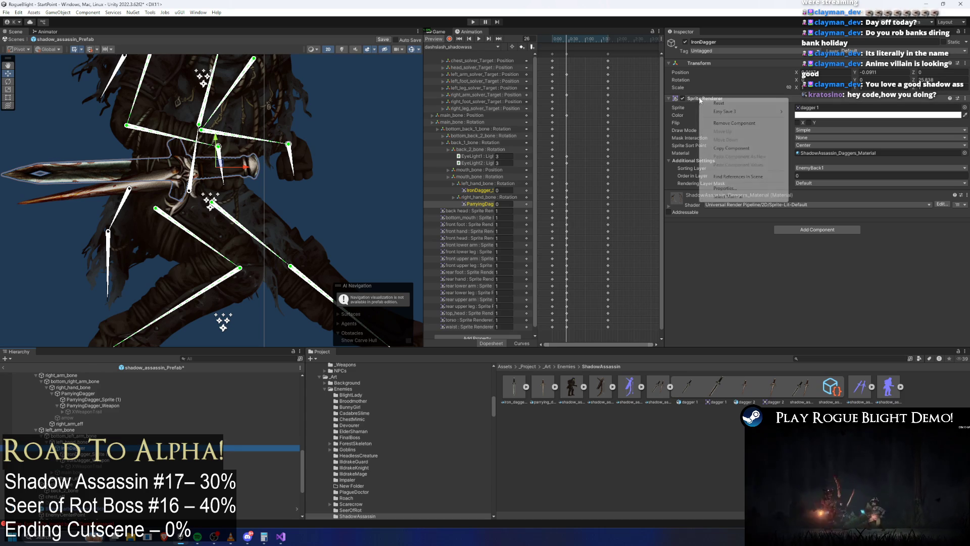
pyautogui.click(732, 111)
# Move IronDagger_Sprite (1) right to line up with the original dagger, then select IronDagger_Weapon.
pyautogui.click(86, 454)
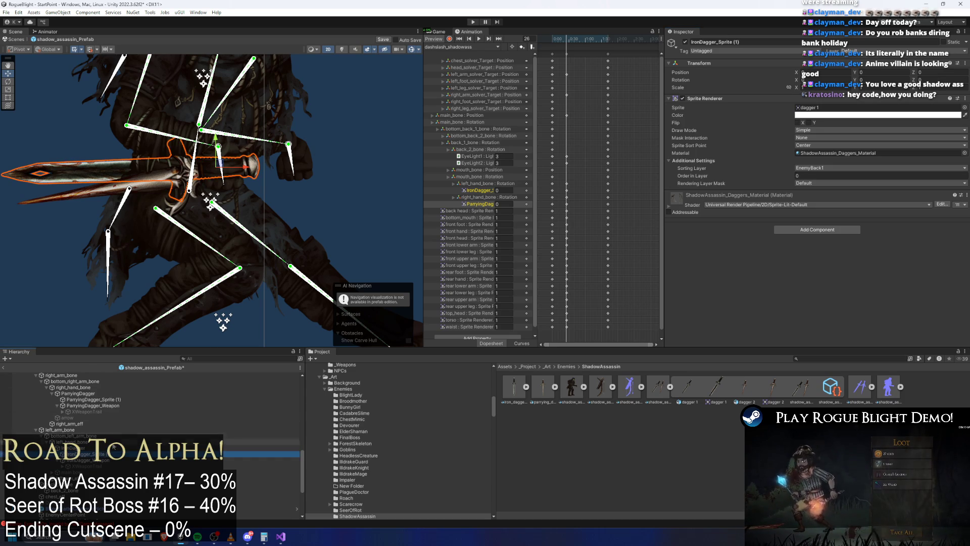
pyautogui.moveTo(220, 166); pyautogui.dragTo(294, 170)
pyautogui.scroll(8, 283, 168)
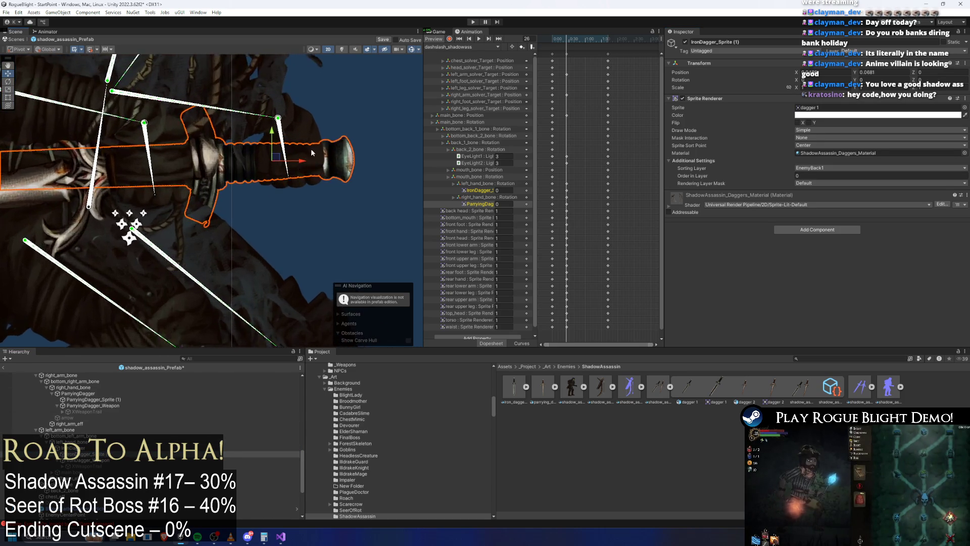
pyautogui.moveTo(293, 162); pyautogui.dragTo(284, 162)
pyautogui.click(98, 461)
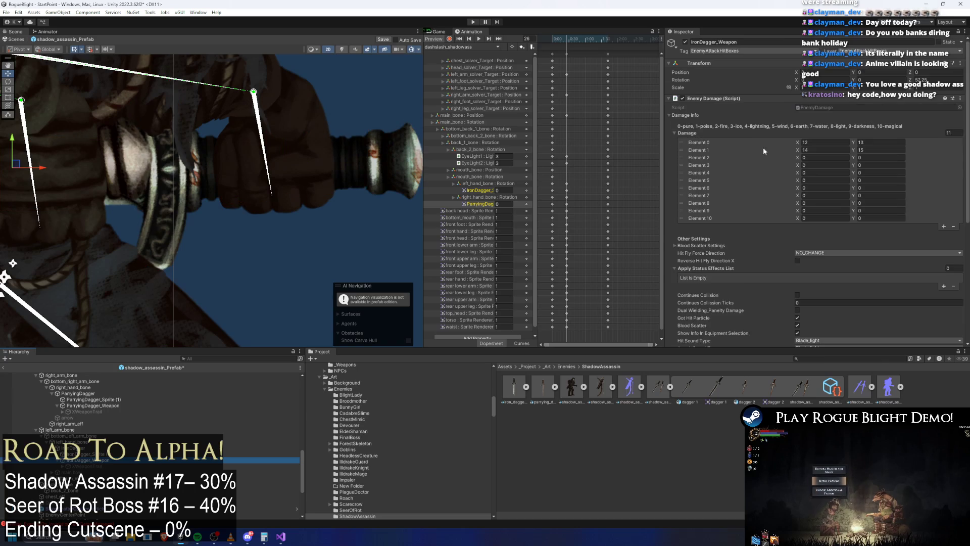
# Nudge the duplicated iron dagger sprite slightly up.
pyautogui.scroll(-10, 768, 157)
pyautogui.scroll(-4, 340, 198)
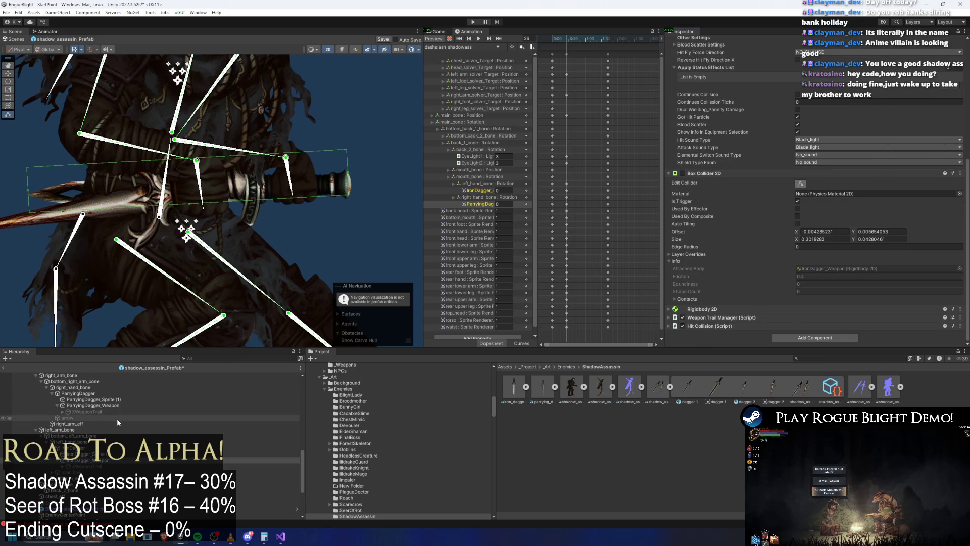
pyautogui.click(101, 453)
pyautogui.moveTo(301, 180); pyautogui.dragTo(302, 178)
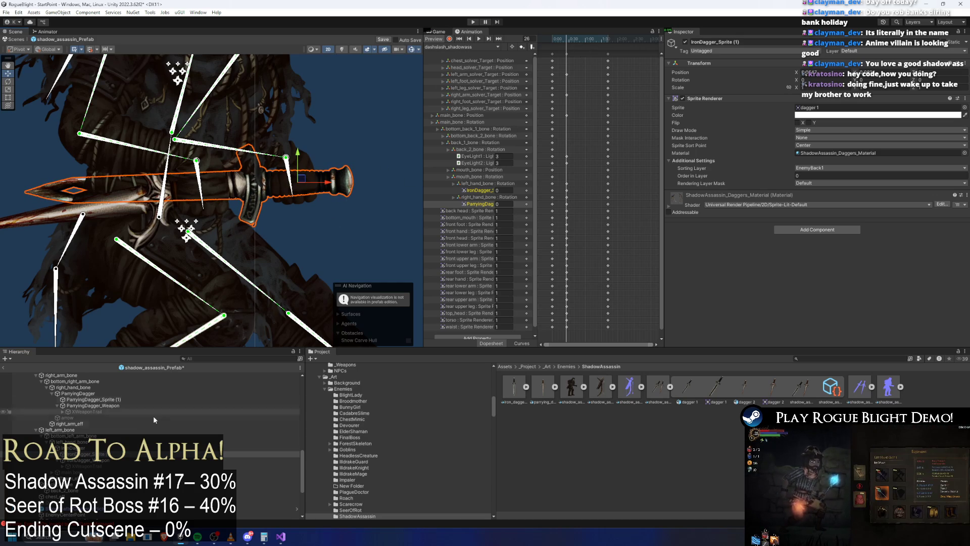
# Show IronDagger_Weapon's Box Collider 2D bounds with Edit Collider to check the hitbox.
pyautogui.click(77, 460)
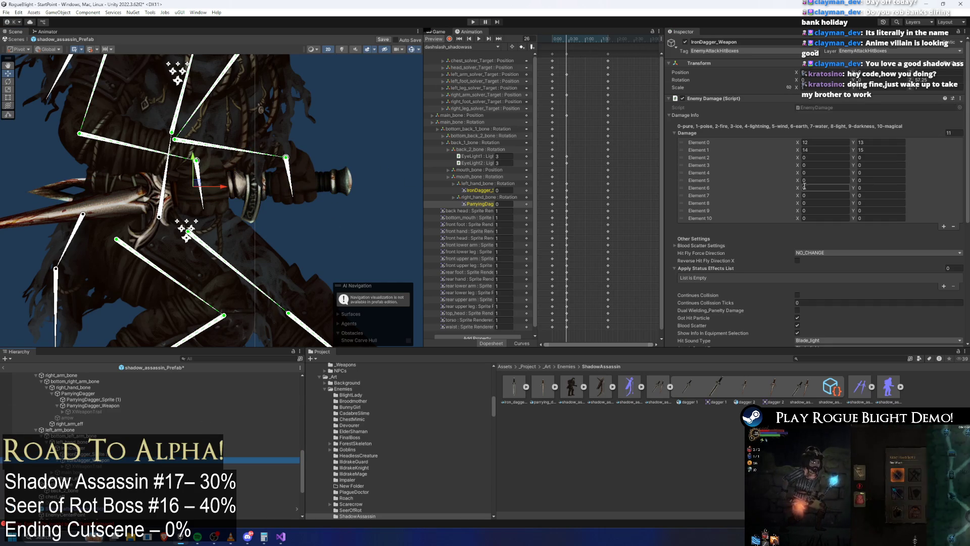
pyautogui.scroll(-10, 802, 183)
pyautogui.click(802, 184)
pyautogui.click(797, 201)
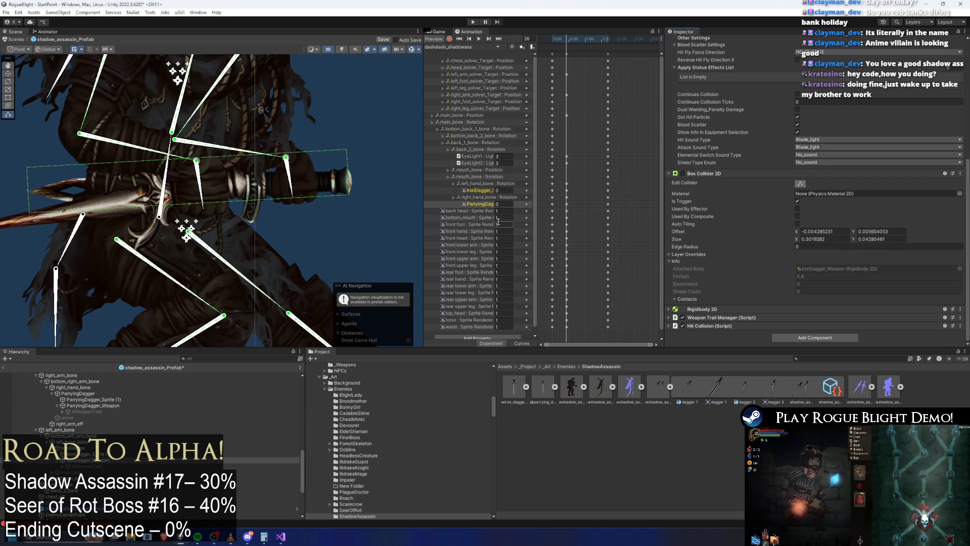
# Reselect the duplicated iron dagger and rewind the clip to frame 0.
pyautogui.click(449, 238)
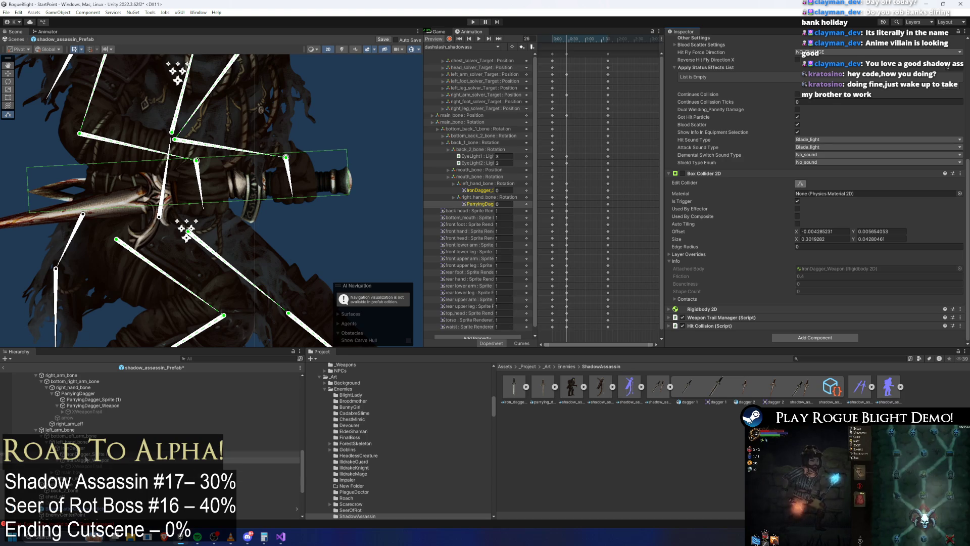
pyautogui.click(570, 40)
pyautogui.moveTo(570, 40); pyautogui.dragTo(546, 44)
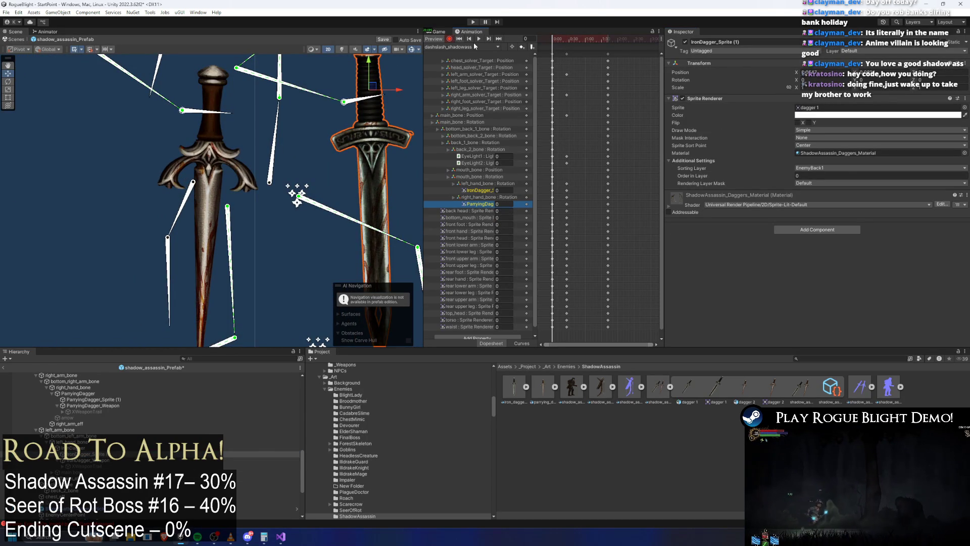
# Make the dagger sprite fully transparent at frame 0 and reveal the duplicated iron dagger.
pyautogui.click(818, 116)
pyautogui.moveTo(844, 262); pyautogui.dragTo(719, 267)
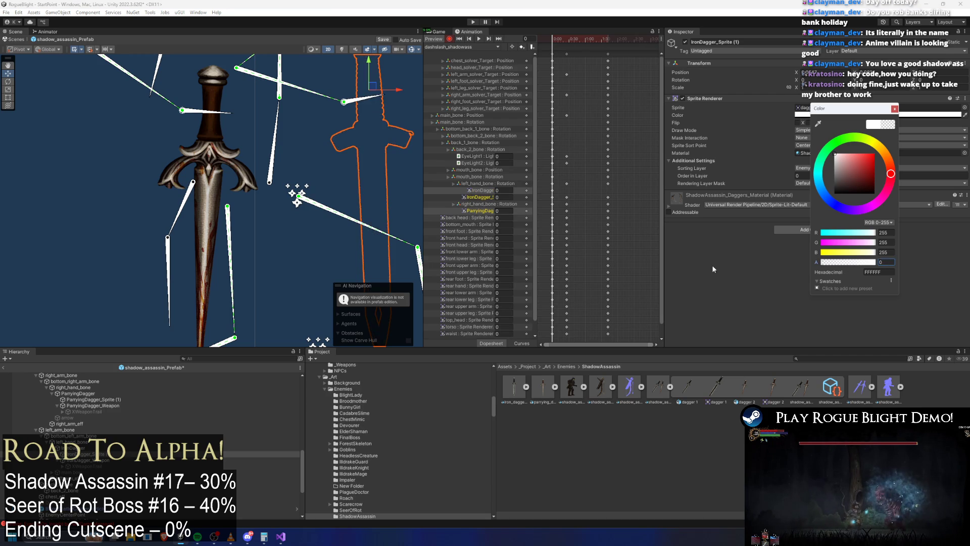
pyautogui.click(346, 221)
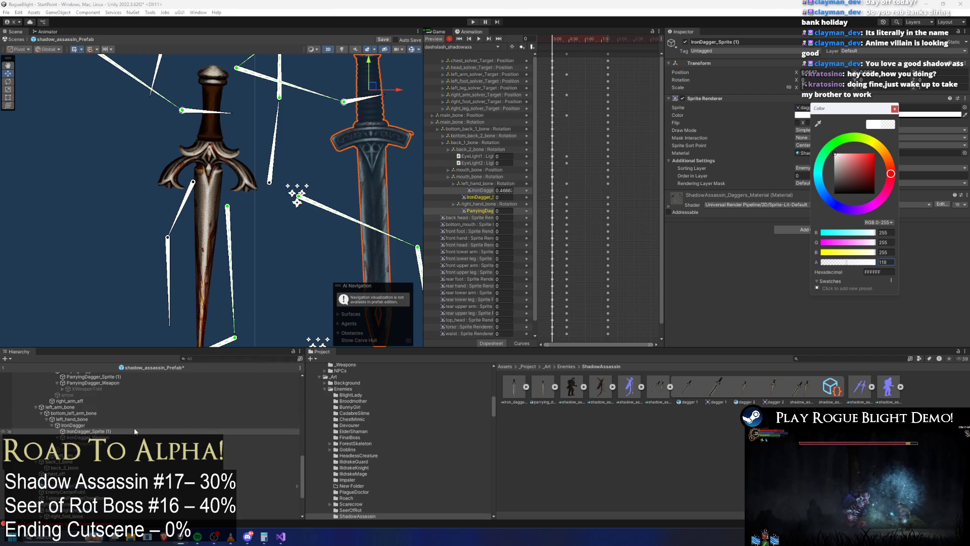
# Rename the duplicates to IronDagger_Sprite and ParryingDagger_Sprite, dropping the (1) suffix.
pyautogui.rightClick(153, 430)
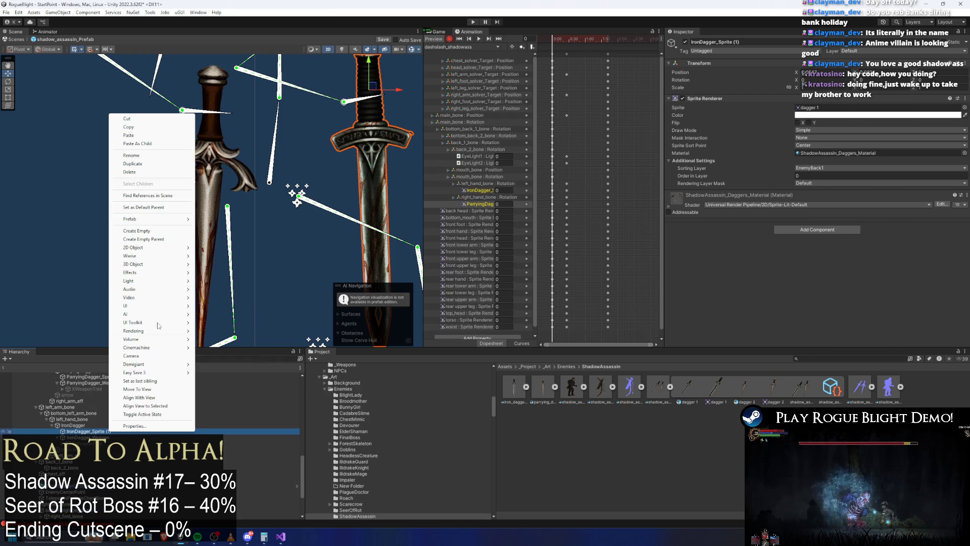
pyautogui.click(152, 172)
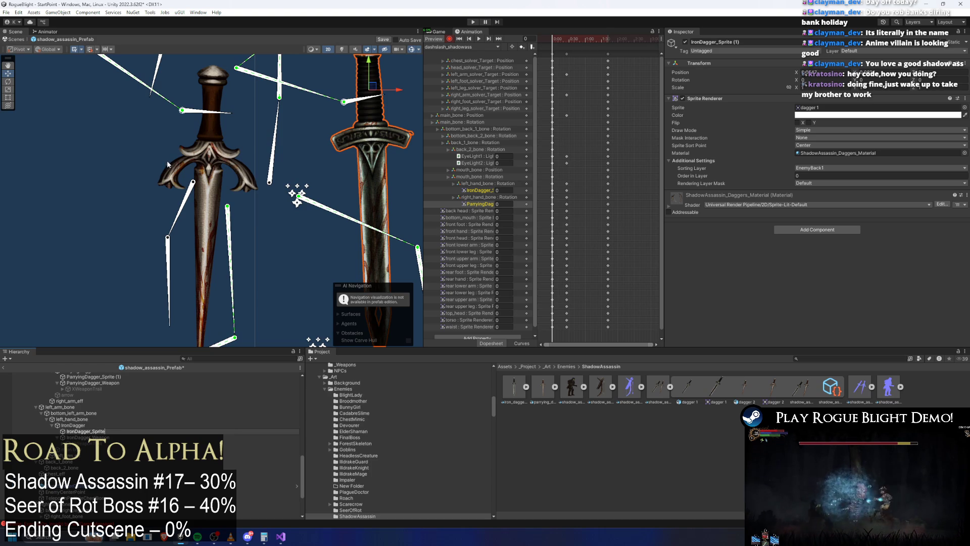
pyautogui.rightClick(101, 377)
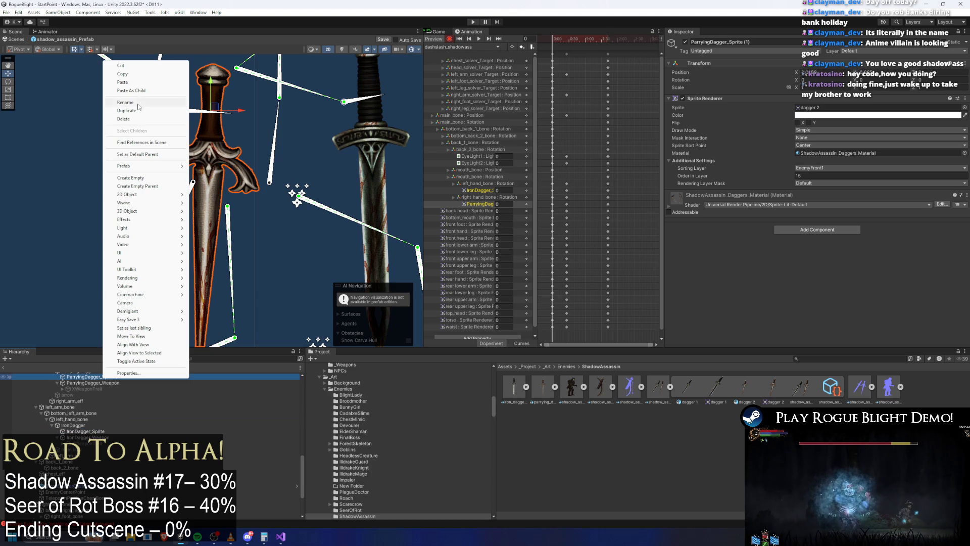
pyautogui.click(140, 104)
pyautogui.press('End')
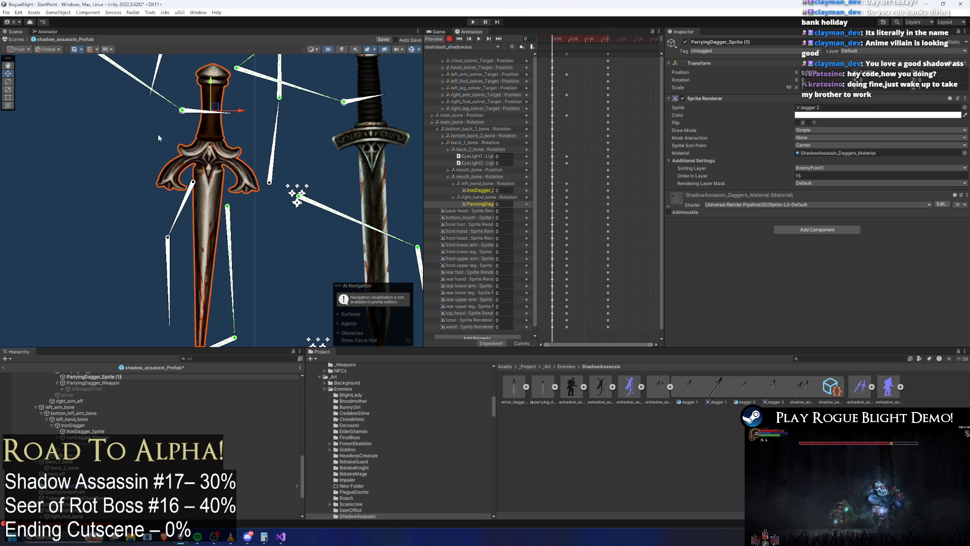
pyautogui.press('BackSpace')
pyautogui.press('BackSpace')
pyautogui.press('BackSpace')
pyautogui.press('Return')
# Select both duplicate daggers and key their colour alpha to 0 at frame 0.
pyautogui.keyDown('ctrl'); pyautogui.click(112, 432); pyautogui.keyUp('ctrl')
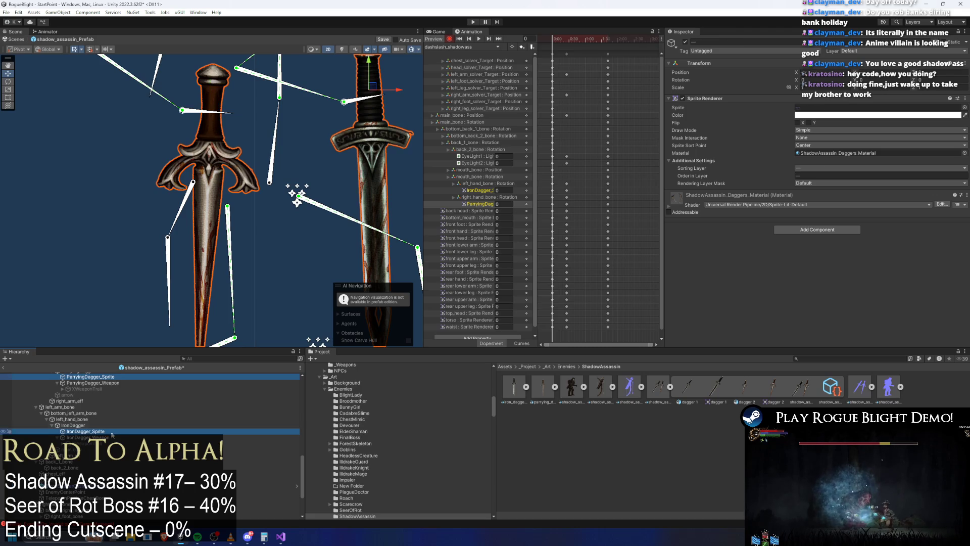
pyautogui.click(818, 114)
pyautogui.moveTo(844, 264); pyautogui.dragTo(591, 96)
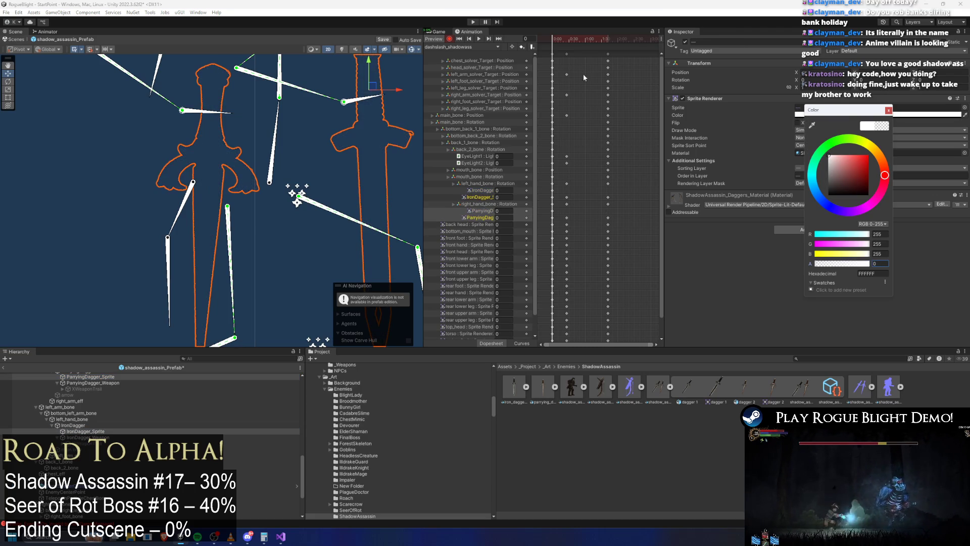
pyautogui.click(565, 33)
# At frame 26, set both daggers' colour alpha back to 255.
pyautogui.click(567, 35)
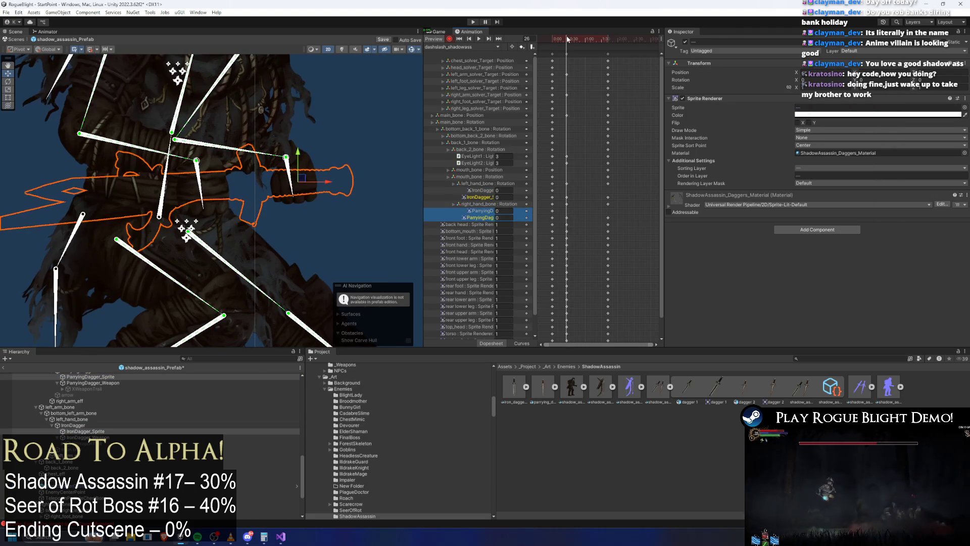
pyautogui.click(818, 115)
pyautogui.click(880, 261)
pyautogui.write('255')
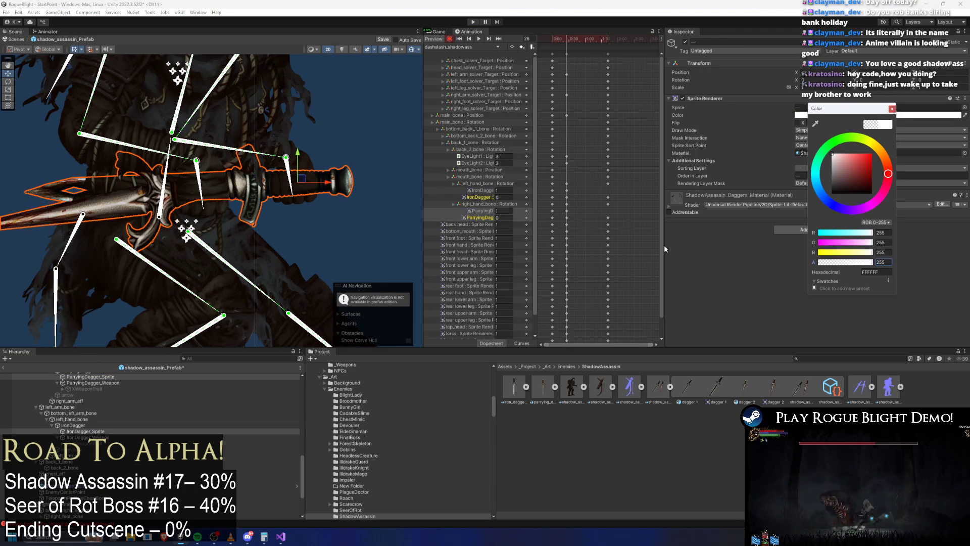
pyautogui.click(486, 200)
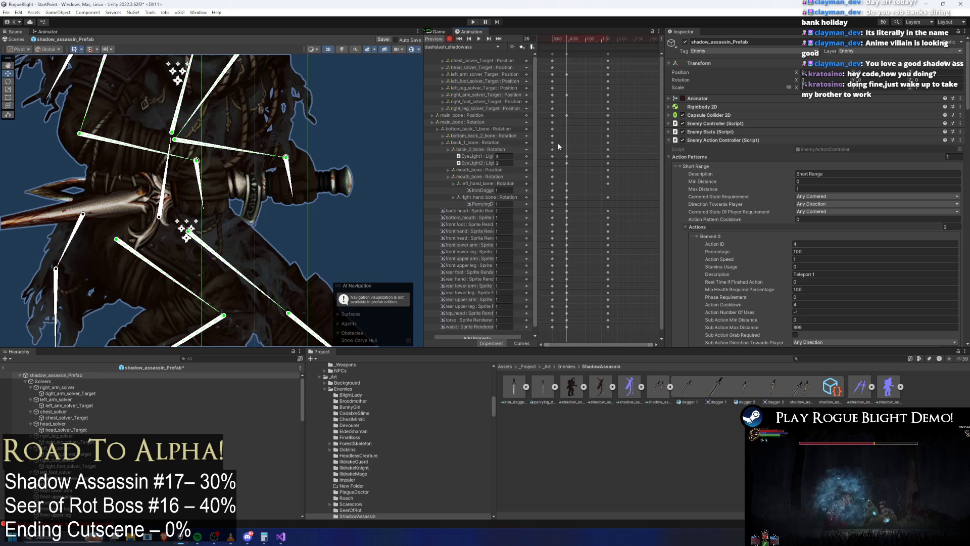
# Preview the dash slash clip around frame 24 and select the parrying dagger key.
pyautogui.click(562, 40)
pyautogui.moveTo(561, 40); pyautogui.dragTo(567, 41)
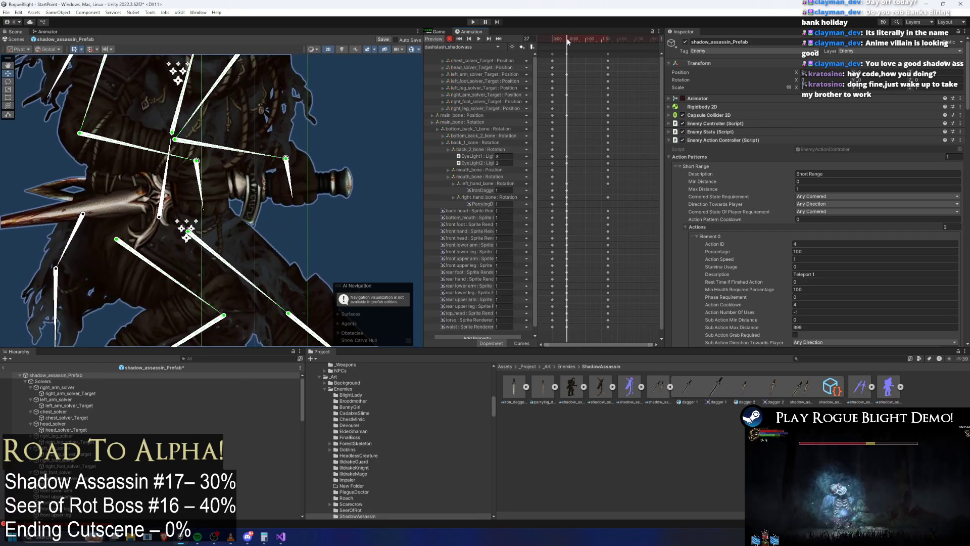
pyautogui.click(567, 184)
pyautogui.click(567, 197)
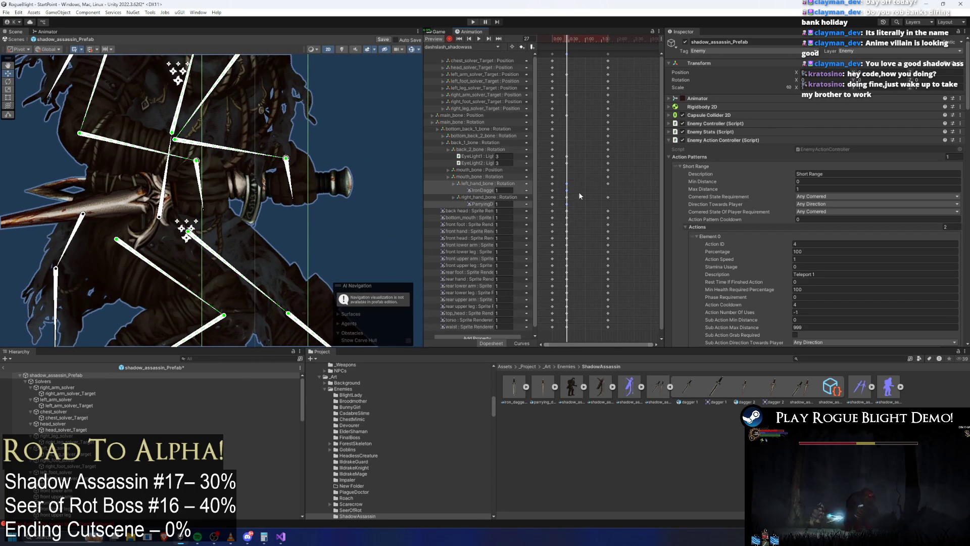
# Switch to the introduction_cancel_shadowass clip via idle_shadowass and preview it to frame 36.
pyautogui.click(465, 47)
pyautogui.click(472, 62)
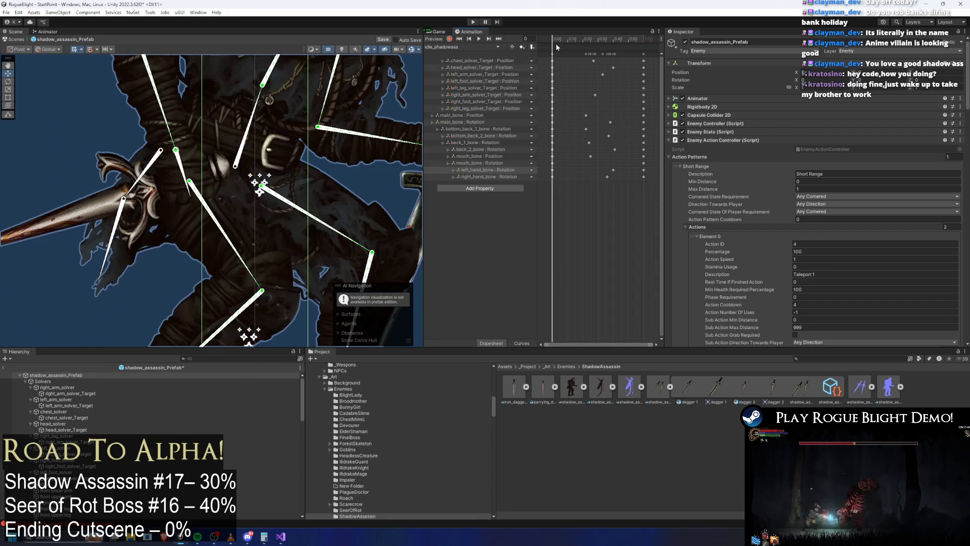
pyautogui.click(480, 49)
pyautogui.click(489, 72)
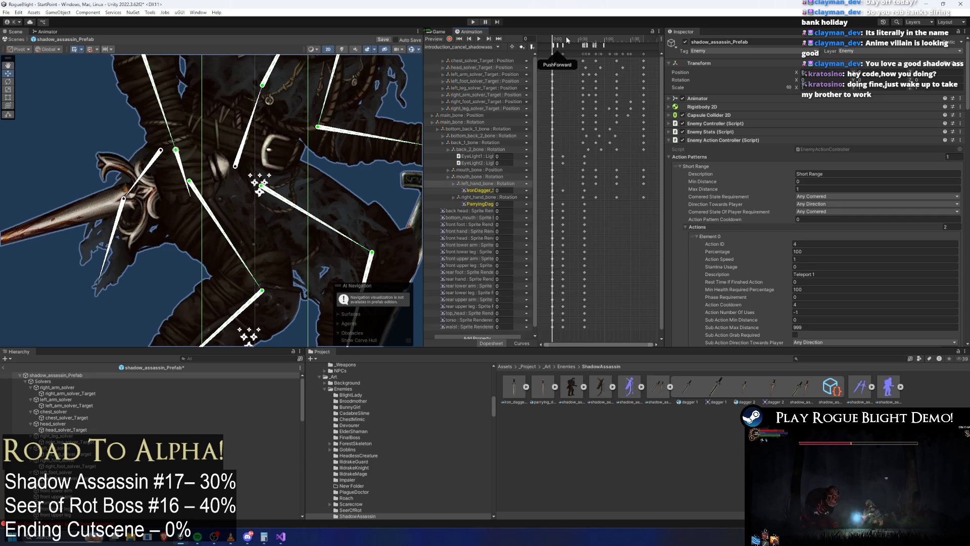
pyautogui.moveTo(577, 40)
pyautogui.mouseDown()
pyautogui.moveTo(595, 41)
pyautogui.moveTo(567, 40)
pyautogui.moveTo(585, 46)
pyautogui.moveTo(575, 37)
pyautogui.mouseUp()
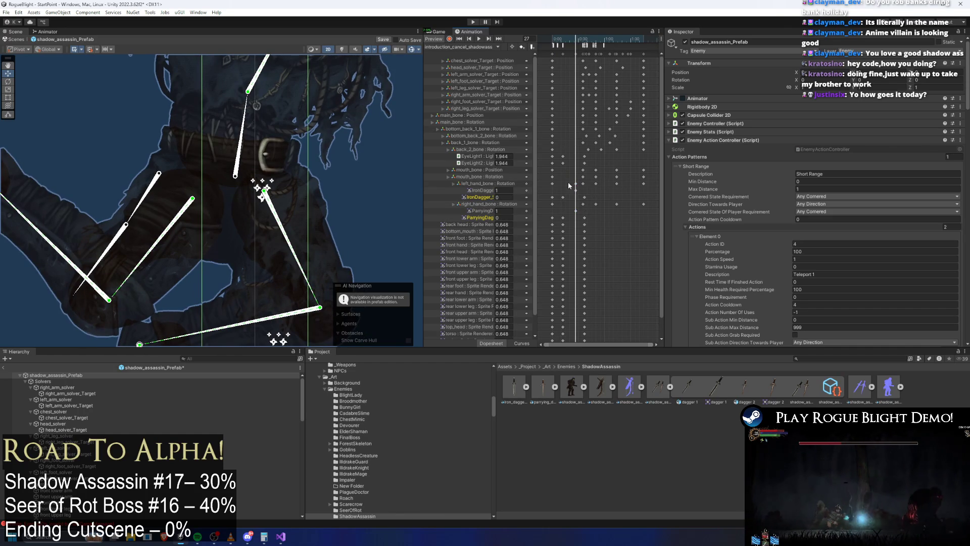
# Delete the missing dagger property tracks and select the dagger keys at the playhead.
pyautogui.moveTo(572, 187); pyautogui.dragTo(573, 216)
pyautogui.click(480, 198)
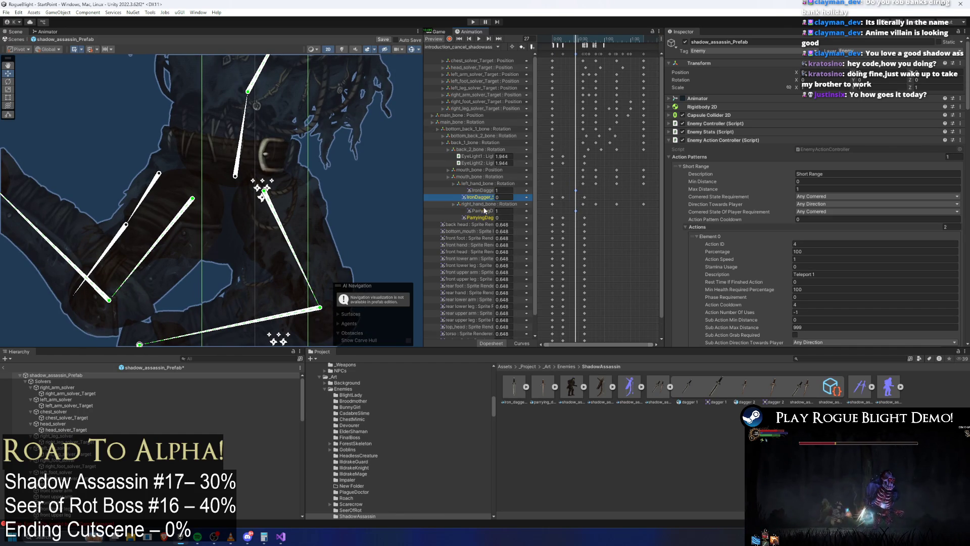
pyautogui.keyDown('shift'); pyautogui.click(480, 217); pyautogui.keyUp('shift')
pyautogui.press('Delete')
pyautogui.moveTo(572, 186)
pyautogui.mouseDown()
pyautogui.moveTo(576, 211)
pyautogui.moveTo(586, 211)
pyautogui.mouseUp()
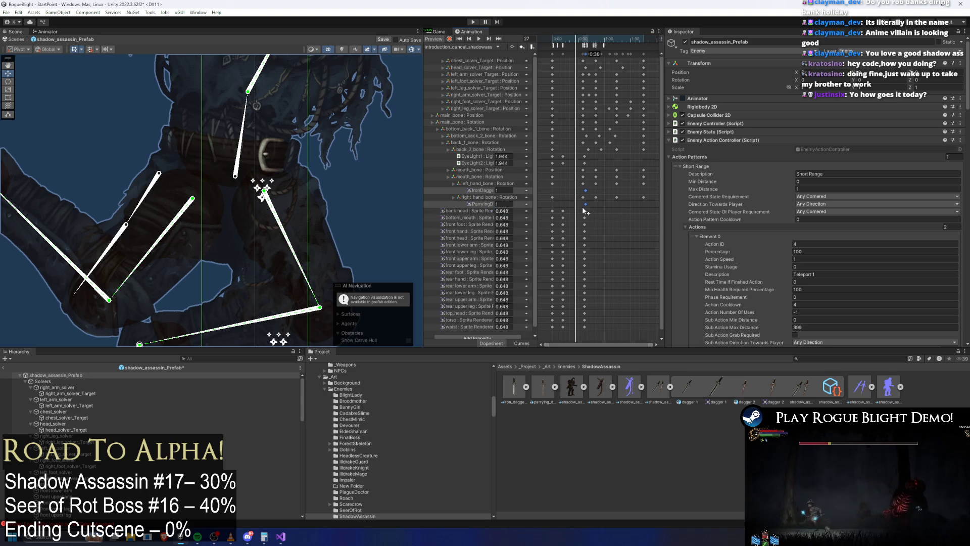
# With keyframe recording on, scrub to frame 18 and select the two ironDagger keys.
pyautogui.click(563, 38)
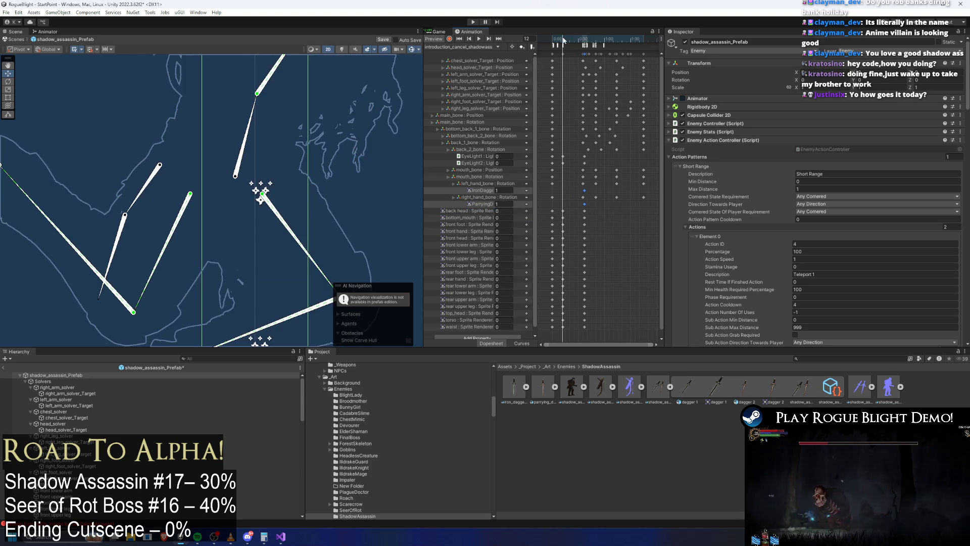
pyautogui.click(450, 39)
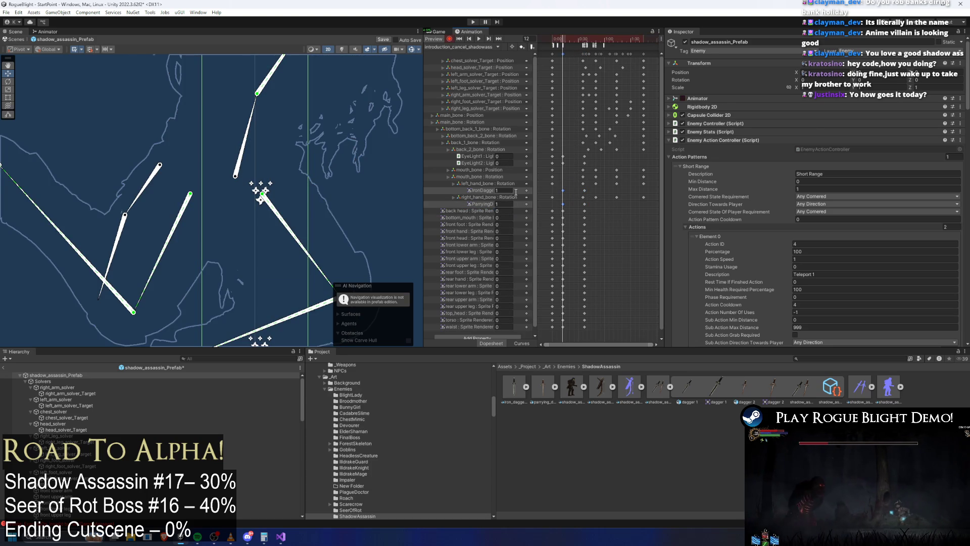
pyautogui.click(504, 195)
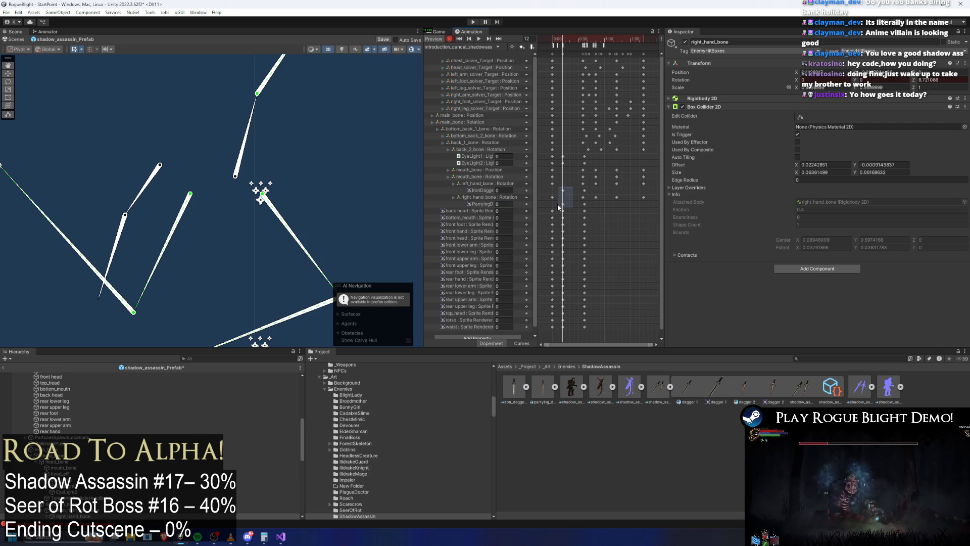
pyautogui.hotkey('shift', ',')
pyautogui.moveTo(281, 171); pyautogui.dragTo(264, 192)
pyautogui.scroll(-5, 264, 192)
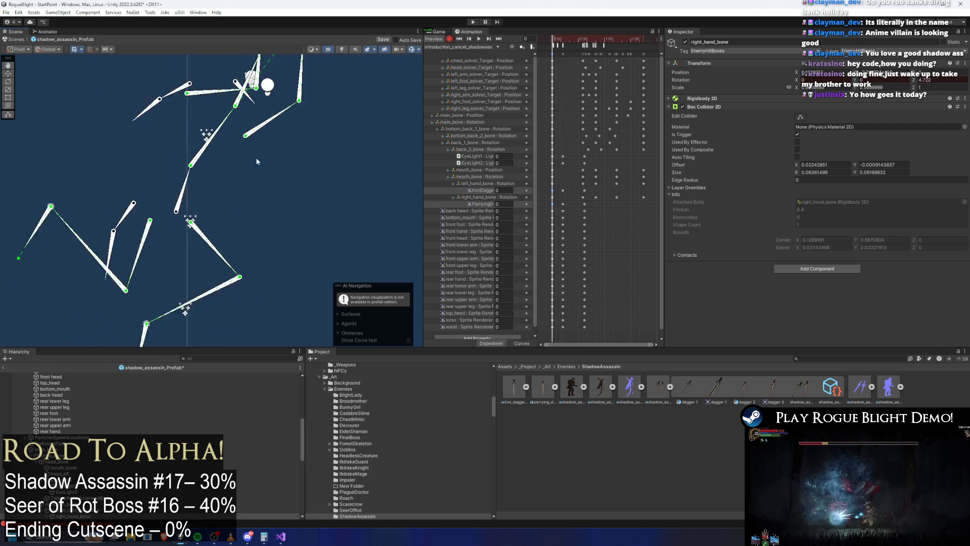
pyautogui.moveTo(553, 38); pyautogui.dragTo(575, 38)
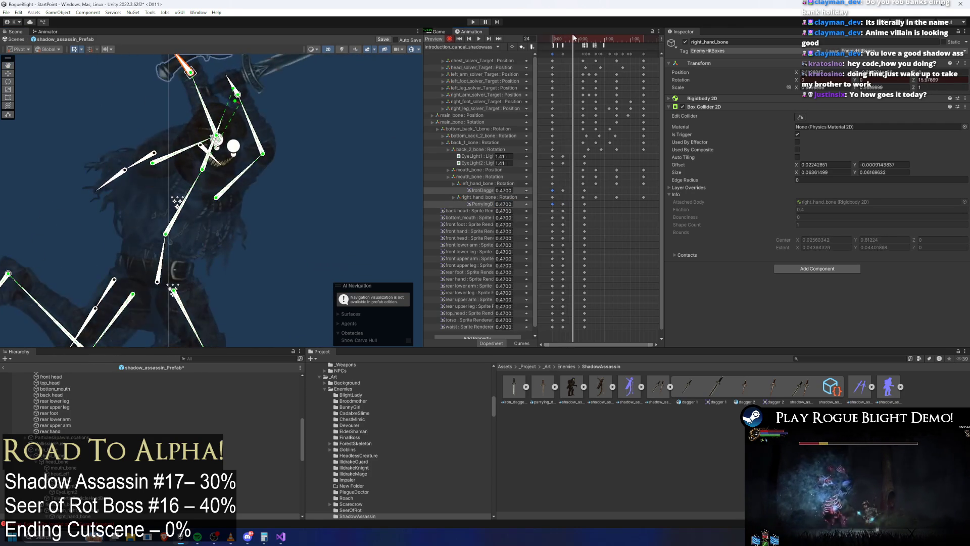
pyautogui.moveTo(557, 186); pyautogui.dragTo(589, 194)
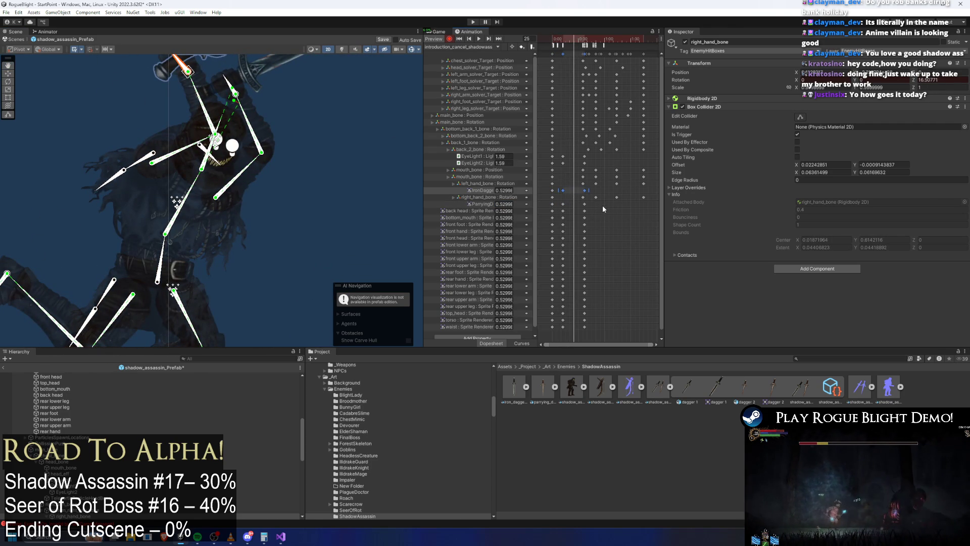
pyautogui.click(460, 46)
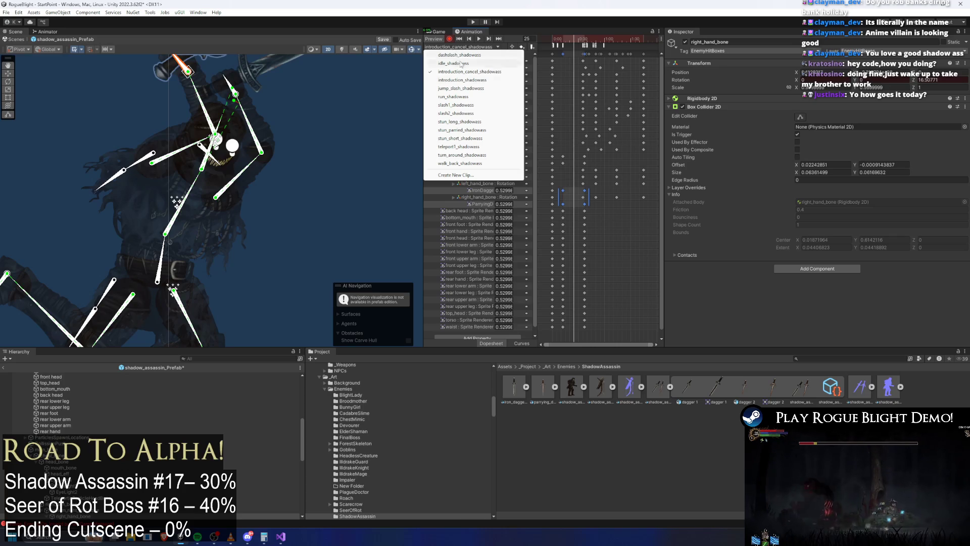
# In introduction_shadowass, delete the missing IronDagger and ParryingDagger tracks.
pyautogui.click(479, 77)
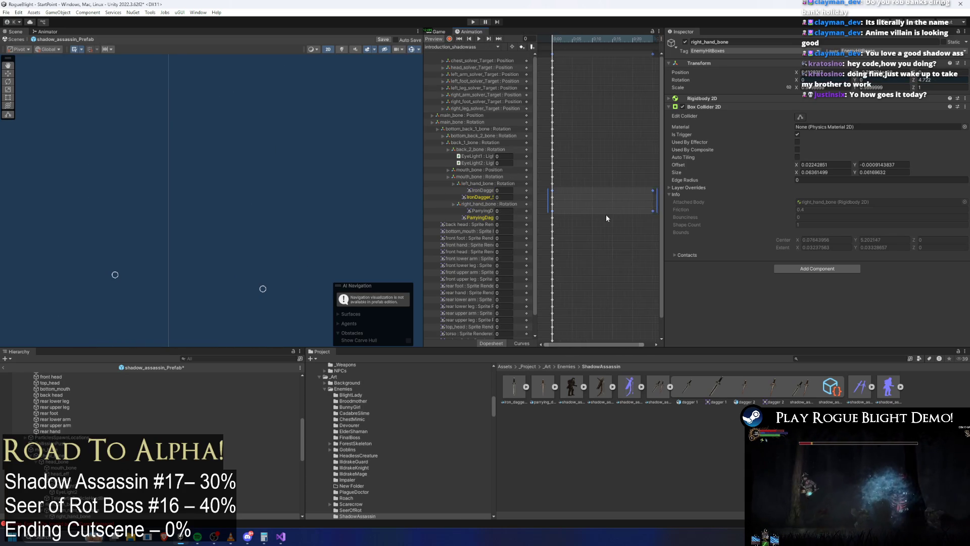
pyautogui.click(480, 197)
pyautogui.press('Delete')
pyautogui.click(479, 213)
pyautogui.press('Delete')
# Paste the dagger tracks into jump_slash_shadowass and move their keys later in the clip.
pyautogui.click(464, 46)
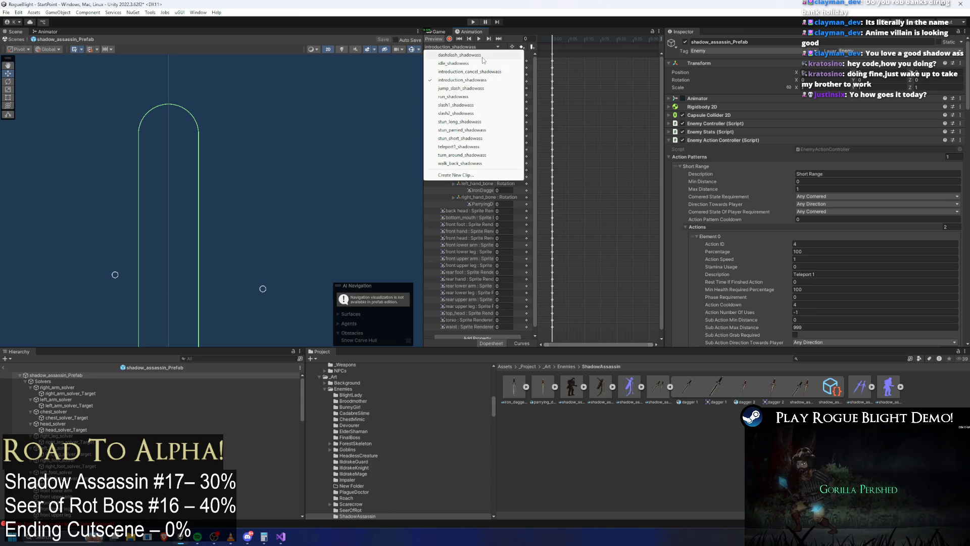
pyautogui.click(487, 89)
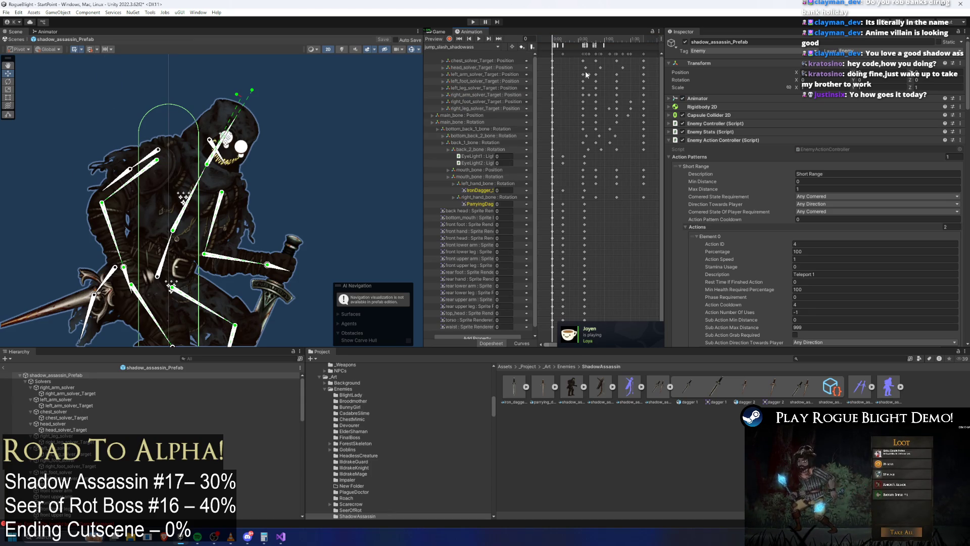
pyautogui.hotkey('ctrl', 'v')
pyautogui.scroll(2, 572, 201)
pyautogui.click(550, 40)
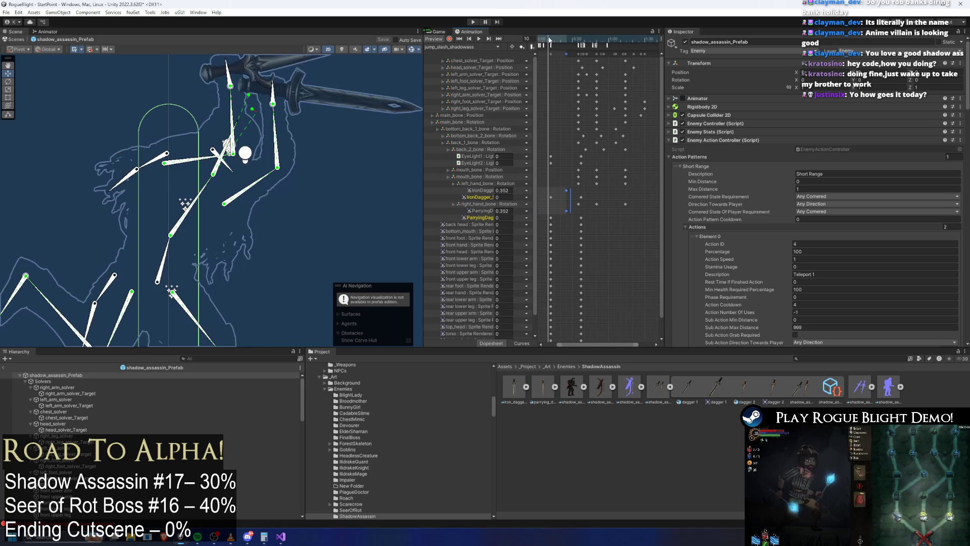
pyautogui.moveTo(552, 40)
pyautogui.mouseDown()
pyautogui.moveTo(566, 40)
pyautogui.moveTo(553, 41)
pyautogui.moveTo(574, 63)
pyautogui.mouseUp()
pyautogui.scroll(3, 599, 201)
pyautogui.moveTo(586, 209)
pyautogui.mouseDown()
pyautogui.moveTo(606, 200)
pyautogui.moveTo(550, 193)
pyautogui.mouseUp()
pyautogui.scroll(-3, 606, 201)
# Scrub to frame 34 and select the dagger keys at the clip start and frame 34.
pyautogui.keyDown('shift'); pyautogui.click(553, 210); pyautogui.keyUp('shift')
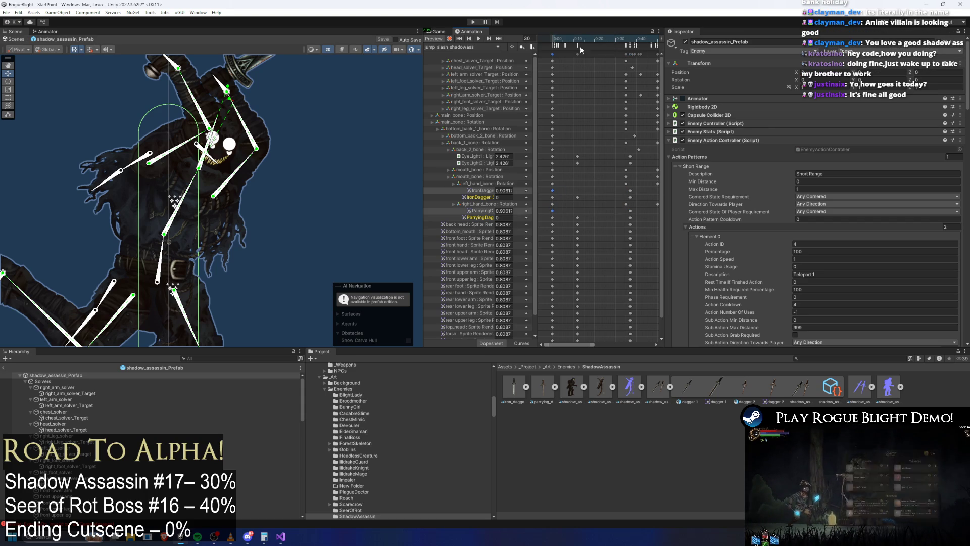
pyautogui.click(578, 49)
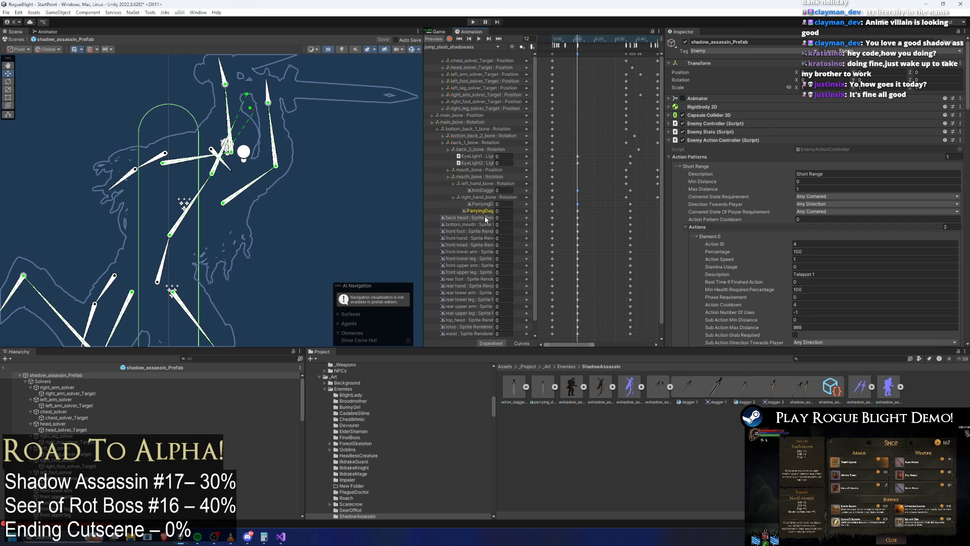
pyautogui.click(614, 47)
pyautogui.moveTo(614, 47); pyautogui.dragTo(623, 47)
pyautogui.click(630, 190)
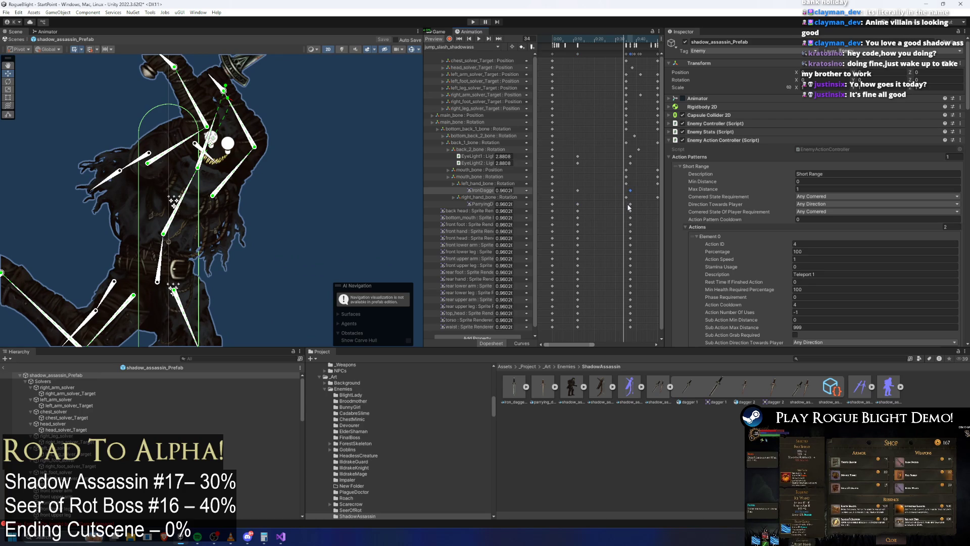
pyautogui.keyDown('shift'); pyautogui.click(630, 203); pyautogui.keyUp('shift')
pyautogui.keyDown('shift'); pyautogui.click(577, 190); pyautogui.keyUp('shift')
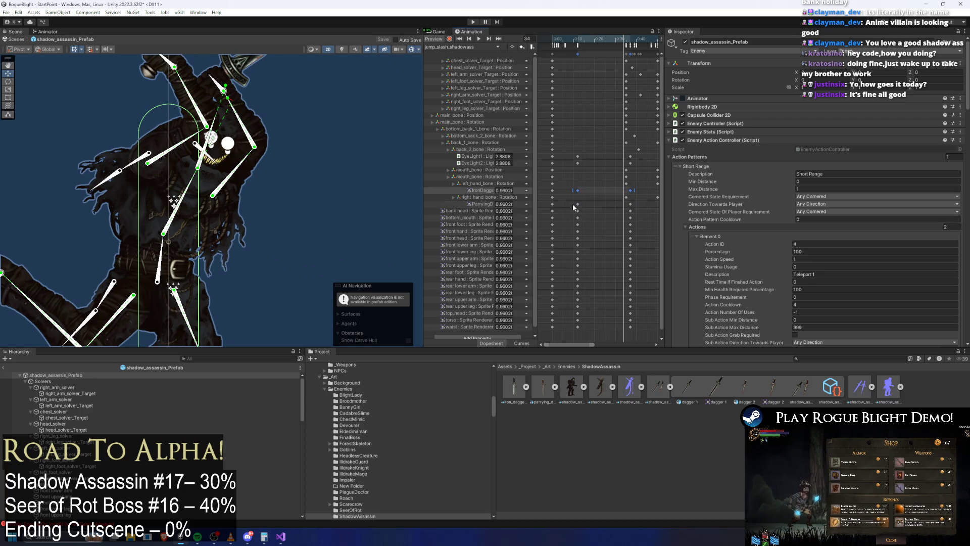
pyautogui.moveTo(656, 207); pyautogui.dragTo(655, 207)
pyautogui.click(461, 46)
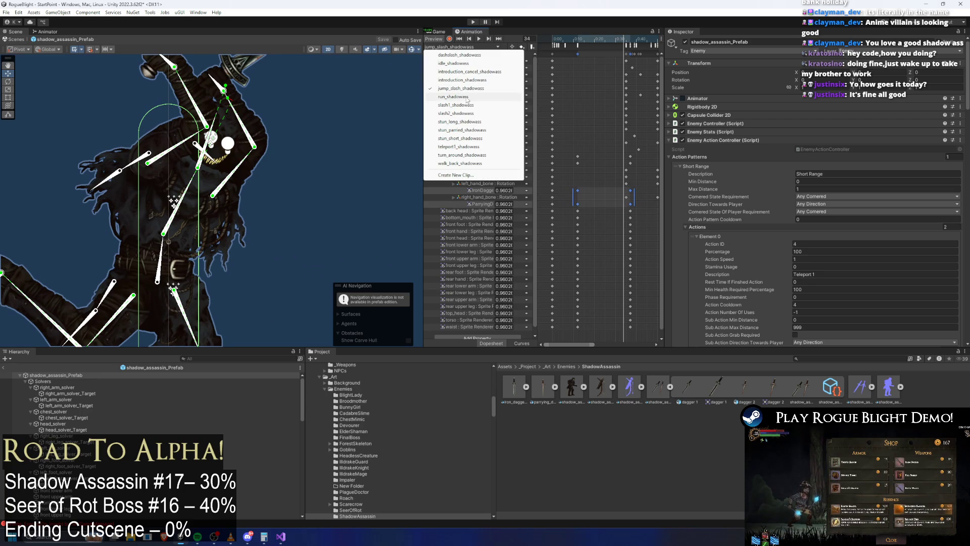
# Switch to slash1_shadowass via run_shadowass and paste the dagger tracks into it.
pyautogui.click(465, 97)
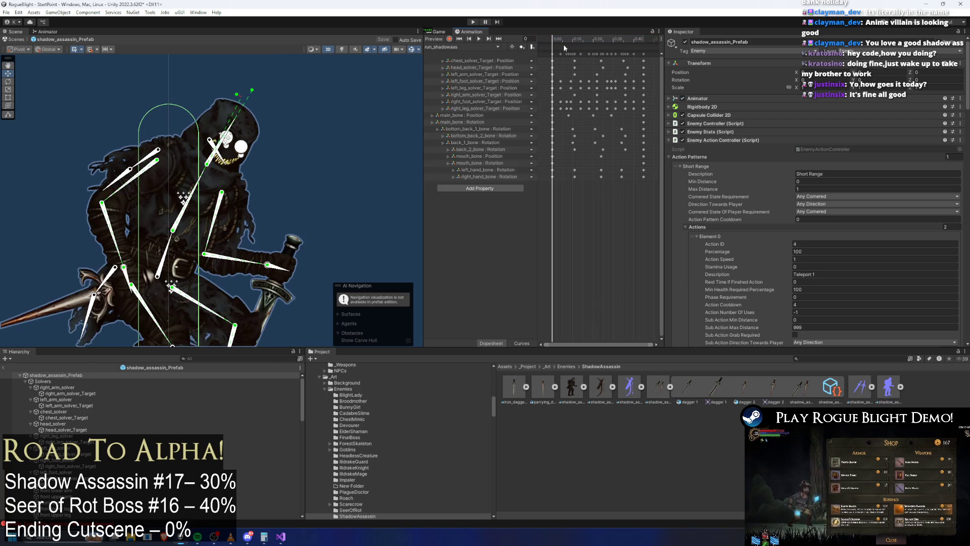
pyautogui.click(465, 47)
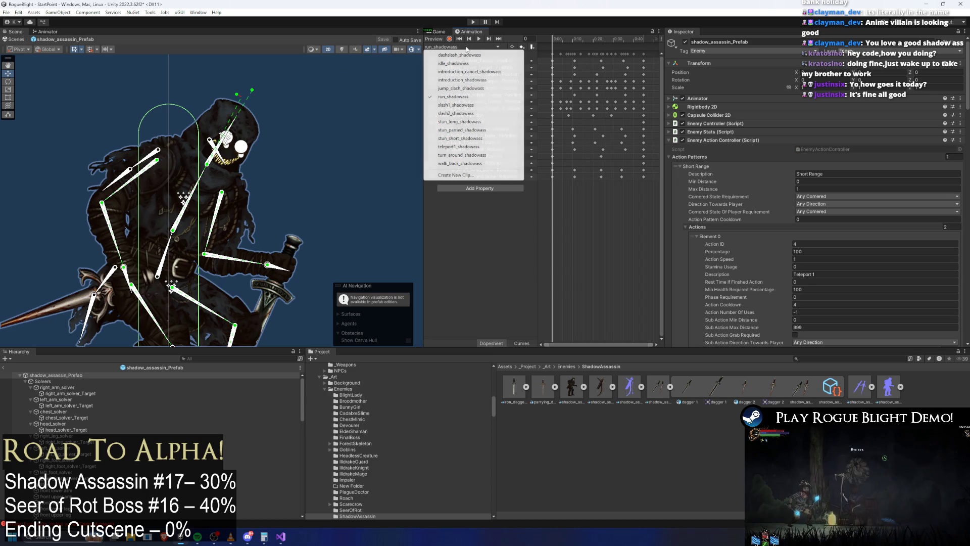
pyautogui.click(465, 104)
pyautogui.hotkey('ctrl', 'v')
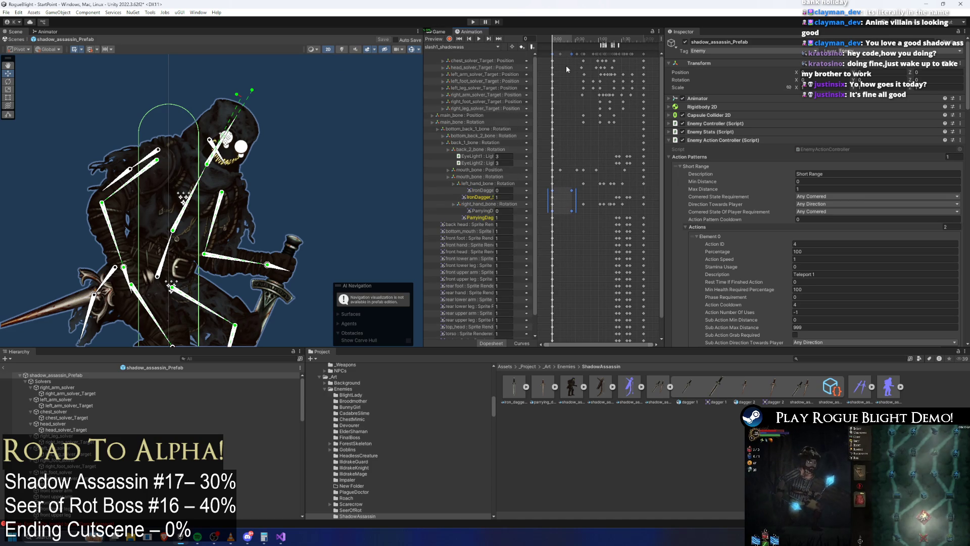
pyautogui.moveTo(563, 45)
pyautogui.mouseDown()
pyautogui.moveTo(576, 39)
pyautogui.moveTo(540, 101)
pyautogui.mouseUp()
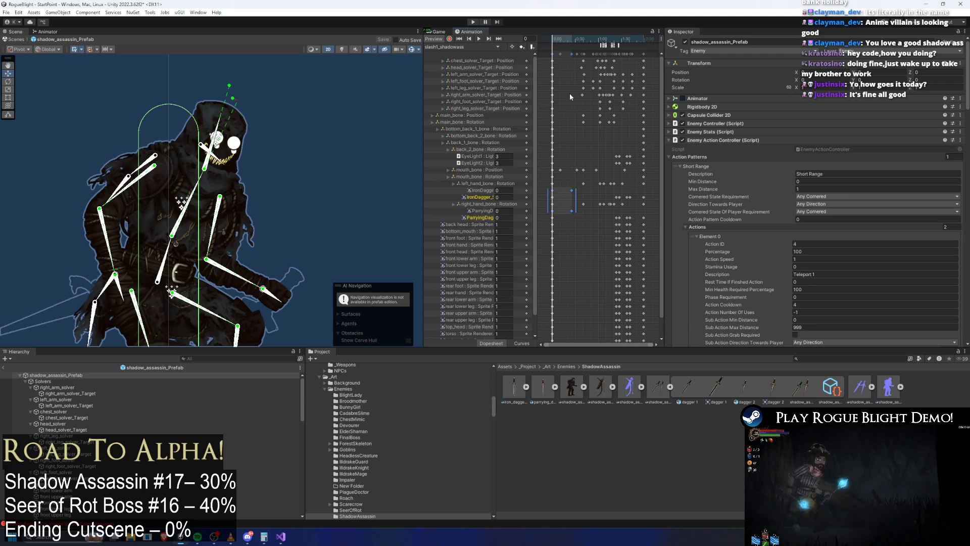
pyautogui.click(563, 38)
pyautogui.moveTo(562, 38)
pyautogui.mouseDown()
pyautogui.moveTo(578, 39)
pyautogui.moveTo(552, 38)
pyautogui.mouseUp()
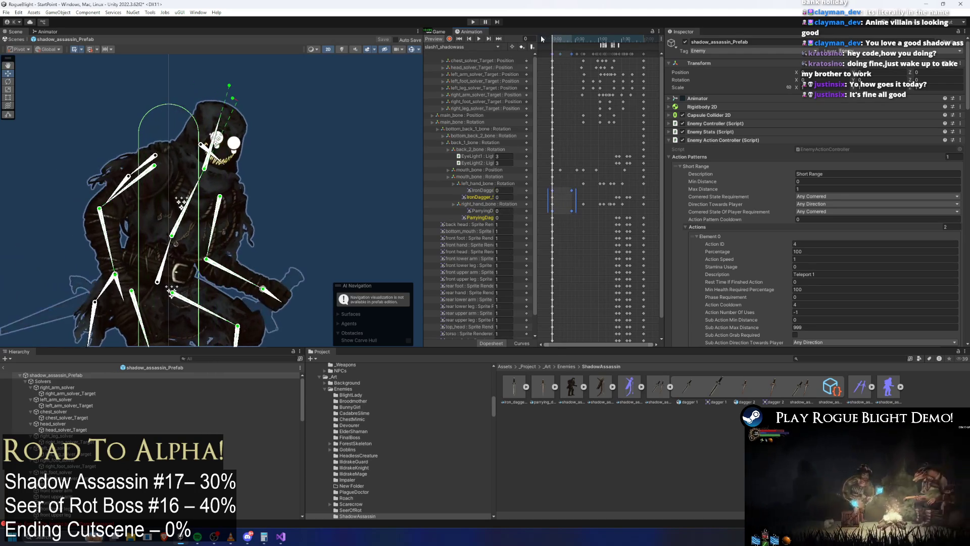
# With recording on, delete the IronDagger and ParryingDagger keys at frame 14.
pyautogui.click(449, 39)
pyautogui.click(505, 197)
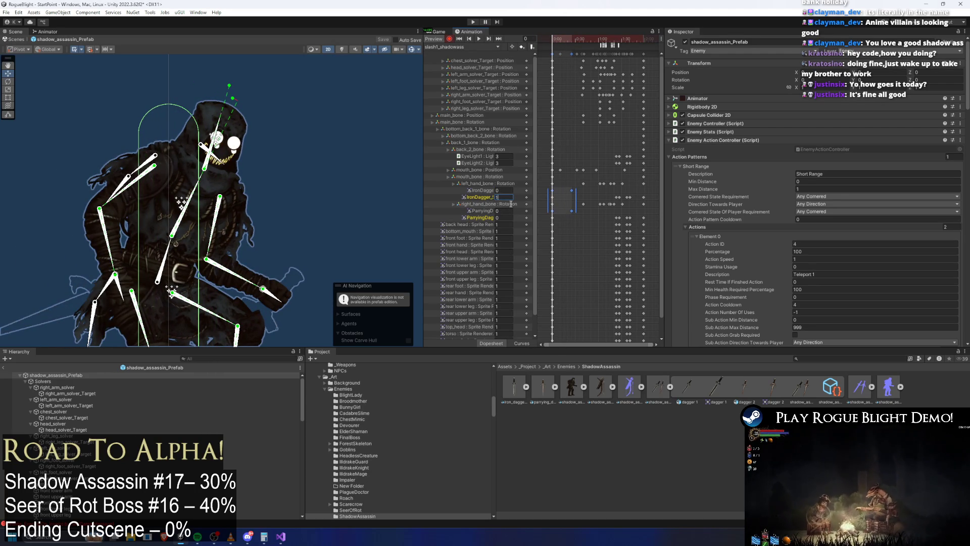
pyautogui.click(564, 39)
pyautogui.moveTo(565, 219); pyautogui.dragTo(573, 191)
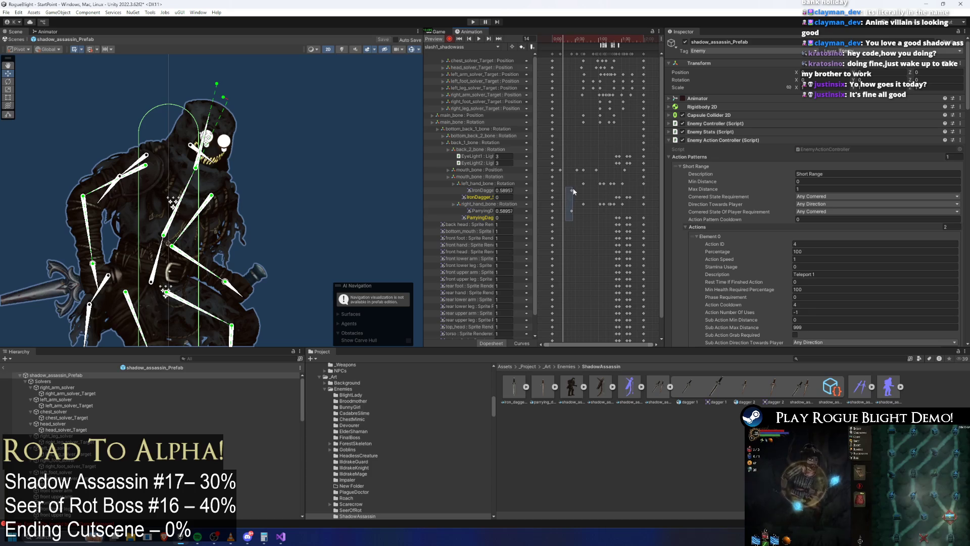
pyautogui.press('Delete')
pyautogui.moveTo(566, 37); pyautogui.dragTo(593, 38)
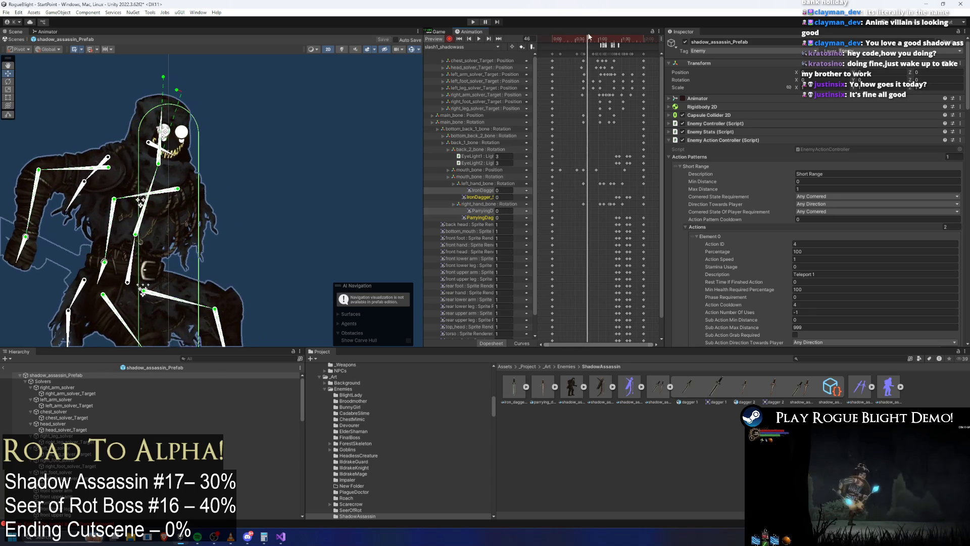
pyautogui.click(553, 191)
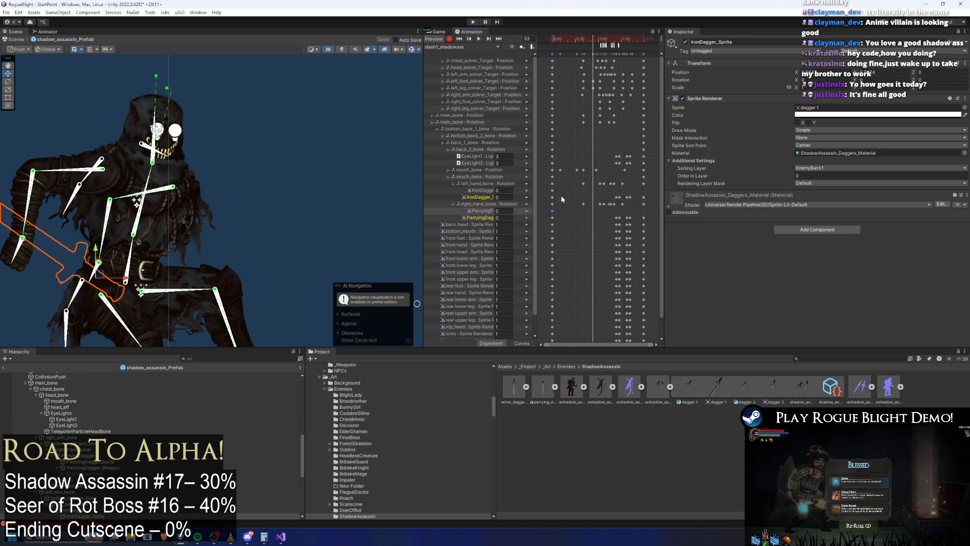
# At frame 0, set both dagger values to 1.
pyautogui.moveTo(611, 39); pyautogui.dragTo(616, 38)
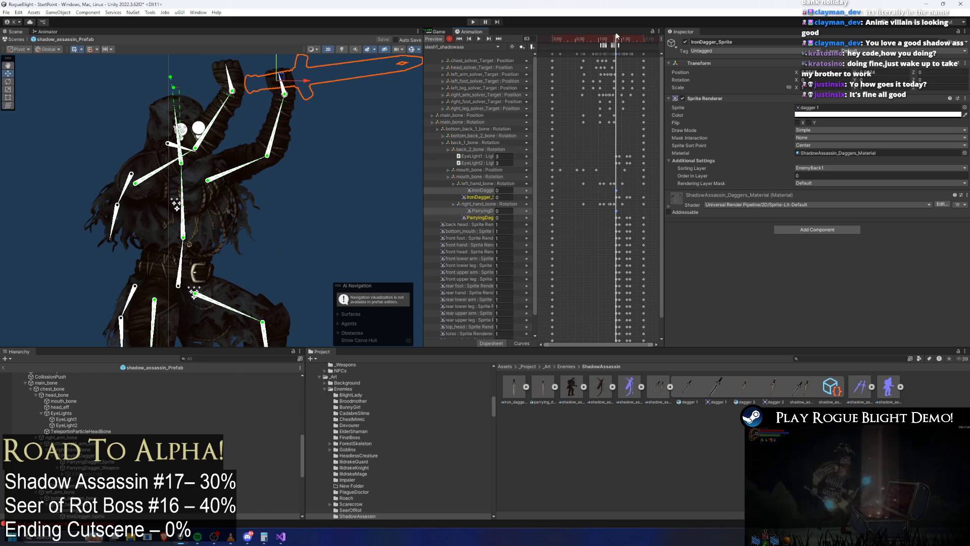
pyautogui.click(459, 39)
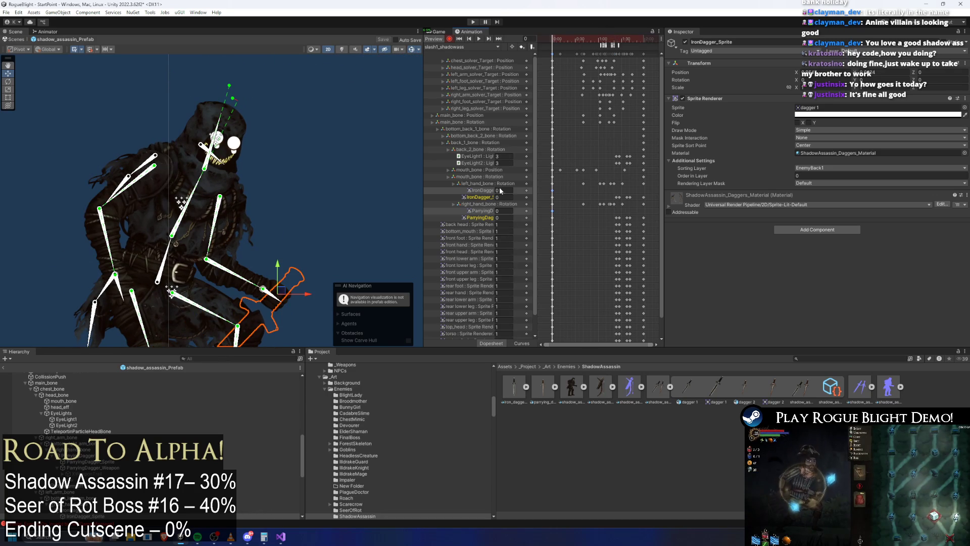
pyautogui.write('1')
pyautogui.press('Tab')
pyautogui.write('1')
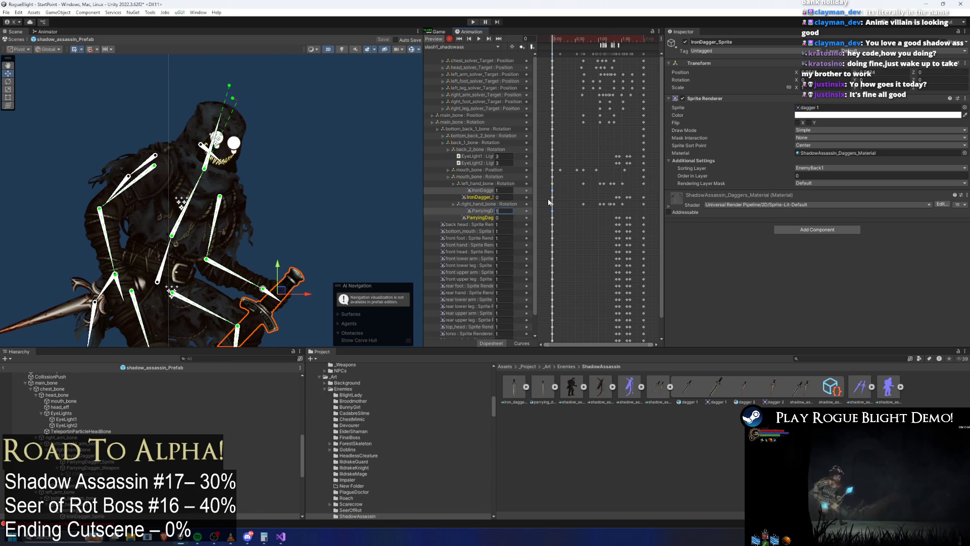
# Paste the dagger keys at frame 87 and set IronDagger and ParryingDagger to 0.
pyautogui.click(616, 42)
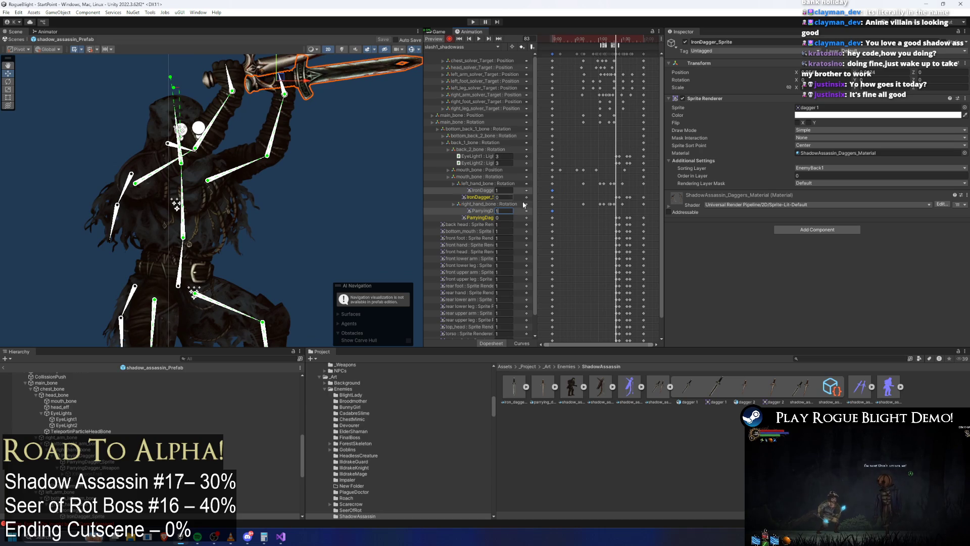
pyautogui.scroll(4, 614, 202)
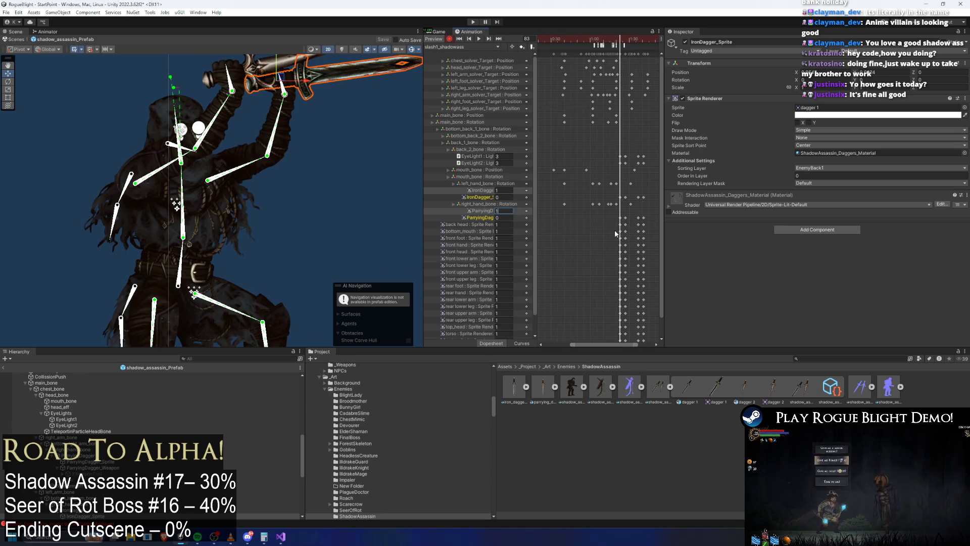
pyautogui.moveTo(663, 213); pyautogui.dragTo(829, 212)
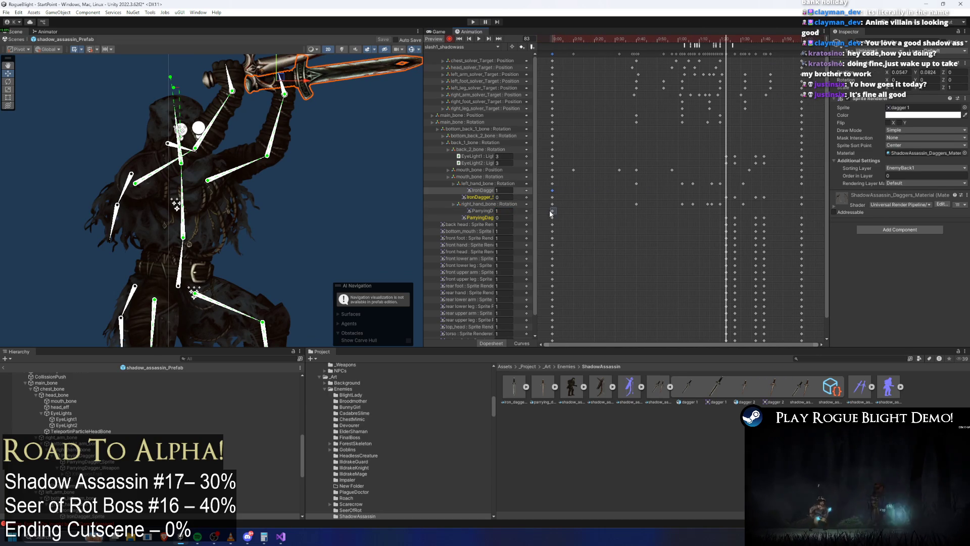
pyautogui.click(728, 40)
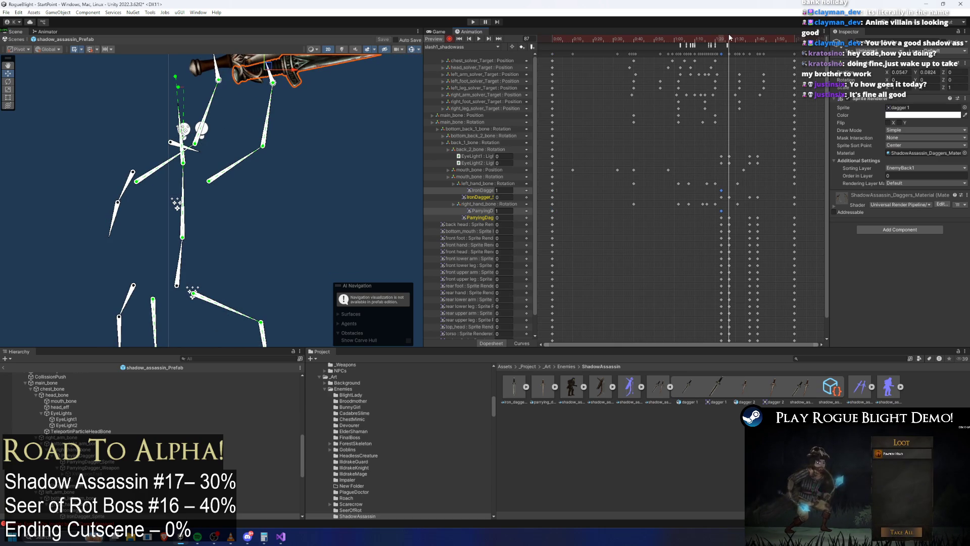
pyautogui.hotkey('ctrl', 'v')
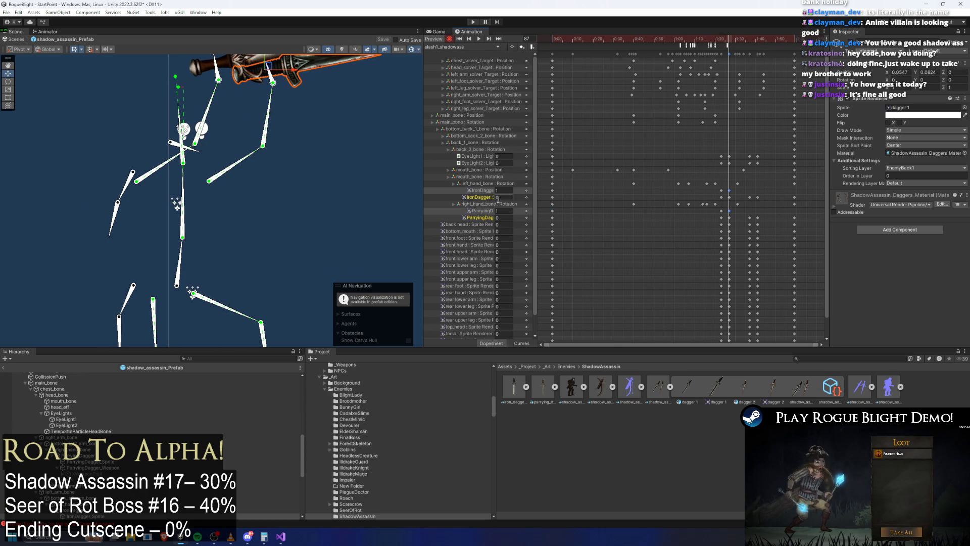
pyautogui.click(503, 190)
pyautogui.write('0')
pyautogui.click(503, 211)
pyautogui.write('0')
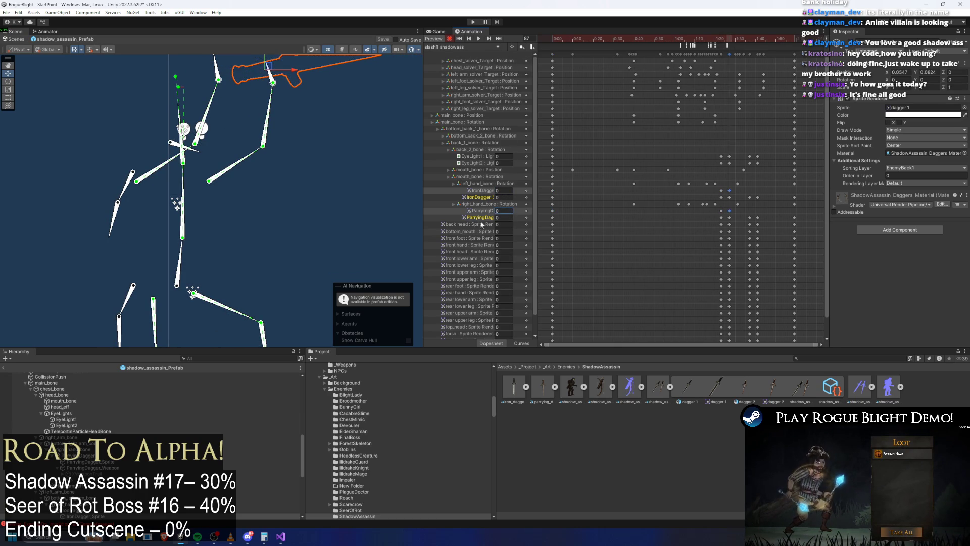
pyautogui.click(479, 218)
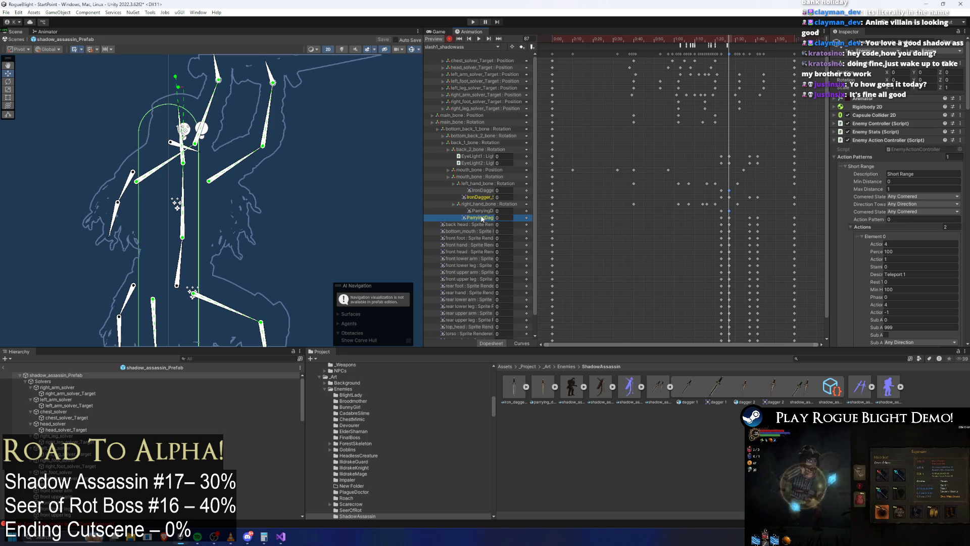
# Delete the leftover dagger tracks and duplicate the dagger keys later in slash1_shadowass.
pyautogui.keyDown('ctrl'); pyautogui.click(484, 197); pyautogui.keyUp('ctrl')
pyautogui.press('Delete')
pyautogui.moveTo(735, 186); pyautogui.dragTo(717, 207)
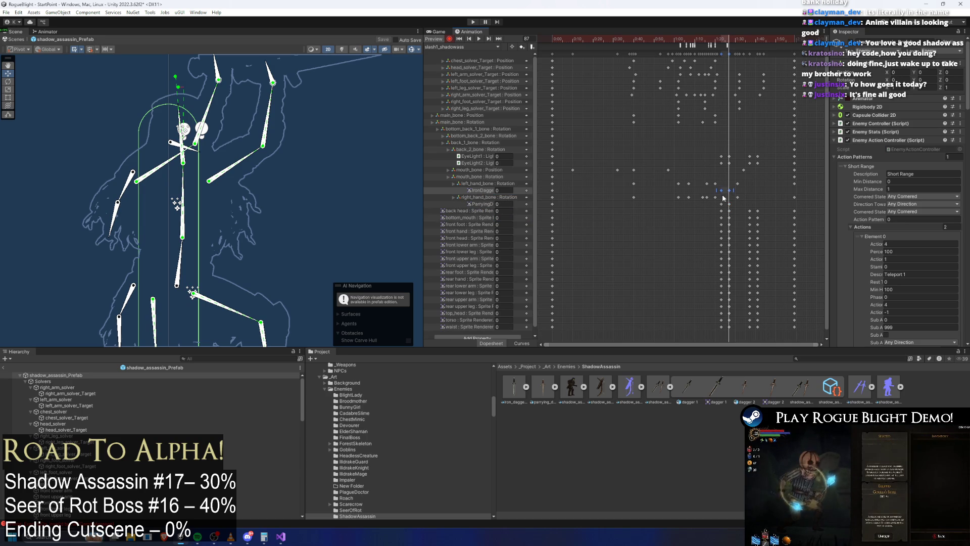
pyautogui.moveTo(739, 40); pyautogui.dragTo(749, 41)
pyautogui.hotkey('ctrl', 'v')
pyautogui.moveTo(758, 199)
pyautogui.mouseDown()
pyautogui.moveTo(778, 198)
pyautogui.moveTo(746, 194)
pyautogui.moveTo(771, 194)
pyautogui.moveTo(766, 206)
pyautogui.mouseUp()
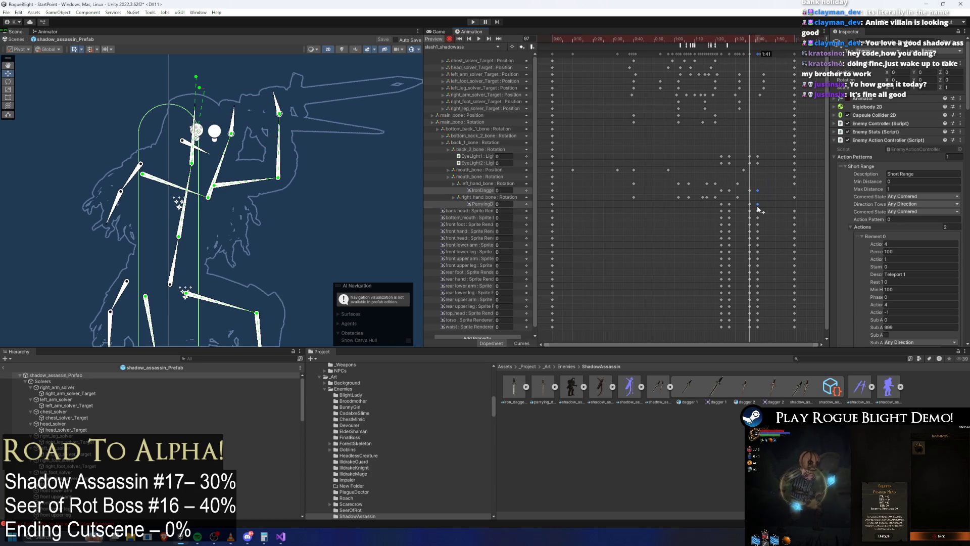
# Preview the poses around frames 113 and 119, then switch to slash2_shadowass.
pyautogui.moveTo(750, 41); pyautogui.dragTo(795, 44)
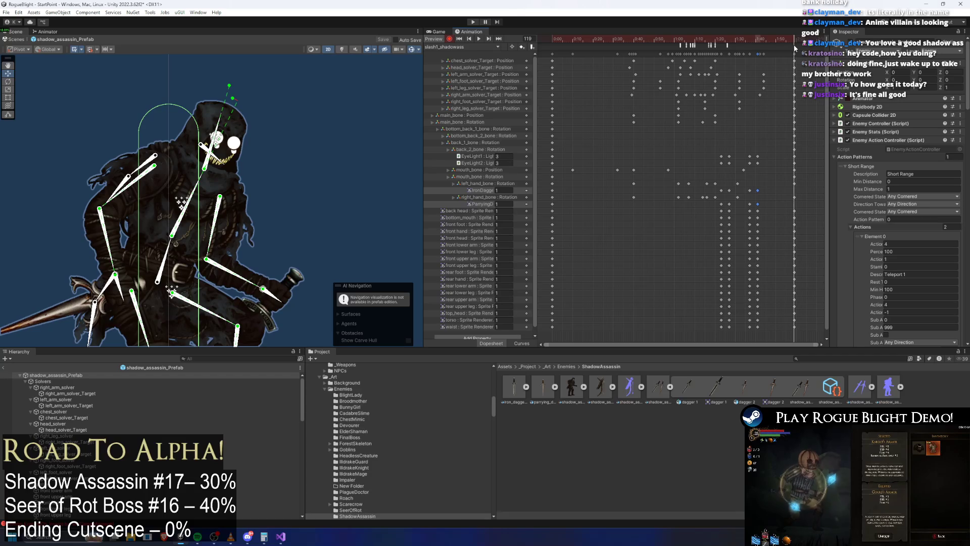
pyautogui.moveTo(769, 188); pyautogui.dragTo(758, 199)
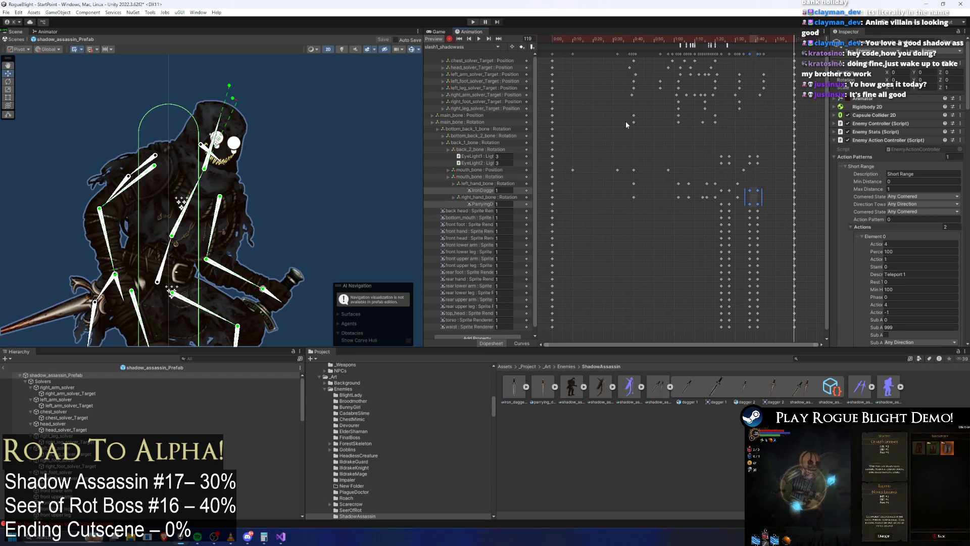
pyautogui.click(457, 47)
pyautogui.click(457, 113)
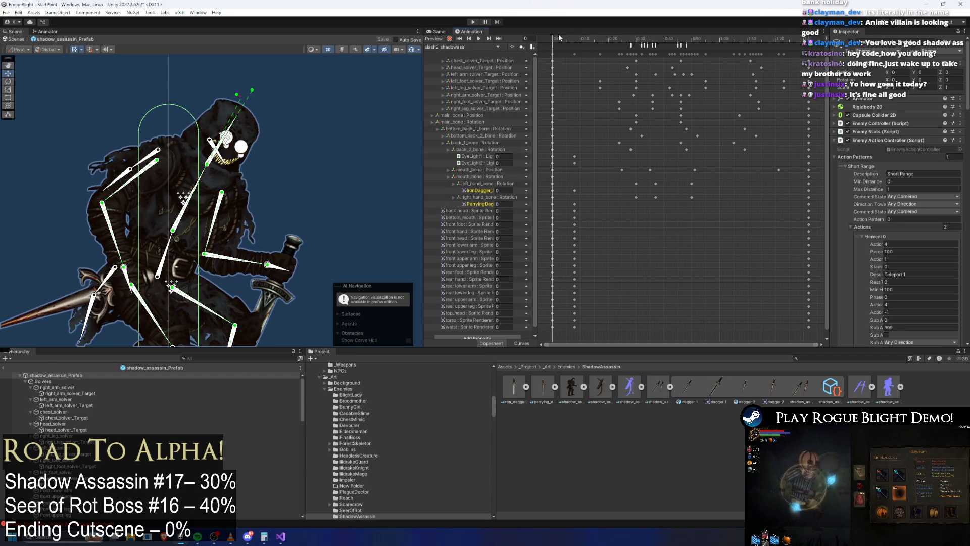
# Shift the slash2_shadowass dagger keys later and delete the leftover IronDagger_ track.
pyautogui.moveTo(568, 200); pyautogui.dragTo(577, 200)
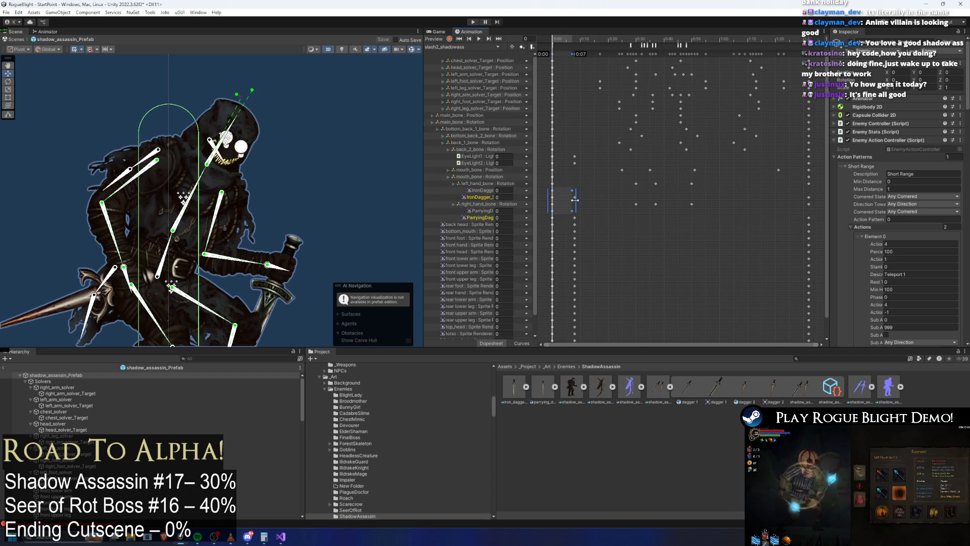
pyautogui.moveTo(564, 41); pyautogui.dragTo(569, 39)
pyautogui.press('Delete')
pyautogui.press('Delete')
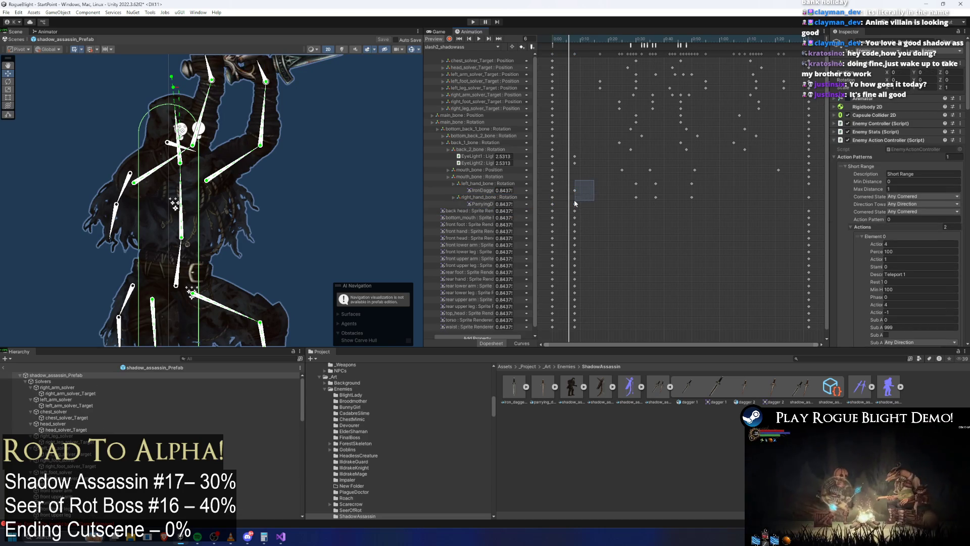
pyautogui.hotkey('shift', '.')
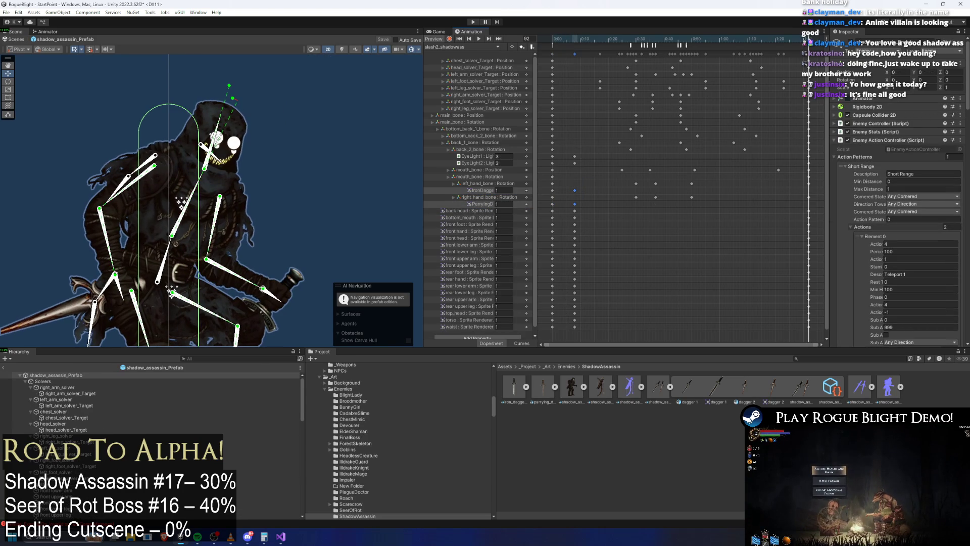
pyautogui.hotkey('shift', ',')
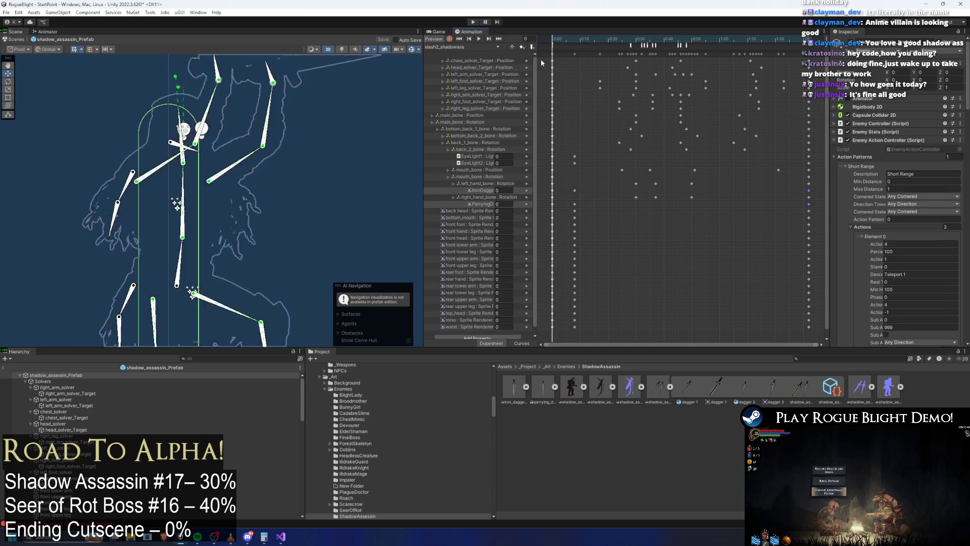
pyautogui.moveTo(567, 193); pyautogui.dragTo(577, 205)
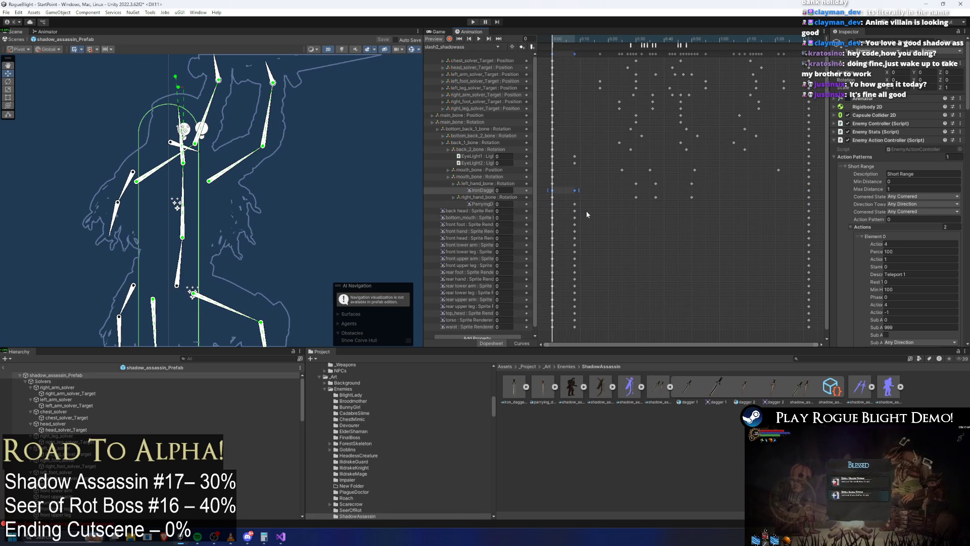
pyautogui.click(467, 47)
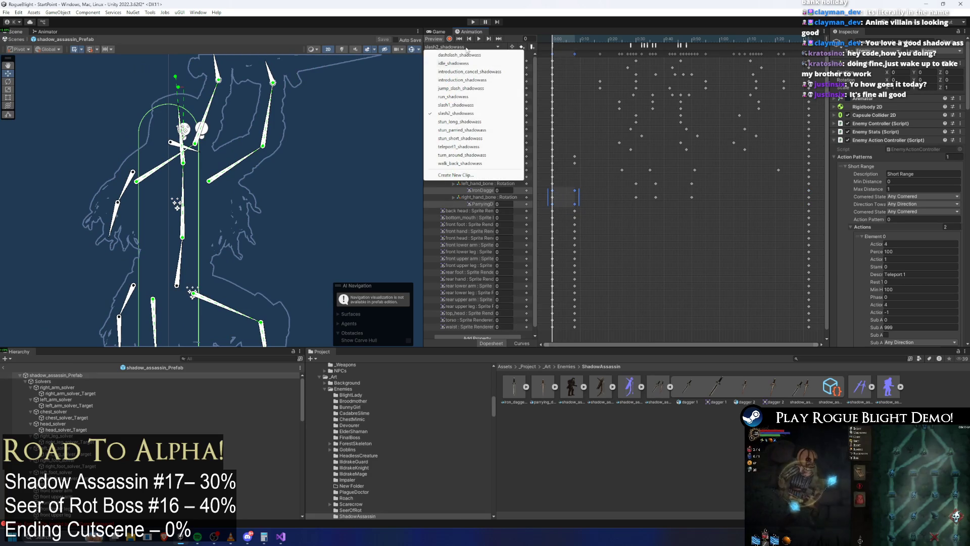
# Switch to teleport1_shadowass via stun_long_shadowass and select the dagger tracks' keys.
pyautogui.click(500, 121)
pyautogui.click(467, 47)
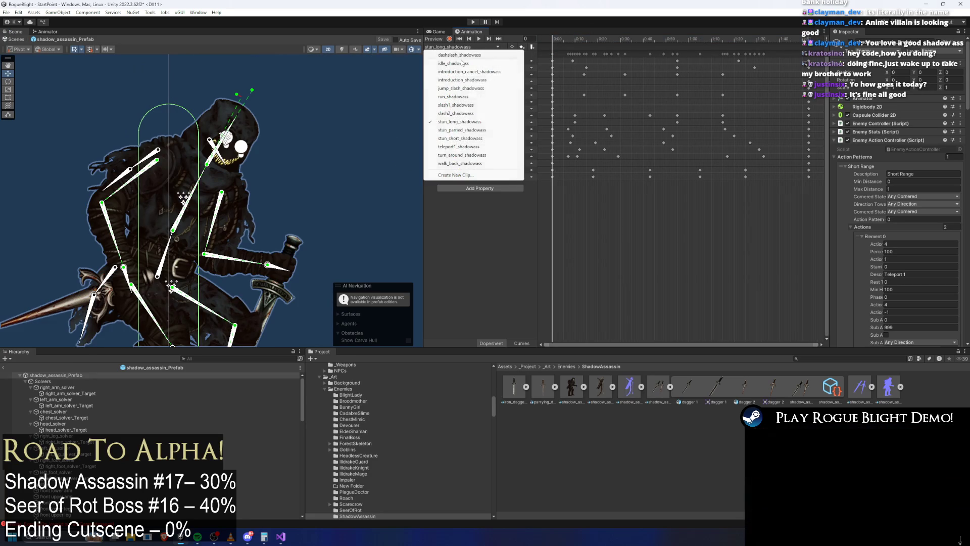
pyautogui.click(469, 146)
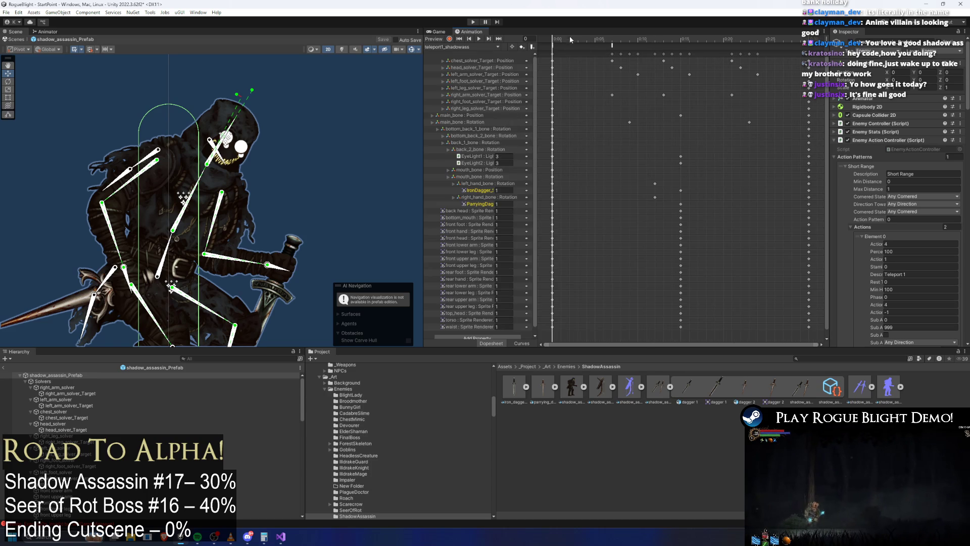
pyautogui.moveTo(585, 198)
pyautogui.mouseDown()
pyautogui.moveTo(652, 197)
pyautogui.moveTo(576, 198)
pyautogui.moveTo(699, 199)
pyautogui.moveTo(680, 199)
pyautogui.mouseUp()
pyautogui.click(563, 188)
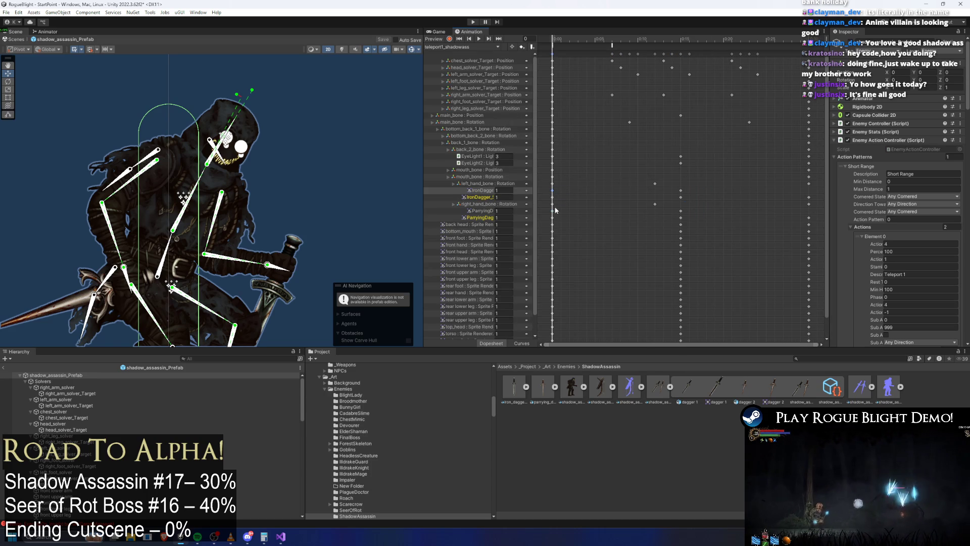
pyautogui.moveTo(550, 211); pyautogui.dragTo(554, 204)
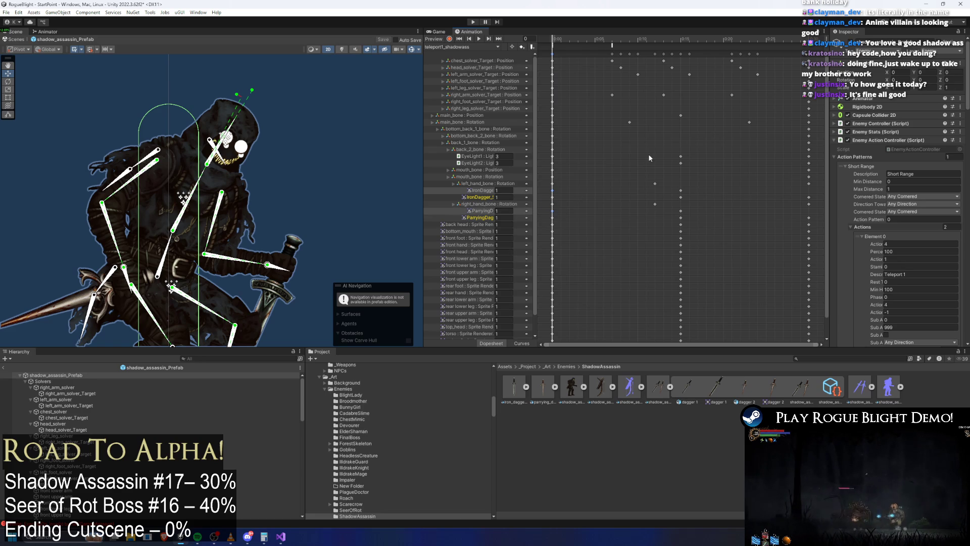
# Delete the leftover dagger tracks and preview the teleport poses at frames 12 and 14.
pyautogui.click(808, 40)
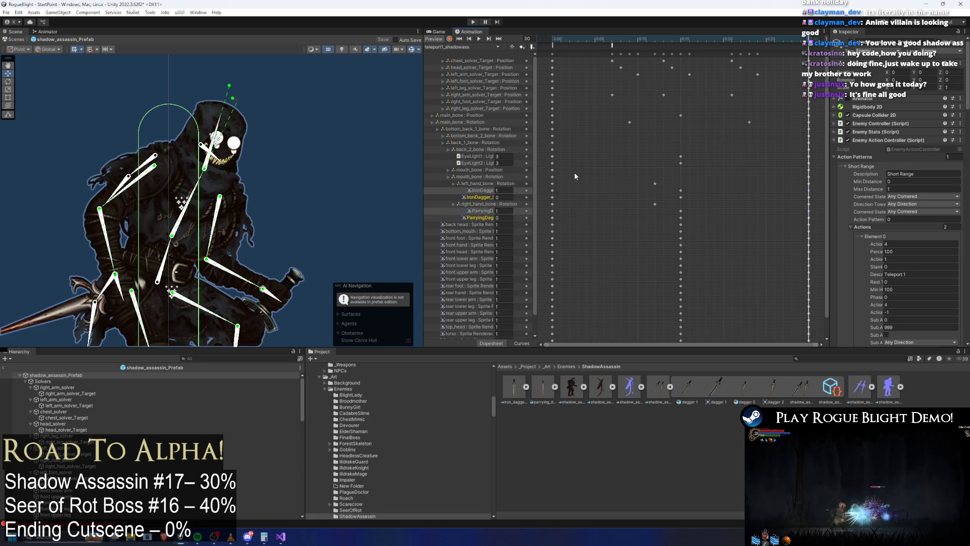
pyautogui.press('Delete')
pyautogui.moveTo(586, 39)
pyautogui.mouseDown()
pyautogui.moveTo(714, 37)
pyautogui.moveTo(655, 40)
pyautogui.mouseUp()
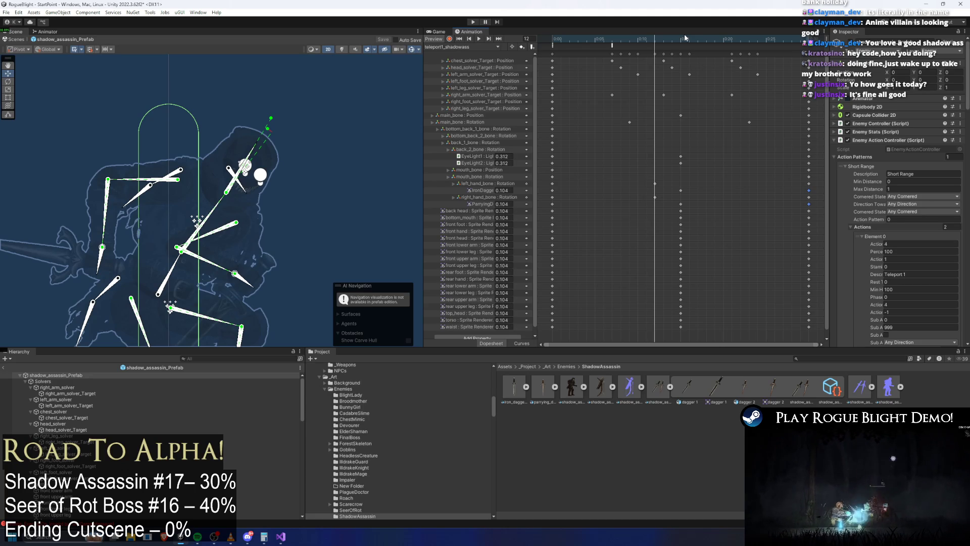
pyautogui.moveTo(683, 35)
pyautogui.mouseDown()
pyautogui.moveTo(665, 35)
pyautogui.moveTo(790, 38)
pyautogui.moveTo(560, 47)
pyautogui.moveTo(665, 47)
pyautogui.moveTo(645, 49)
pyautogui.mouseUp()
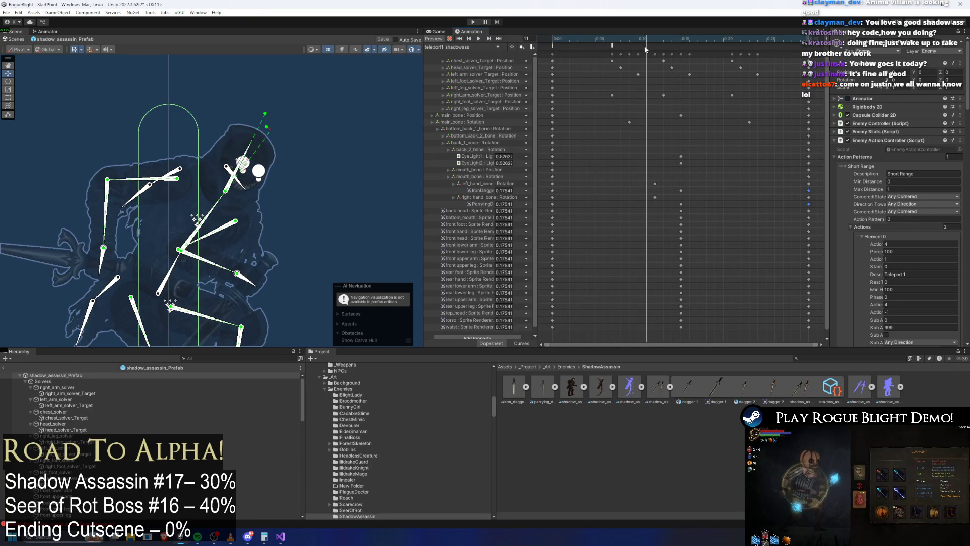
pyautogui.moveTo(645, 49); pyautogui.dragTo(550, 52)
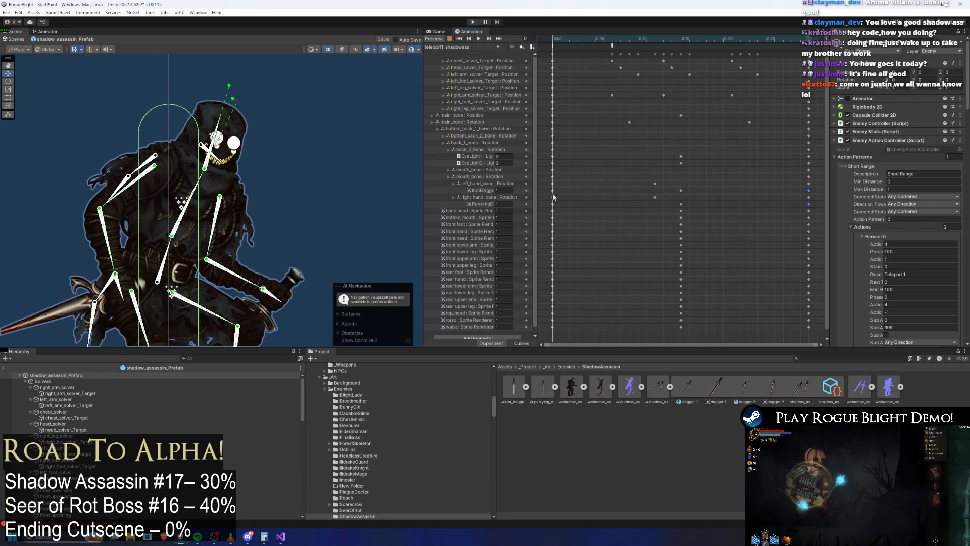
pyautogui.moveTo(543, 189)
pyautogui.mouseDown()
pyautogui.moveTo(692, 187)
pyautogui.moveTo(546, 212)
pyautogui.mouseUp()
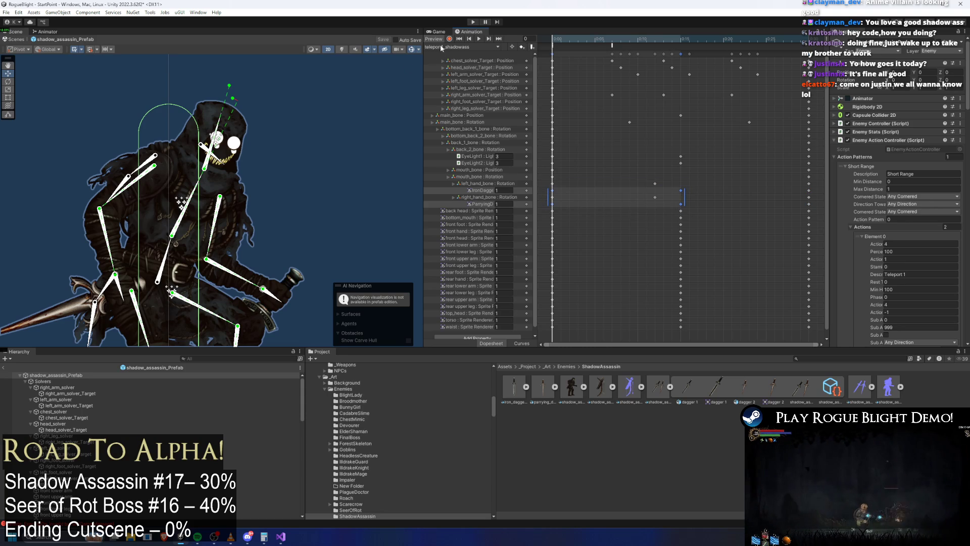
# Look through turn_around, walk_back and slash2_shadowass, previewing slash2 at frame 86.
pyautogui.click(440, 47)
pyautogui.click(461, 155)
pyautogui.click(466, 47)
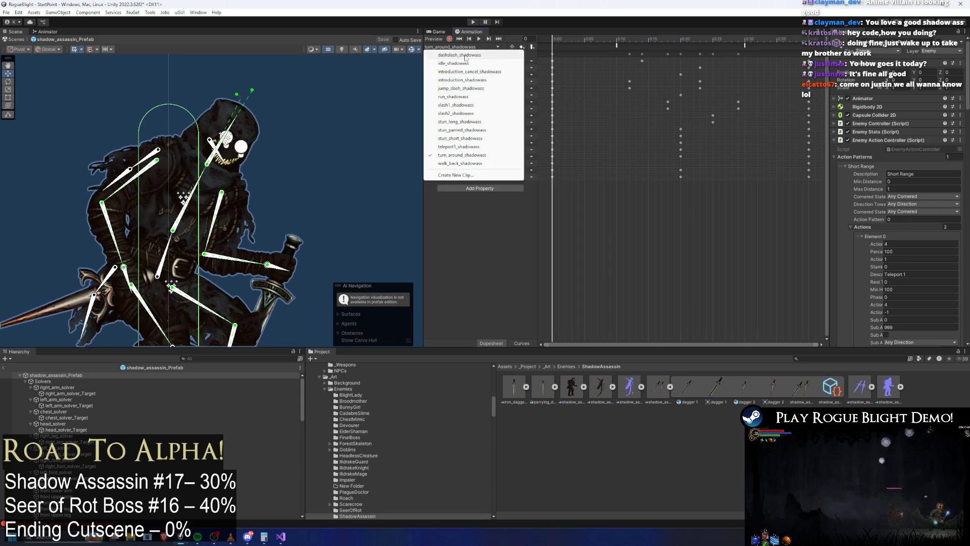
pyautogui.click(460, 163)
pyautogui.click(485, 47)
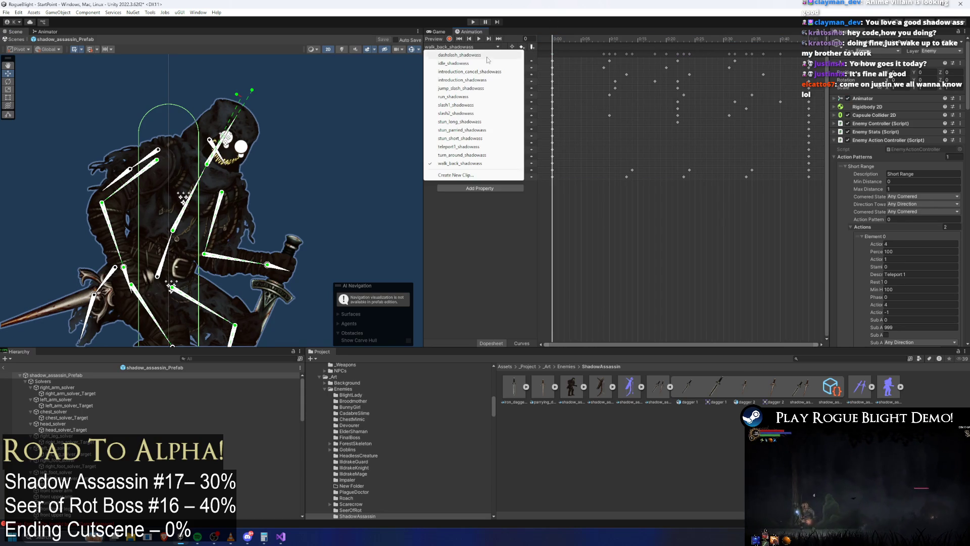
pyautogui.click(456, 113)
pyautogui.click(558, 40)
pyautogui.moveTo(558, 40)
pyautogui.mouseDown()
pyautogui.moveTo(796, 63)
pyautogui.moveTo(644, 51)
pyautogui.mouseUp()
# Return to jump_slash_shadowass and preview its pose at frame 113.
pyautogui.click(462, 46)
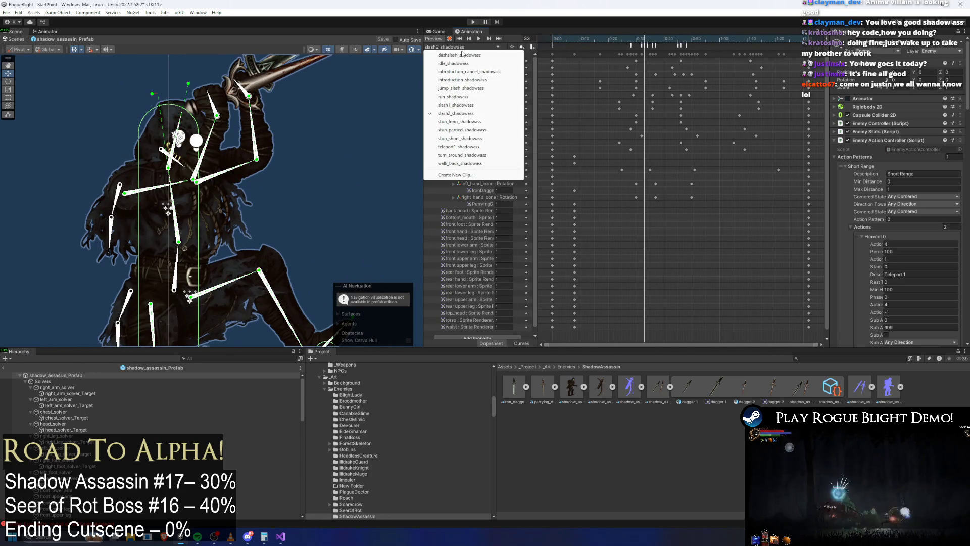
pyautogui.click(460, 89)
pyautogui.click(589, 41)
pyautogui.moveTo(592, 41)
pyautogui.mouseDown()
pyautogui.moveTo(829, 56)
pyautogui.moveTo(637, 58)
pyautogui.mouseUp()
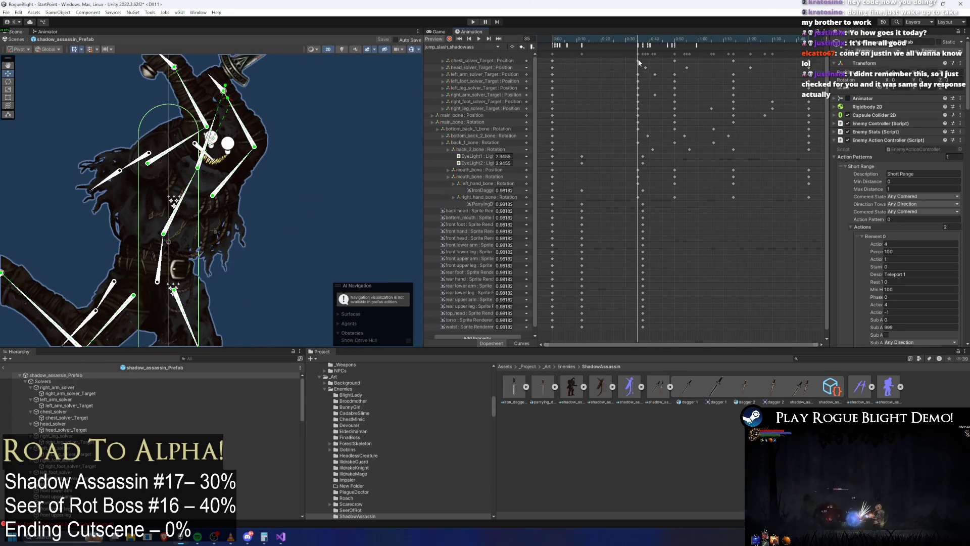
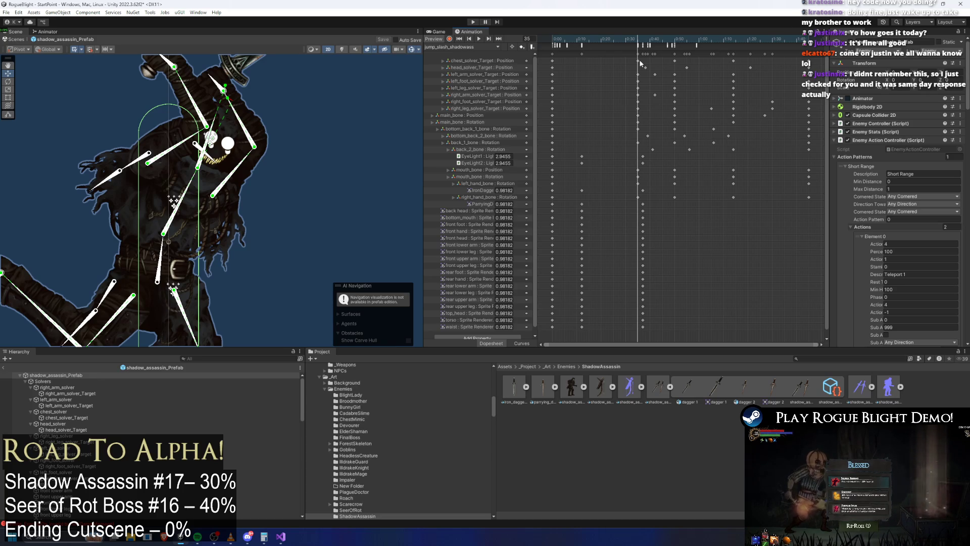
# Scrub back to frame 16, box-select the IronDagger and ParryingDagger keyframes, and zoom out.
pyautogui.moveTo(583, 42)
pyautogui.mouseDown()
pyautogui.moveTo(574, 43)
pyautogui.moveTo(620, 43)
pyautogui.mouseUp()
pyautogui.moveTo(645, 188); pyautogui.dragTo(536, 192)
pyautogui.moveTo(655, 204); pyautogui.dragTo(523, 206)
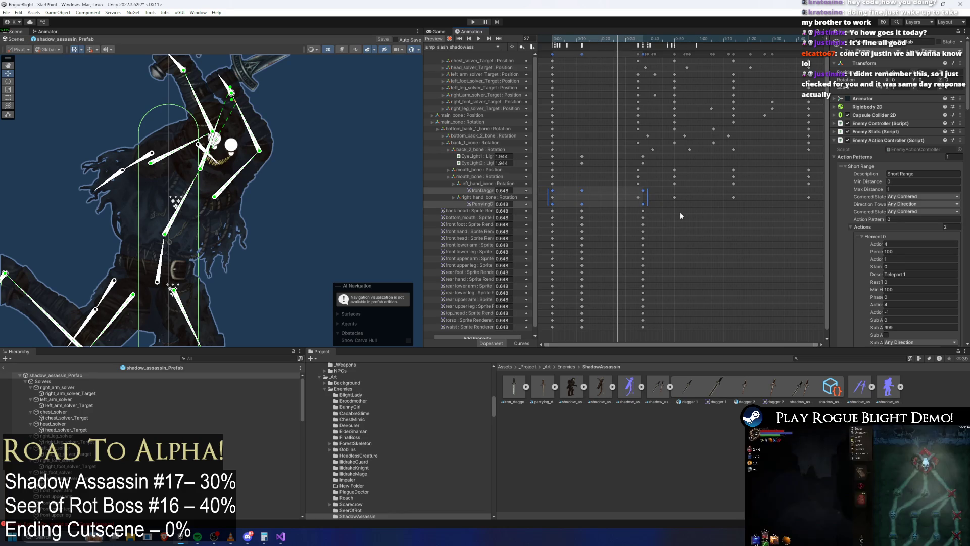
pyautogui.scroll(-3, 621, 113)
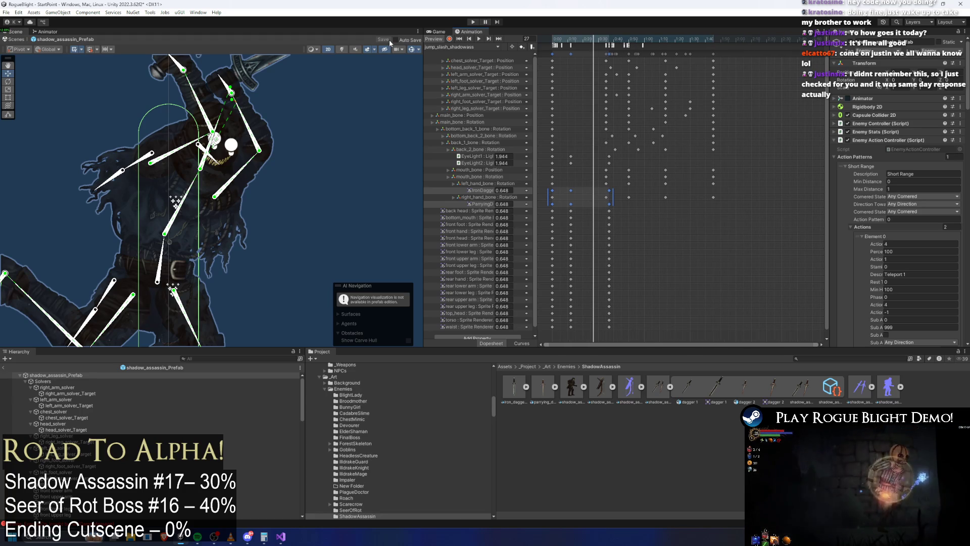
pyautogui.click(452, 48)
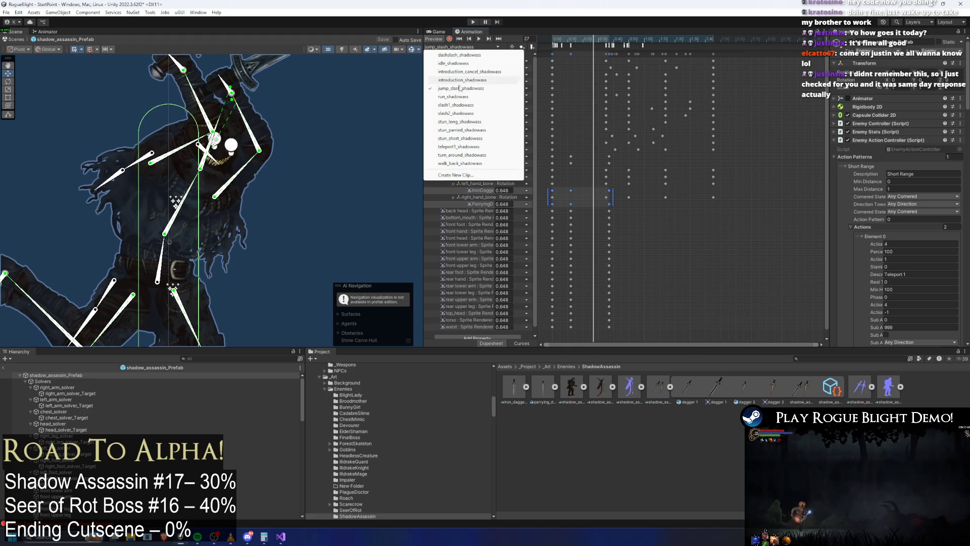
# Load the run_shadowass clip and preview its pose at frame 12.
pyautogui.click(485, 98)
pyautogui.click(575, 39)
pyautogui.moveTo(574, 39); pyautogui.dragTo(620, 40)
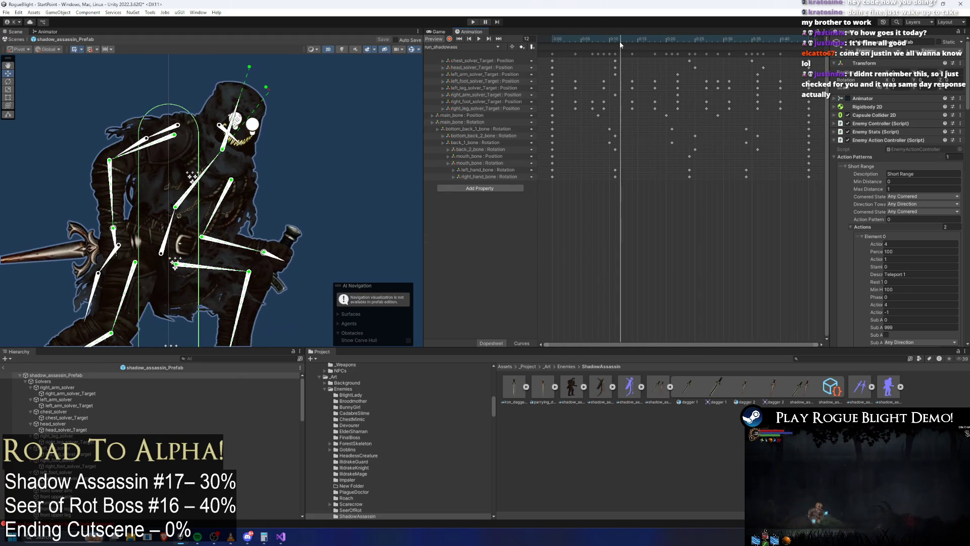
# Load the slash2_shadowass clip and preview its pose around frame 18.
pyautogui.click(447, 48)
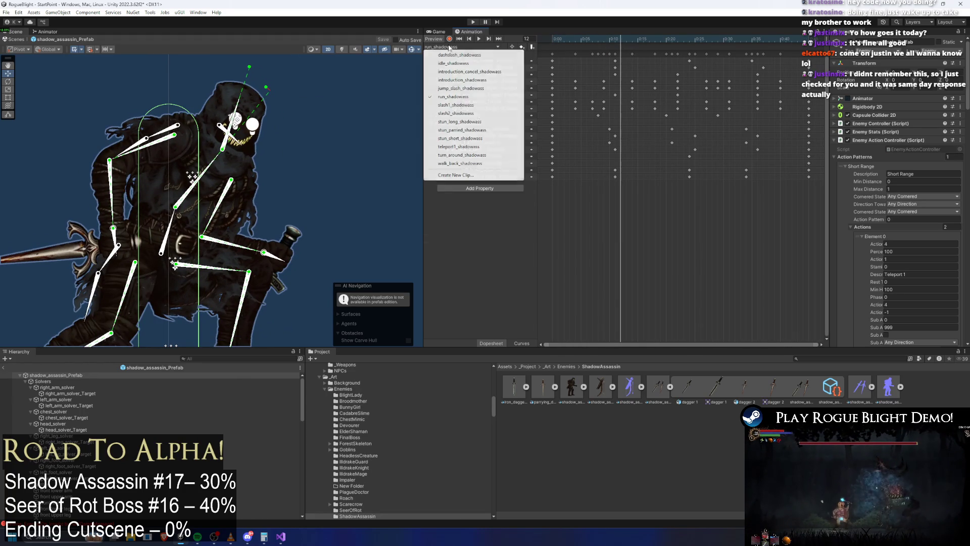
pyautogui.click(465, 113)
pyautogui.moveTo(556, 40); pyautogui.dragTo(741, 43)
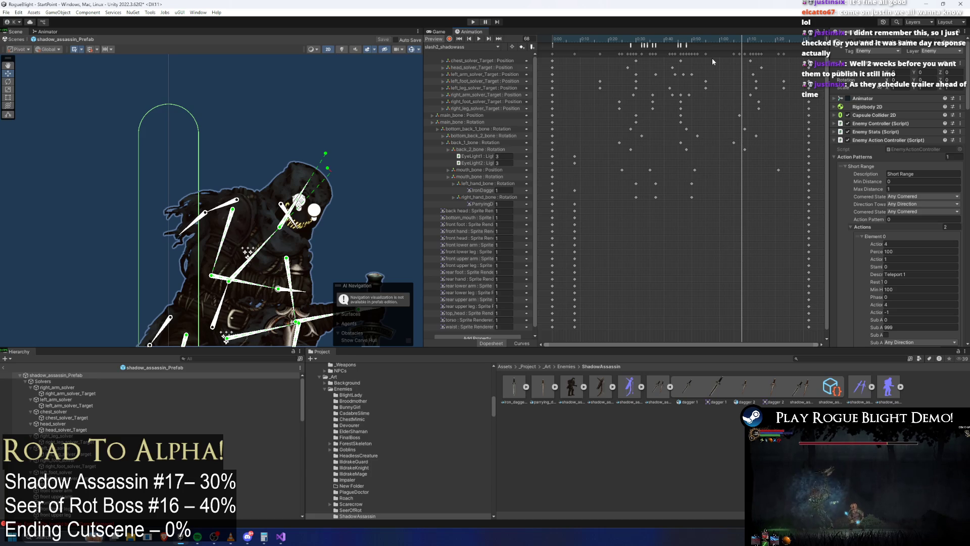
# Check the Windows notifications and calendar, viewing May 2026, then return to the editor.
pyautogui.click(949, 537)
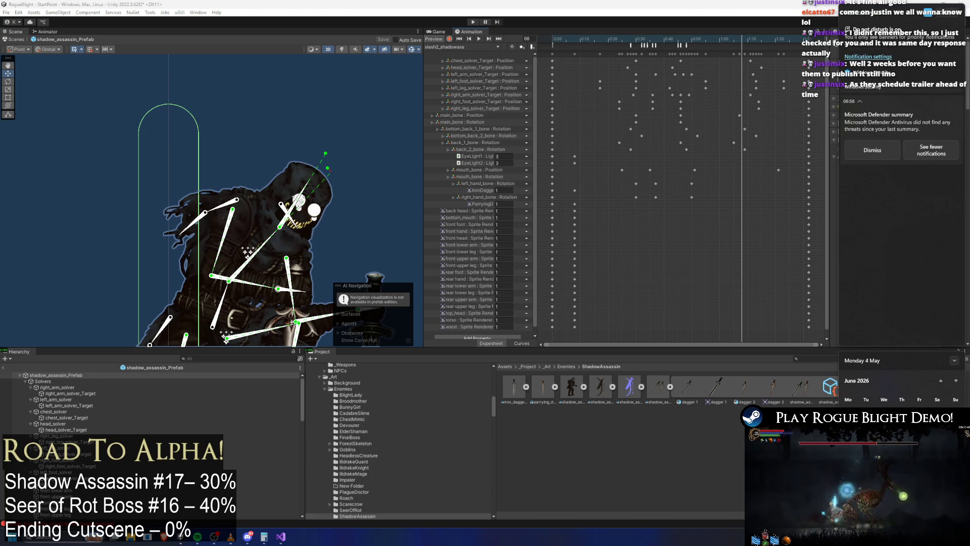
pyautogui.click(941, 381)
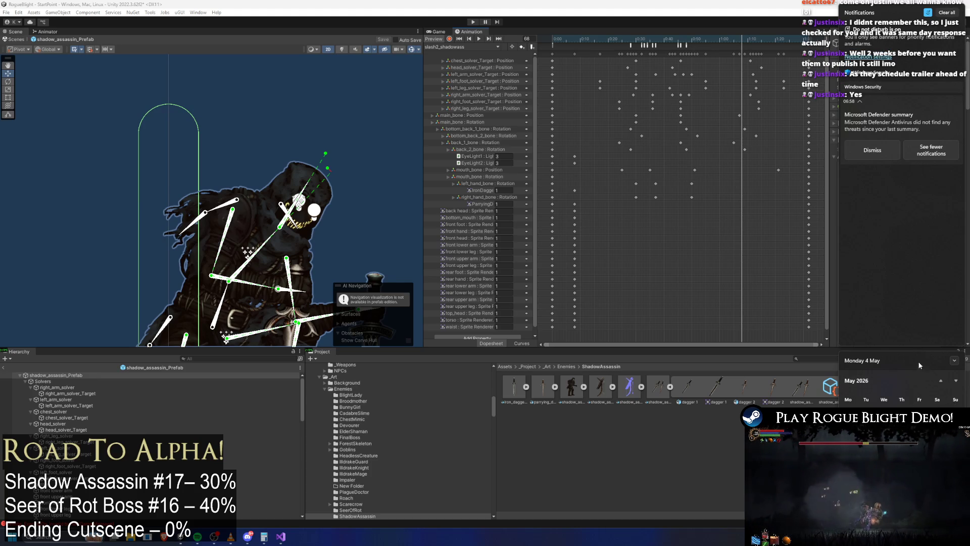
pyautogui.click(175, 188)
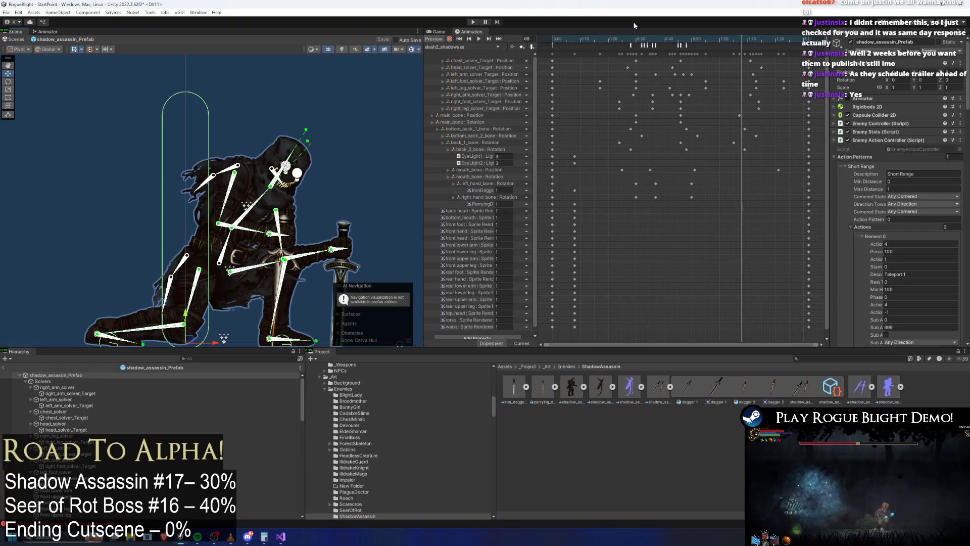
# Preview slash2_shadowass around frame 55, then set the preview to frame 32.
pyautogui.moveTo(634, 40)
pyautogui.mouseDown()
pyautogui.moveTo(706, 40)
pyautogui.moveTo(583, 39)
pyautogui.moveTo(795, 40)
pyautogui.mouseUp()
pyautogui.click(641, 39)
pyautogui.click(460, 46)
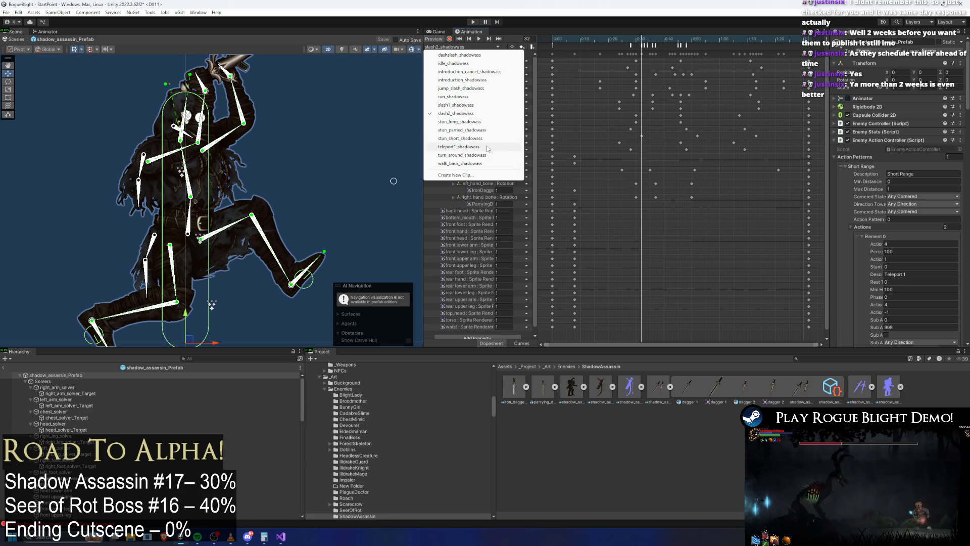
# Load the teleport1_shadowass clip and preview its pose at frame 10.
pyautogui.click(486, 147)
pyautogui.moveTo(597, 39); pyautogui.dragTo(681, 41)
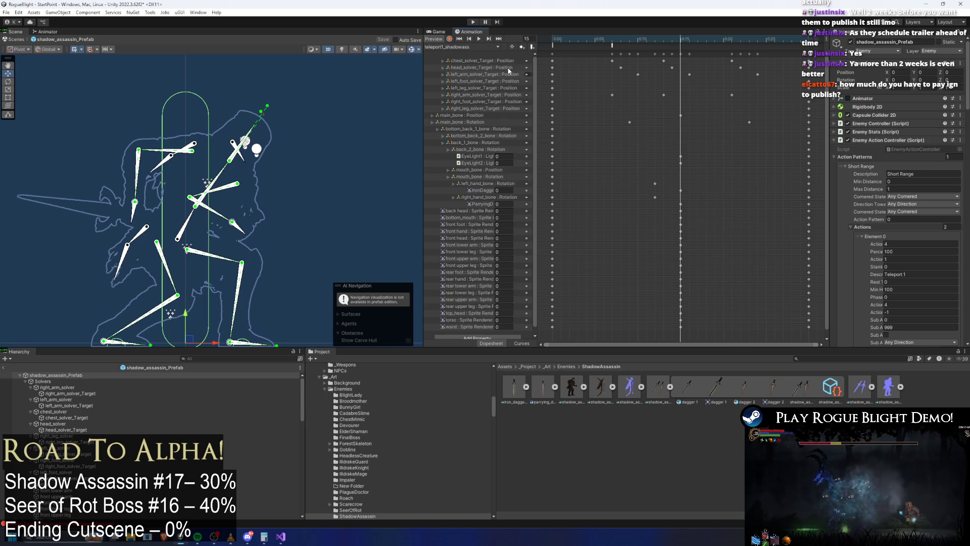
pyautogui.click(465, 46)
# Reload slash2_shadowass, preview frame 61, then enter Play Mode.
pyautogui.click(487, 132)
pyautogui.moveTo(601, 41); pyautogui.dragTo(758, 56)
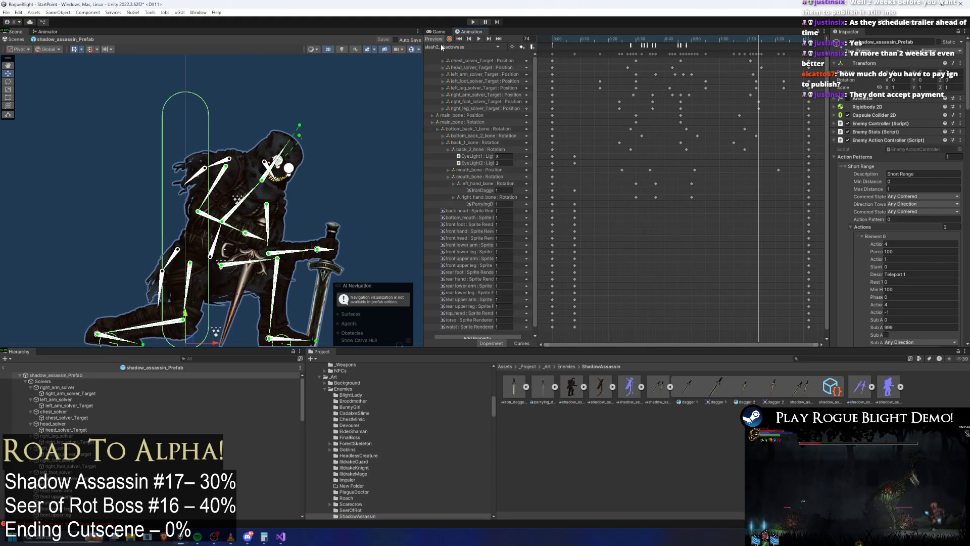
pyautogui.click(475, 46)
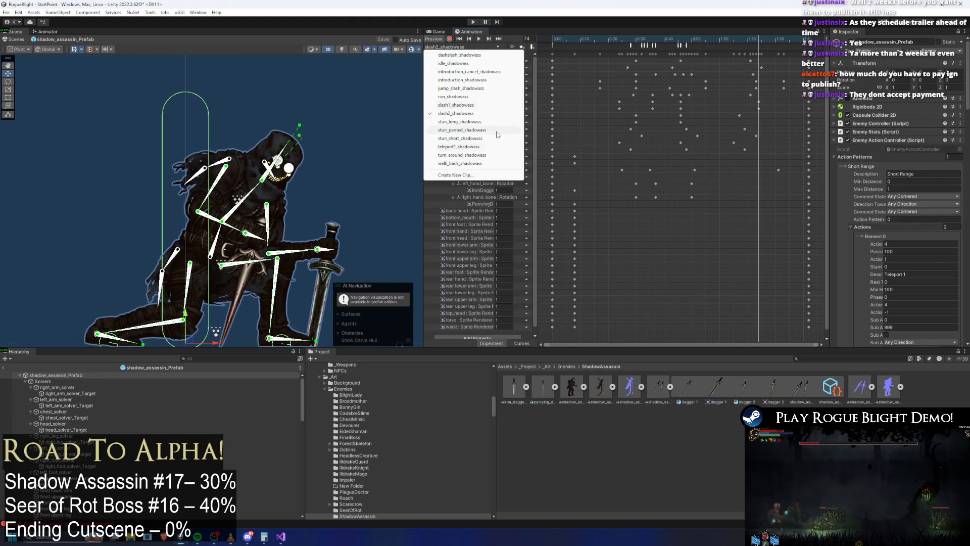
pyautogui.click(476, 22)
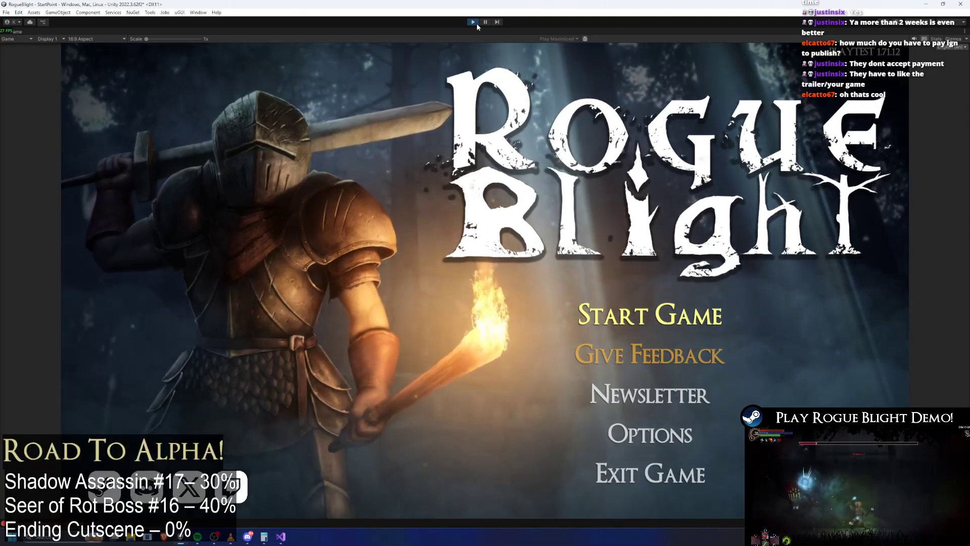
# Load save slot 1 from the Rogue Blight menu and land a first slash on the boss.
pyautogui.click(650, 315)
pyautogui.click(672, 273)
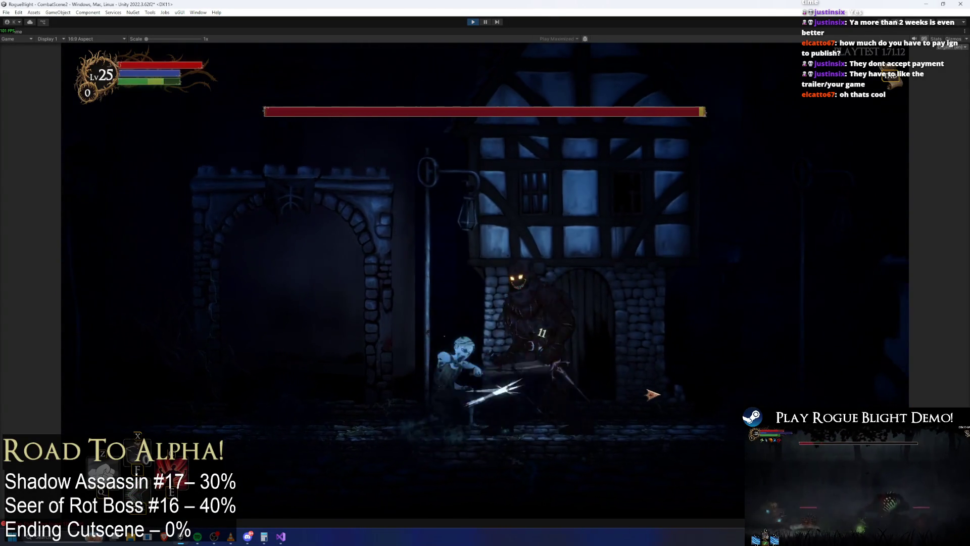
pyautogui.press('d')
pyautogui.press('a')
pyautogui.click(404, 407)
# Trade sword strikes with the boss, rolling right to dodge its attack.
pyautogui.press('d')
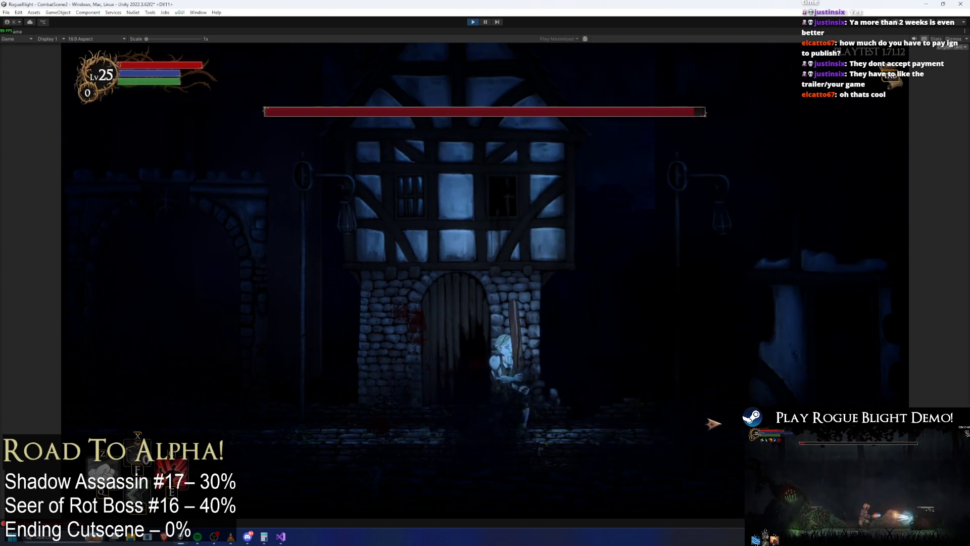
pyautogui.press('a')
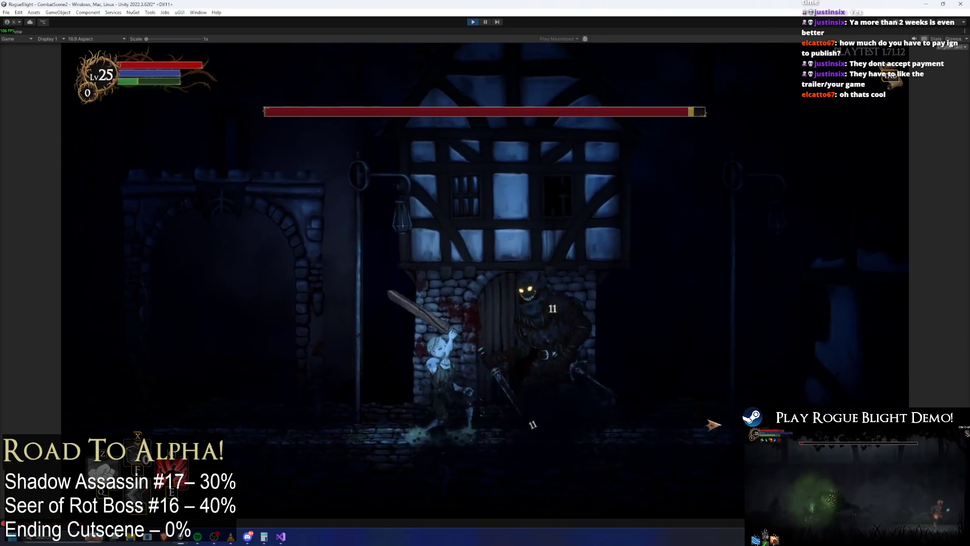
pyautogui.click(712, 423)
pyautogui.press('a')
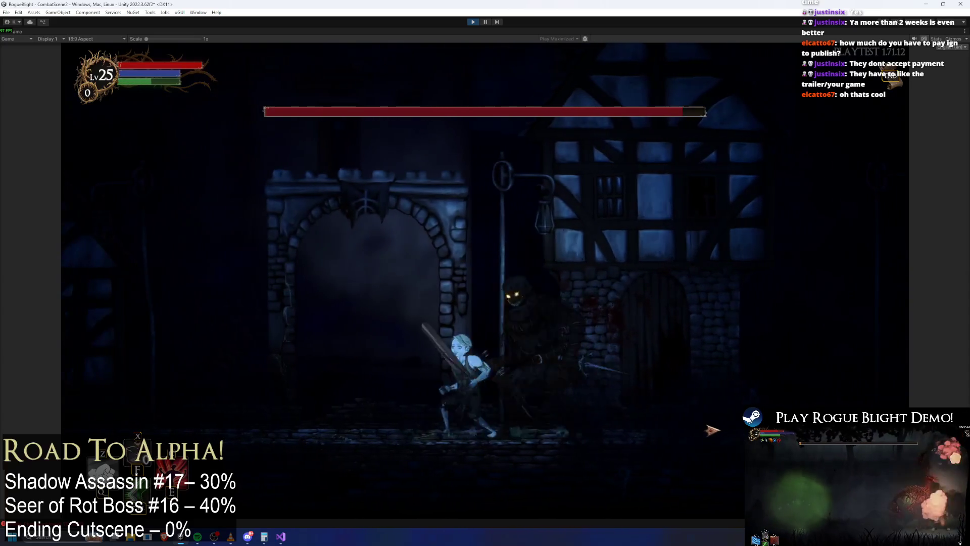
pyautogui.press('a')
pyautogui.click(394, 388)
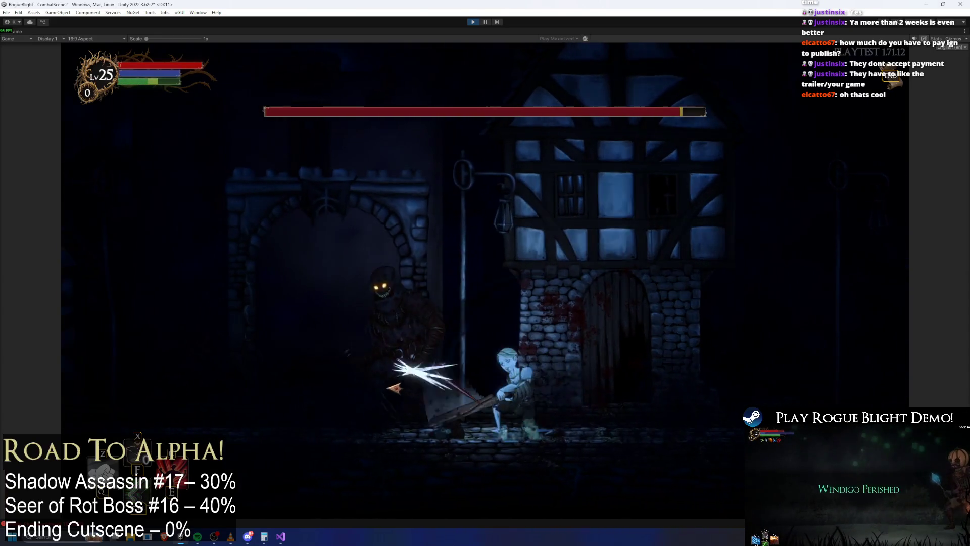
pyautogui.press('d')
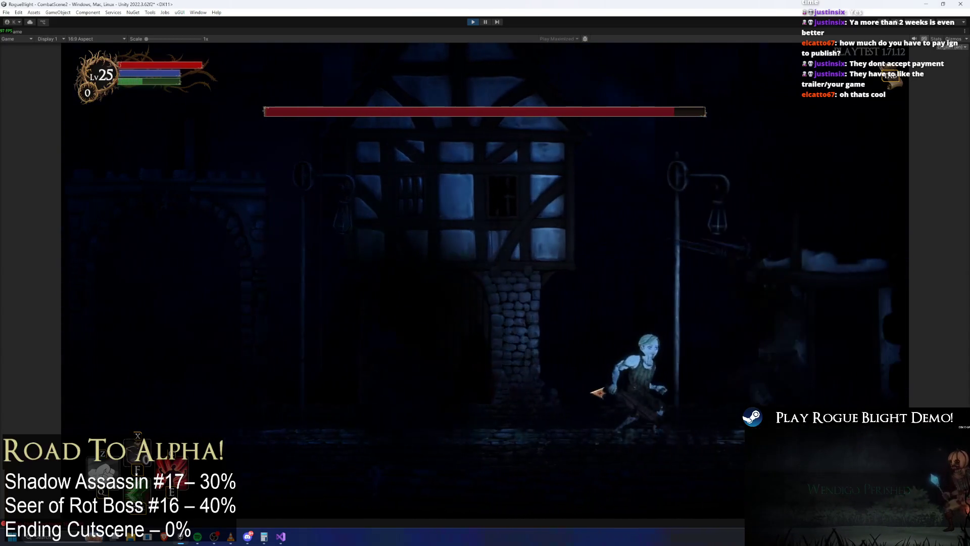
pyautogui.press('space')
pyautogui.press('a')
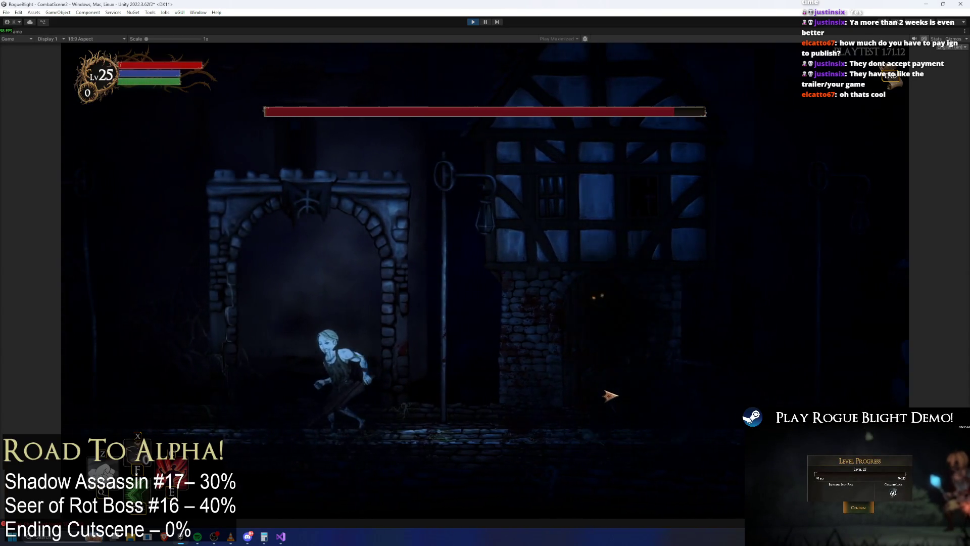
pyautogui.press('a')
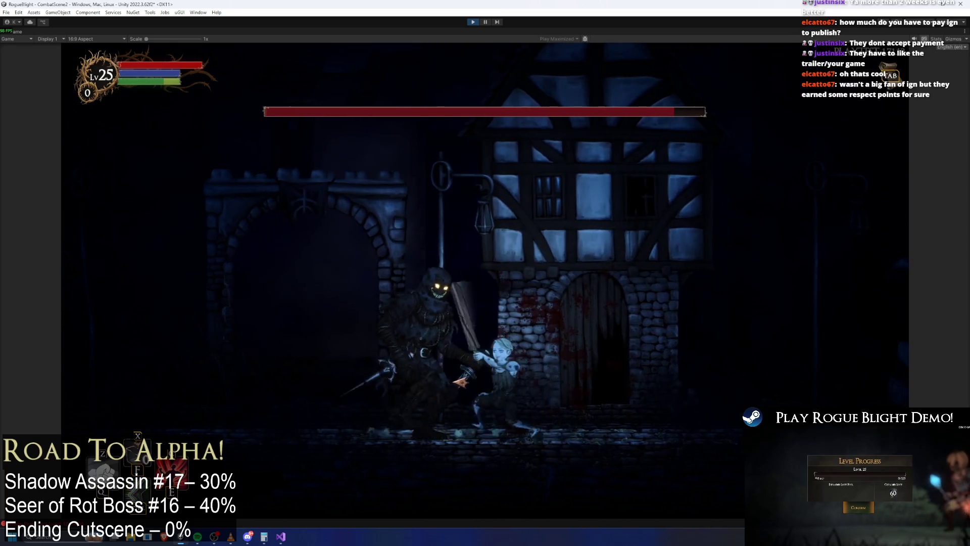
pyautogui.click(467, 386)
# Run back and forth around the boss, striking it whenever in range.
pyautogui.press('d')
pyautogui.press('a')
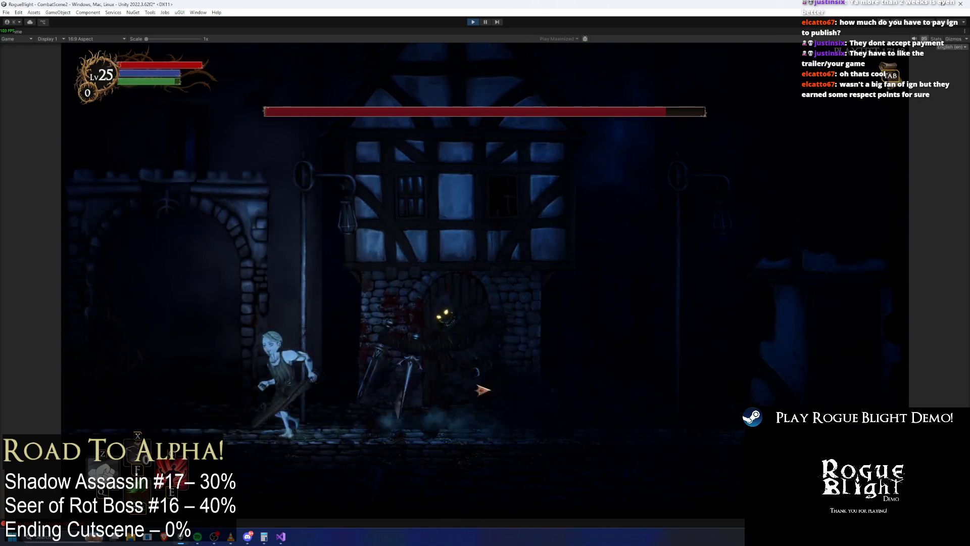
pyautogui.press('d')
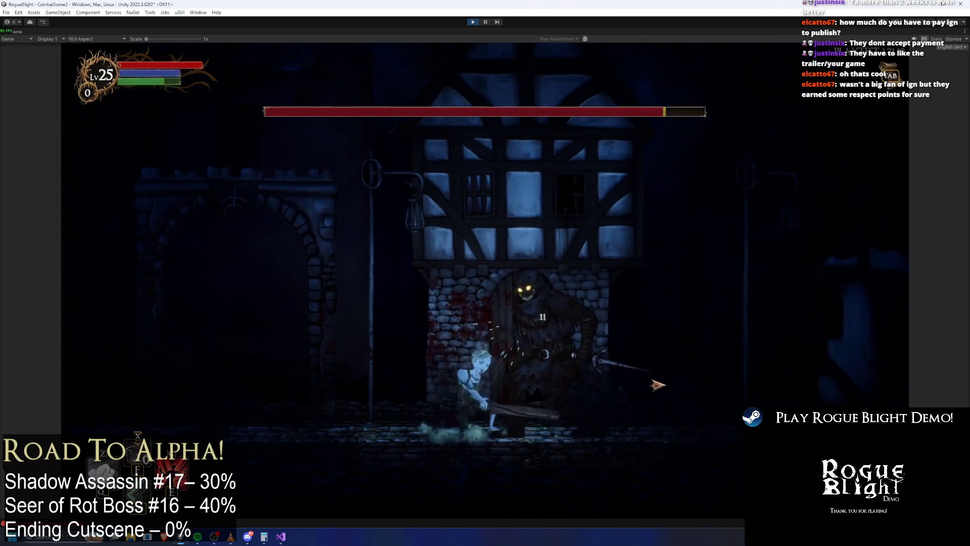
pyautogui.click(654, 378)
pyautogui.press('a')
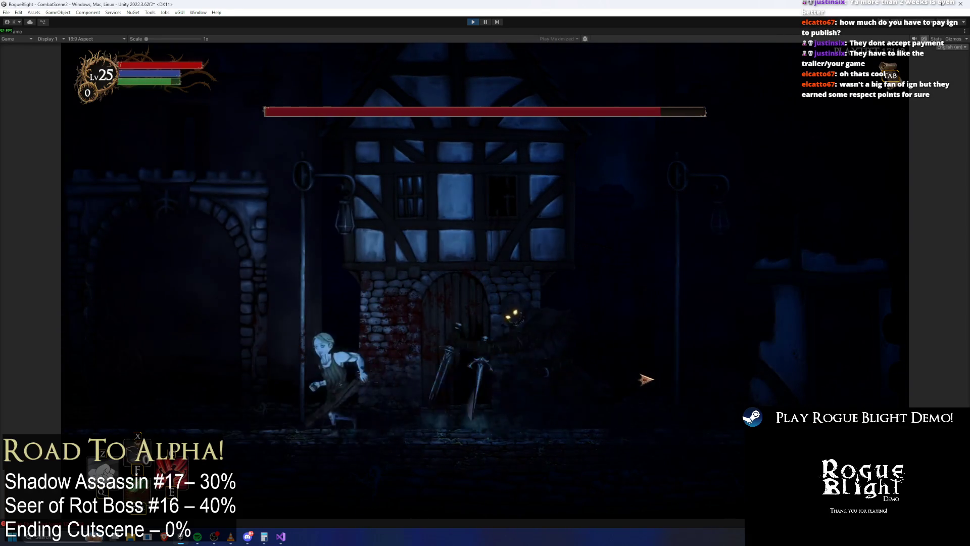
pyautogui.press('a')
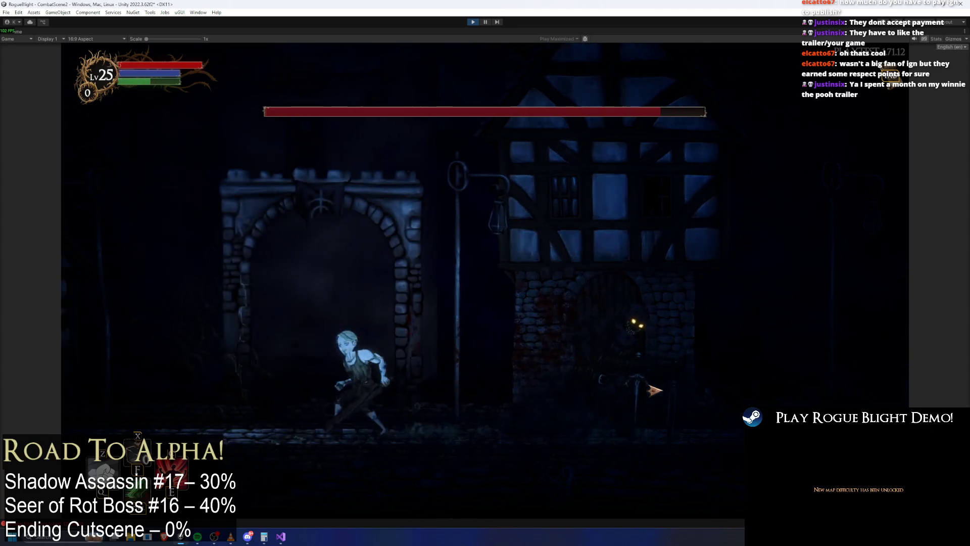
pyautogui.press('d')
pyautogui.click(656, 404)
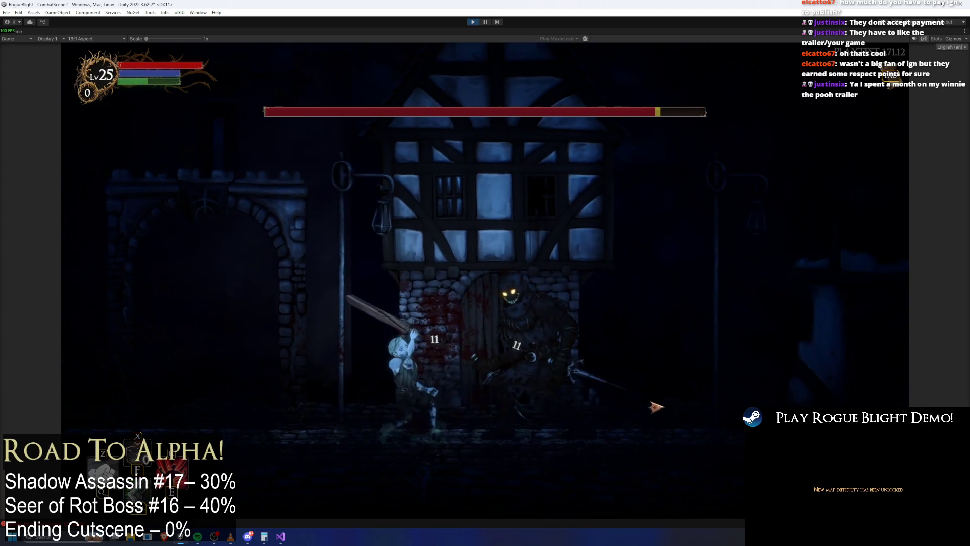
pyautogui.press('a')
pyautogui.press('d')
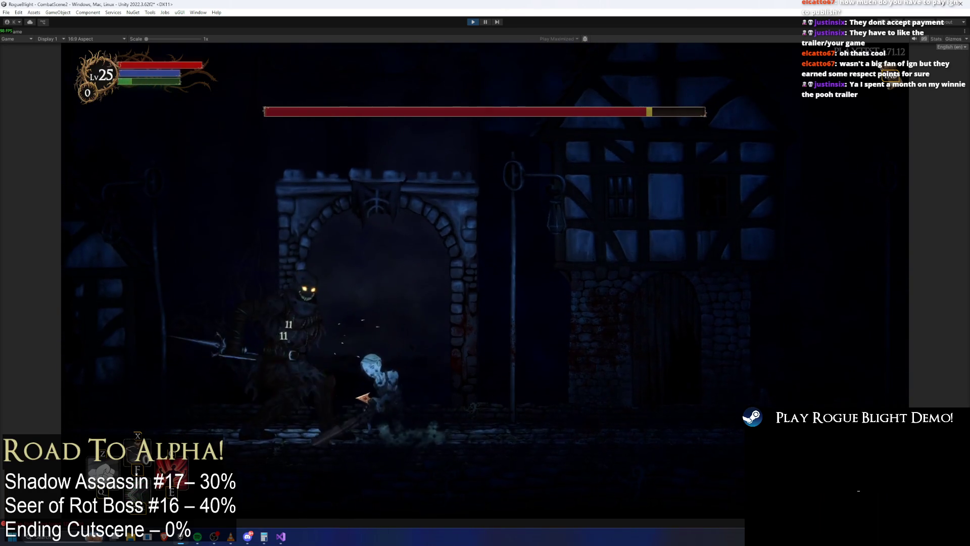
pyautogui.press('d')
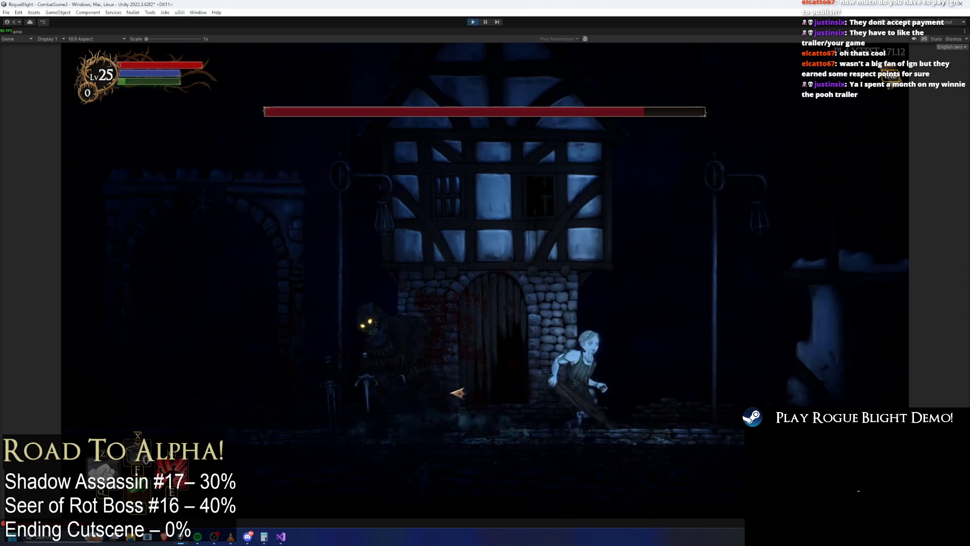
pyautogui.press('a')
pyautogui.click(371, 390)
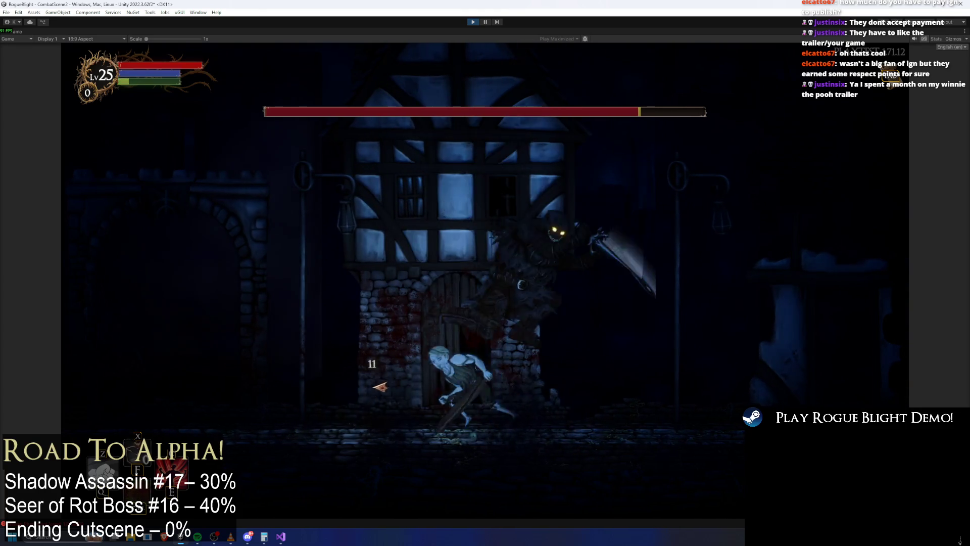
# Land a rapid series of sword hits to lower the boss's health.
pyautogui.press('a')
pyautogui.click(641, 392)
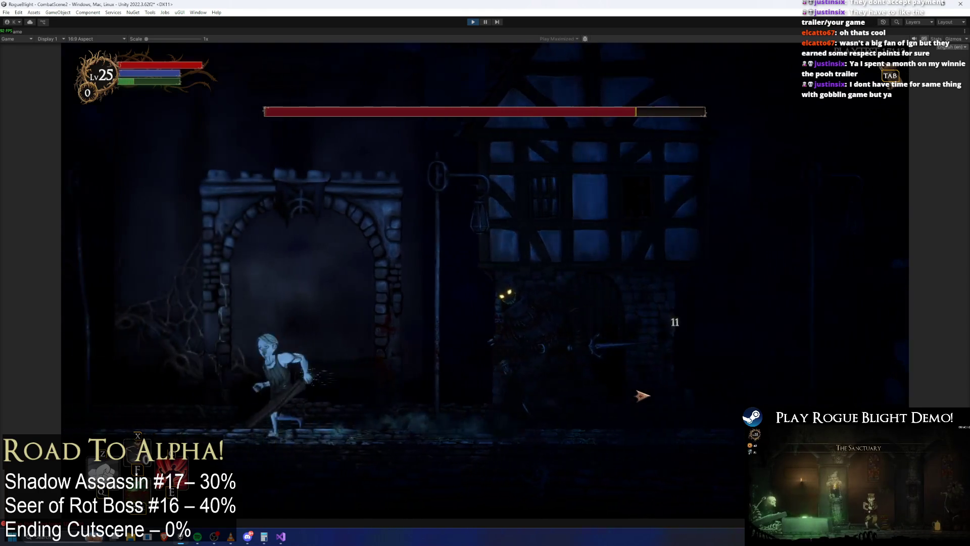
pyautogui.press('a')
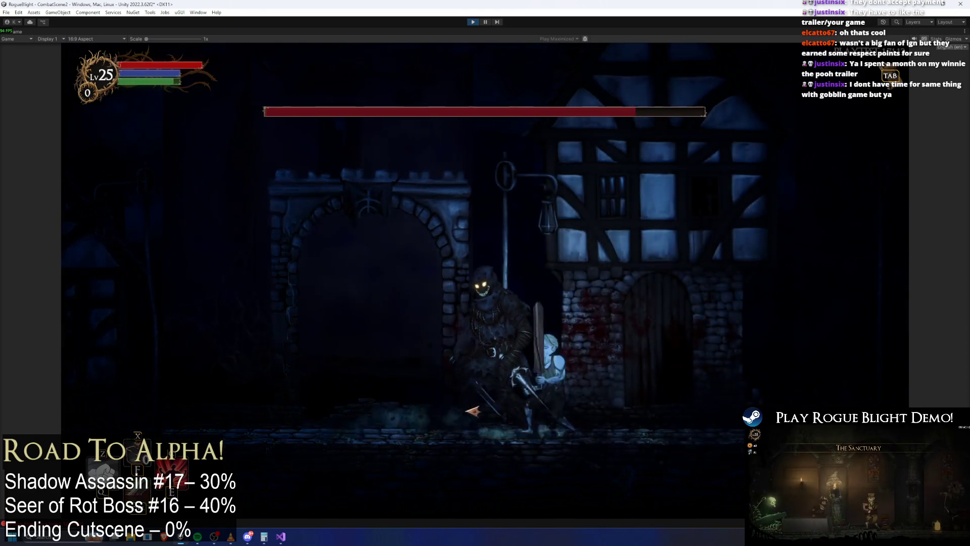
pyautogui.click(581, 399)
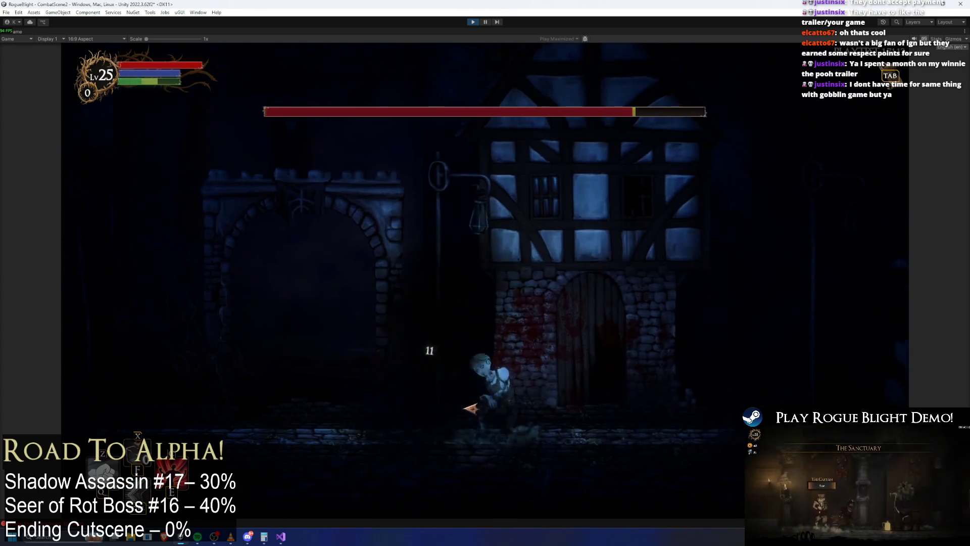
pyautogui.click(549, 400)
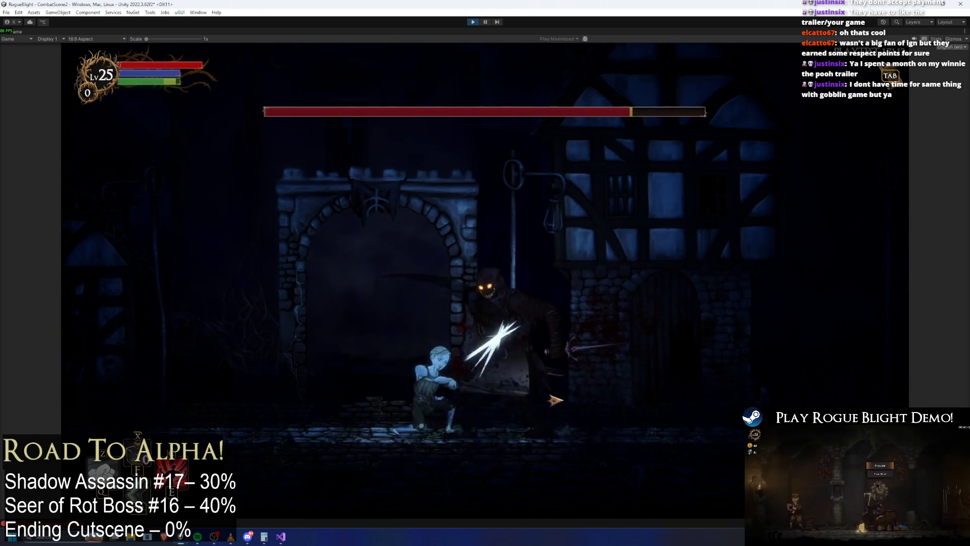
pyautogui.press('d')
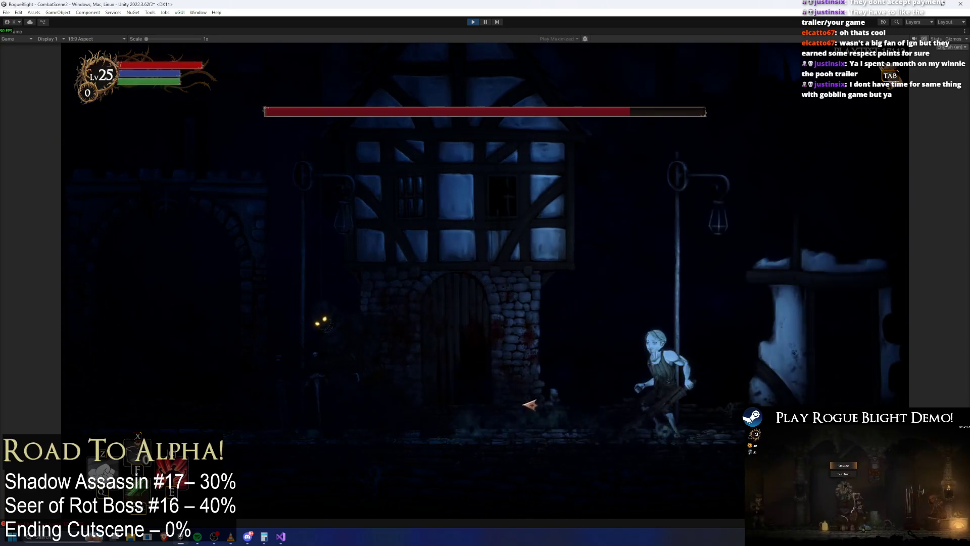
pyautogui.click(501, 388)
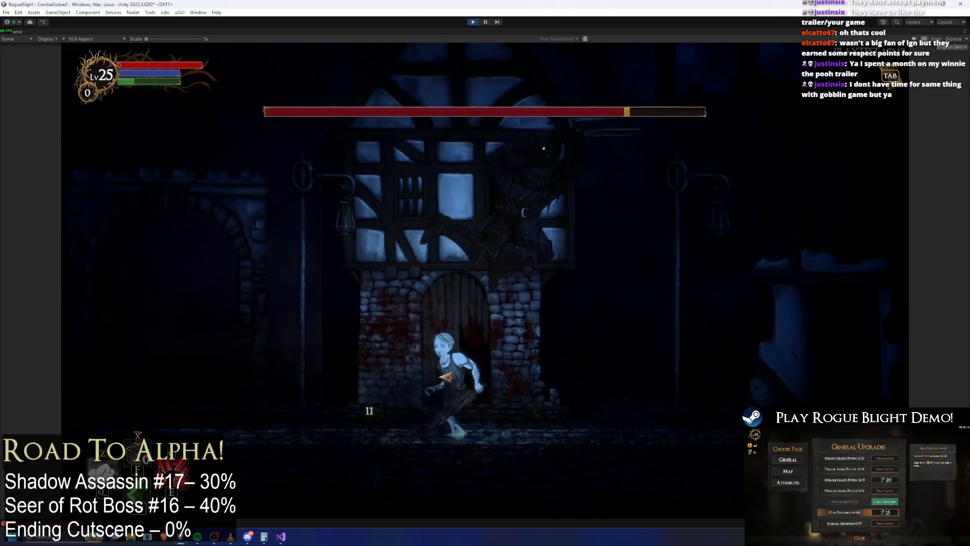
pyautogui.press('a')
pyautogui.click(669, 381)
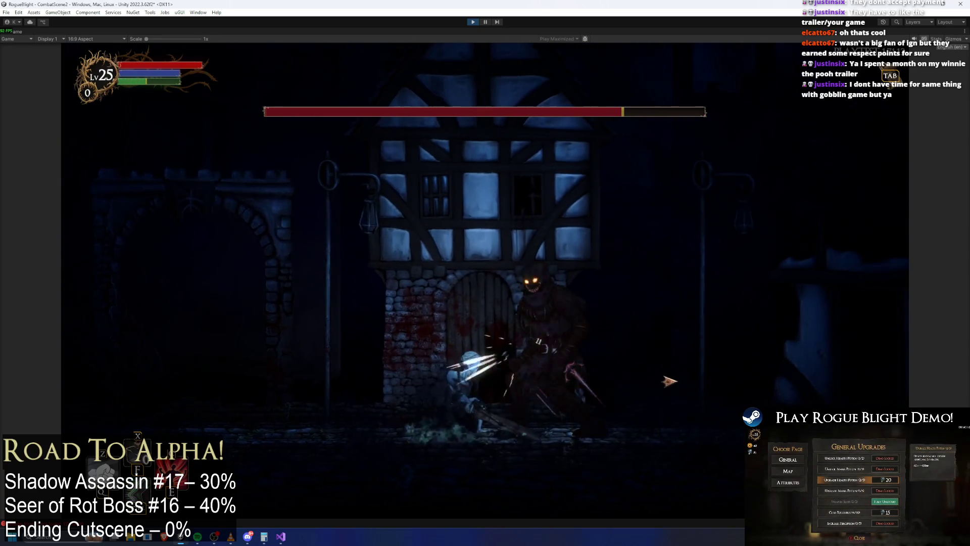
pyautogui.click(669, 381)
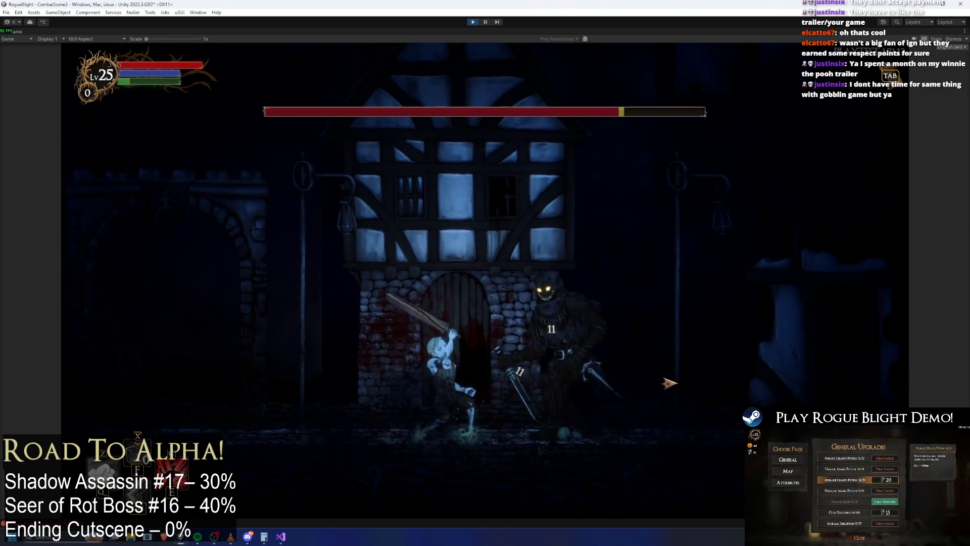
pyautogui.press('a')
pyautogui.click(705, 363)
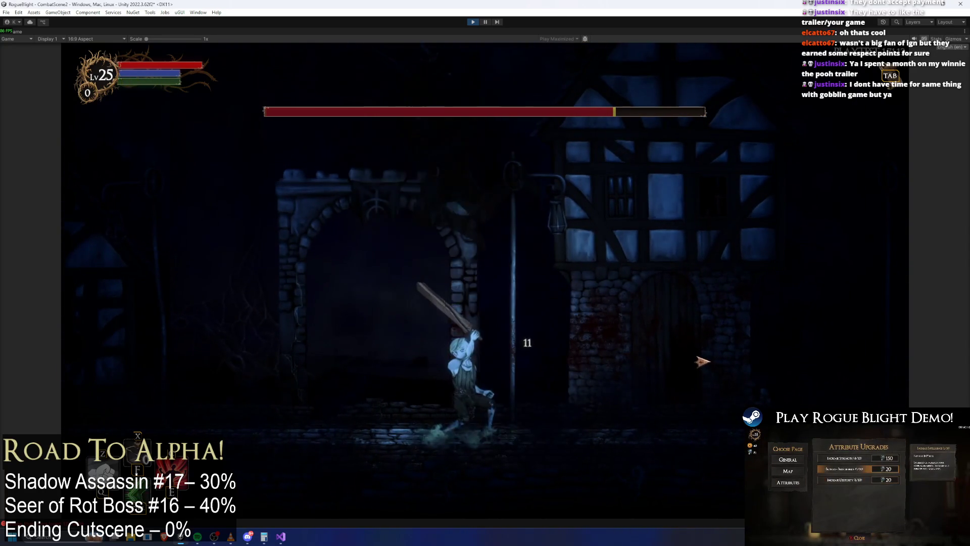
# Run past the boss several times, then lunge-slash it and dodge through it.
pyautogui.press('d')
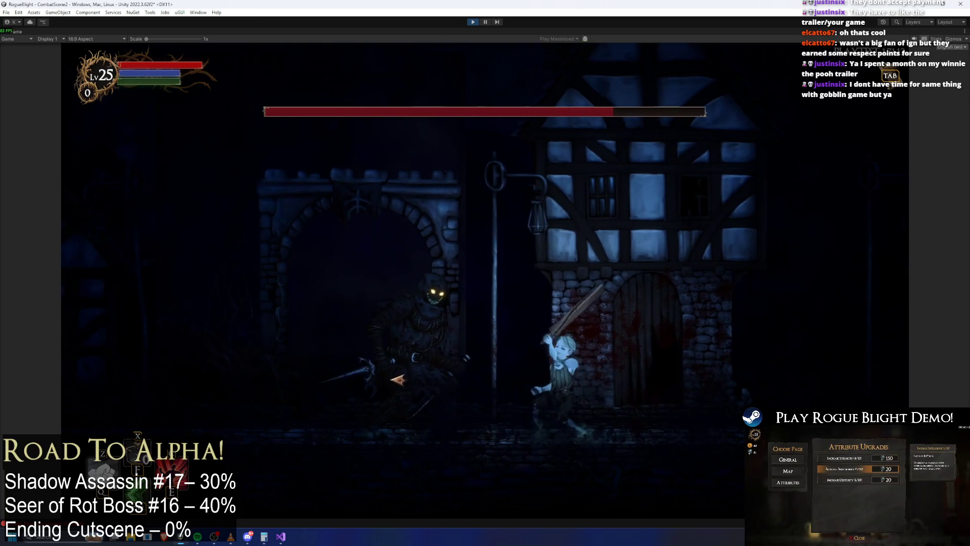
pyautogui.press('a')
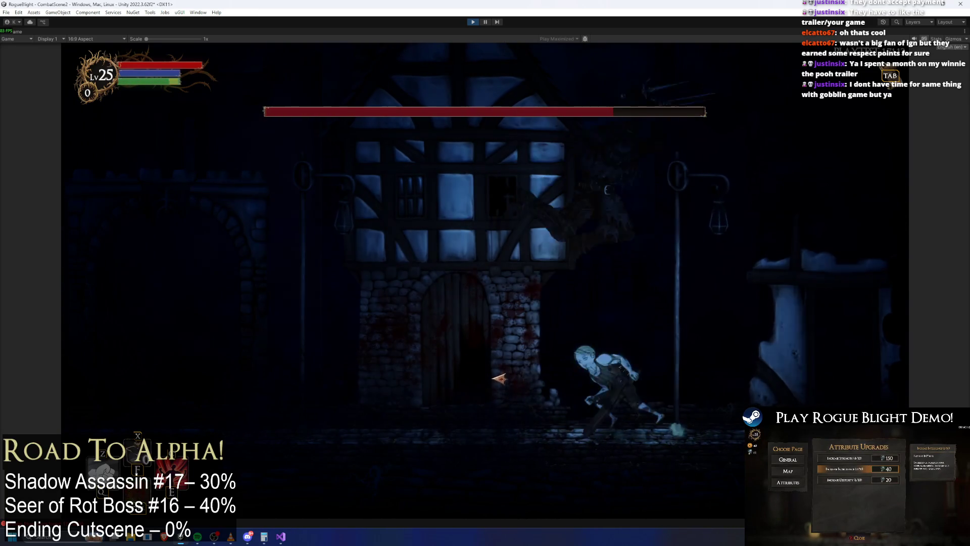
pyautogui.press('a')
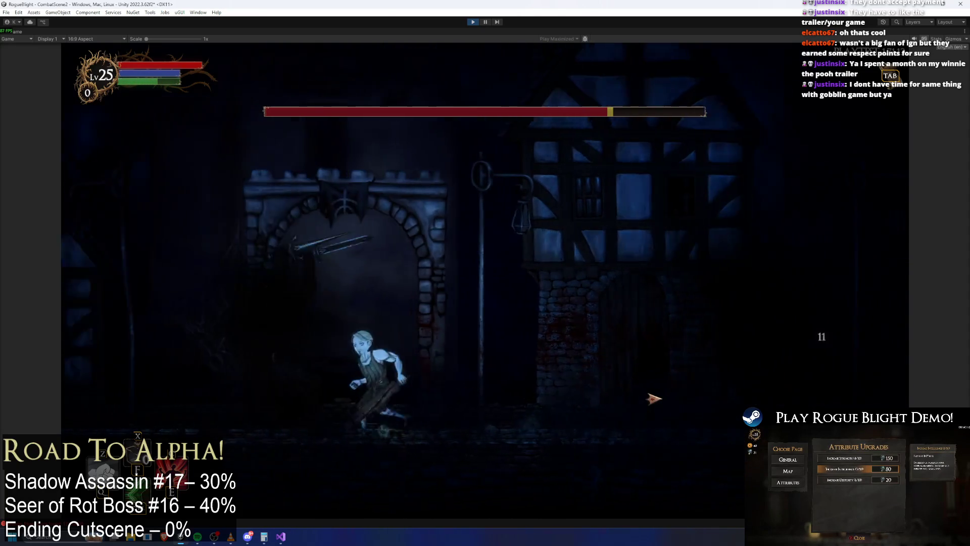
pyautogui.press('d')
pyautogui.press('a')
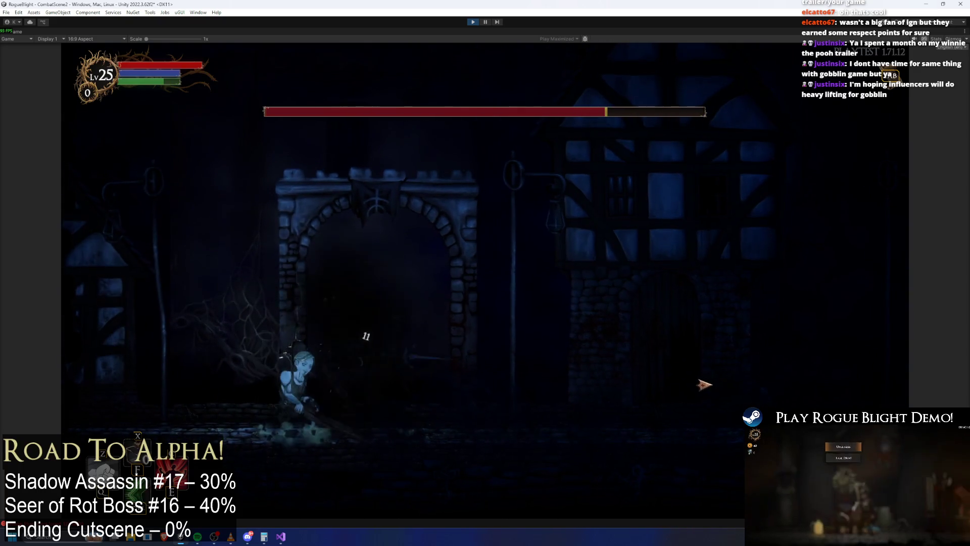
pyautogui.press('d')
pyautogui.press('d')
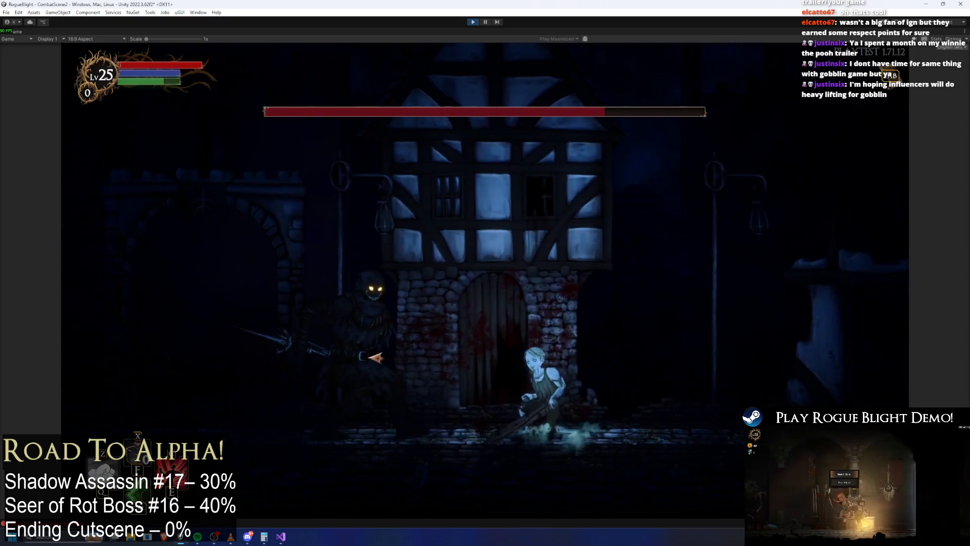
pyautogui.press('a')
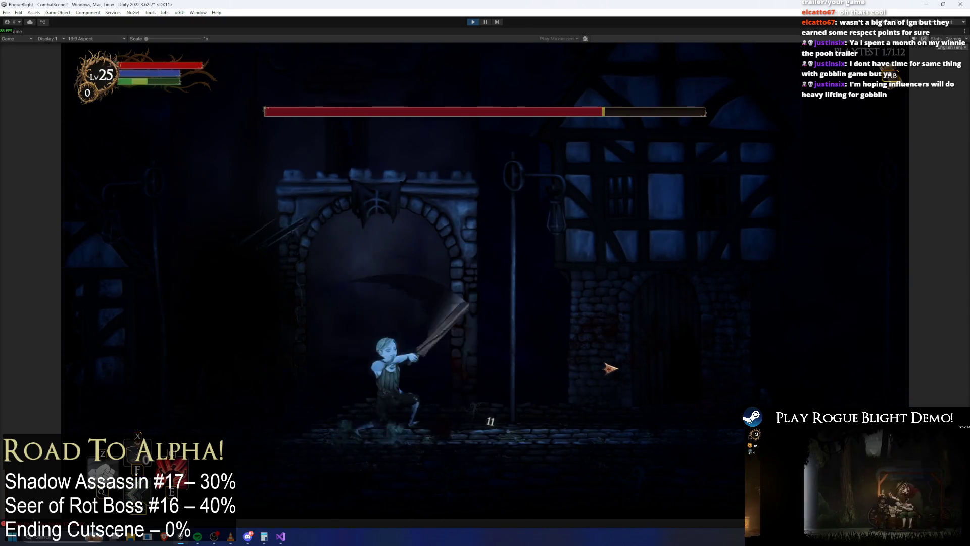
pyautogui.press('d')
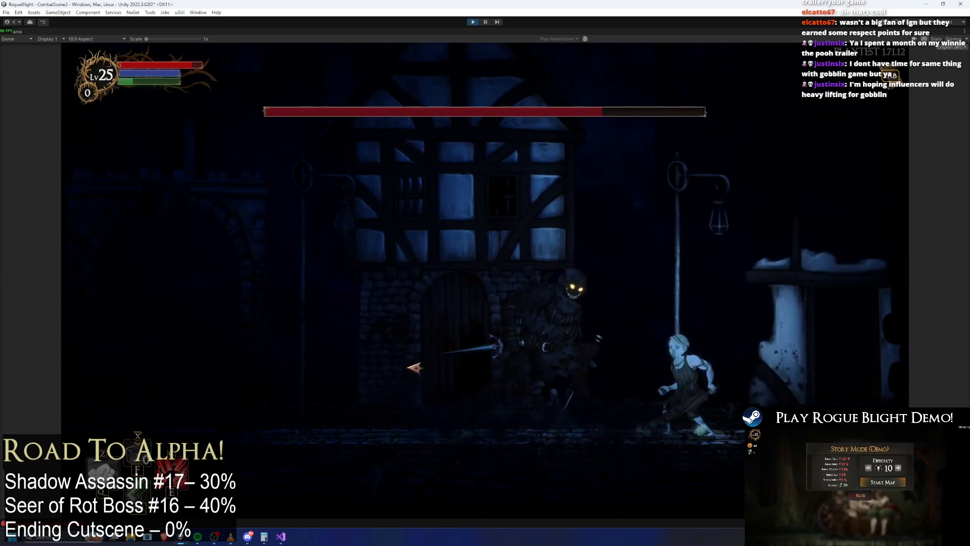
pyautogui.press('d')
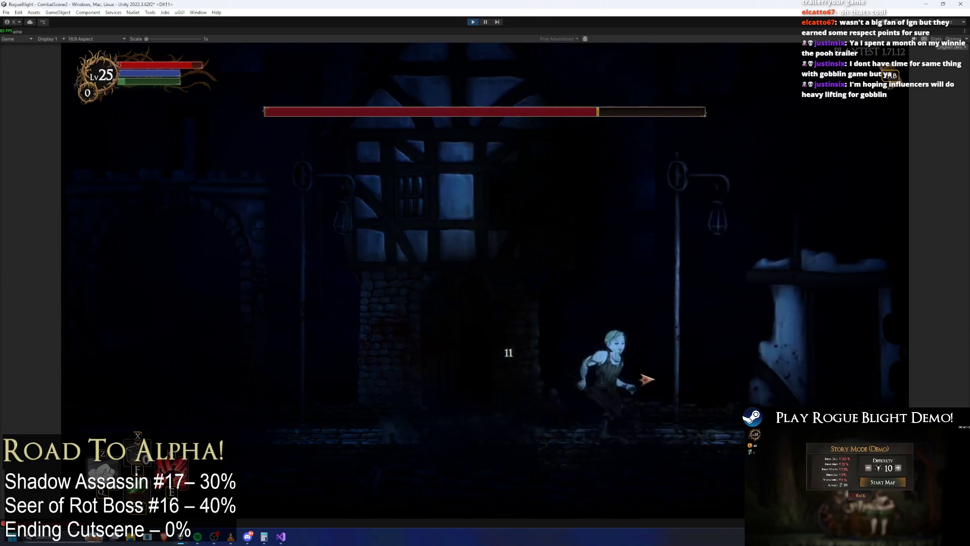
pyautogui.click(647, 377)
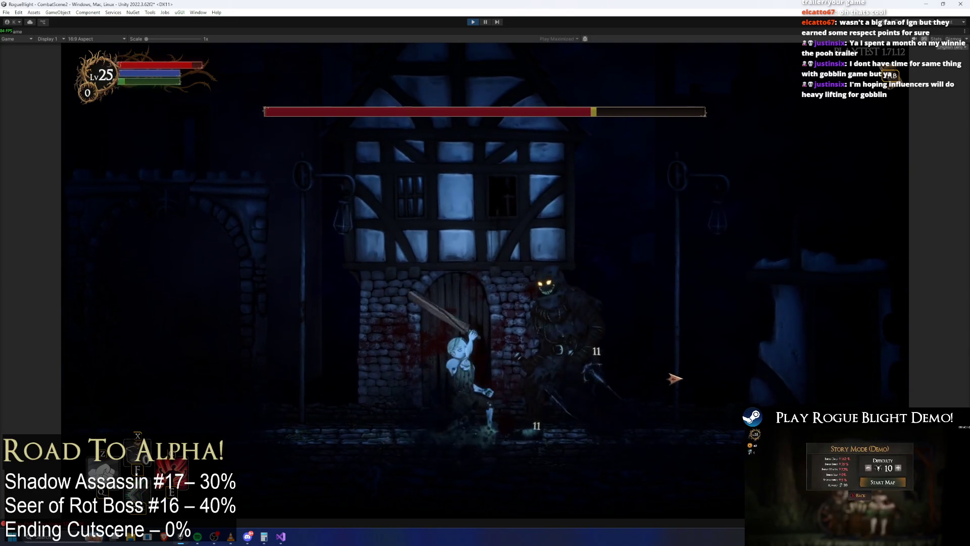
pyautogui.press('space')
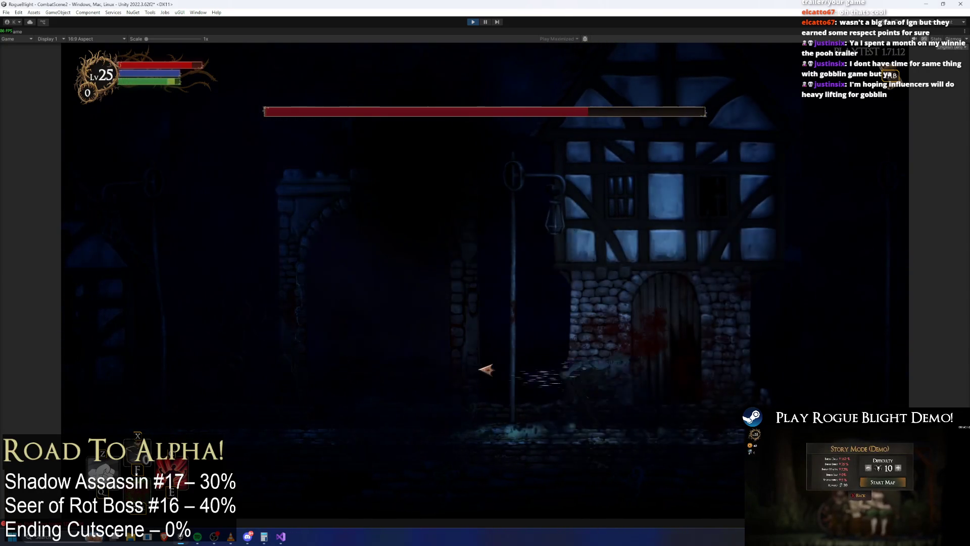
pyautogui.press('a')
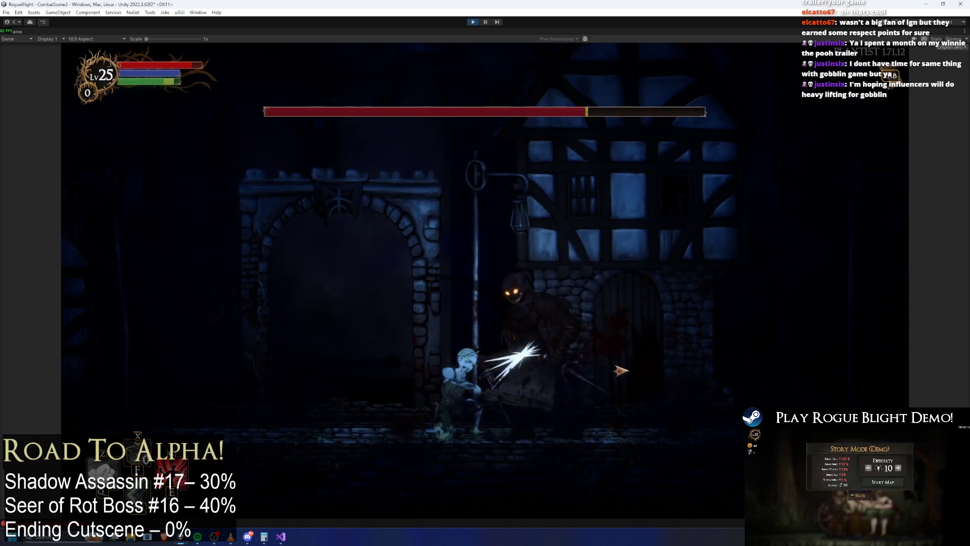
# Swing at the boss under the house, landing an 11-damage hit.
pyautogui.click(623, 371)
pyautogui.press('d')
pyautogui.click(627, 368)
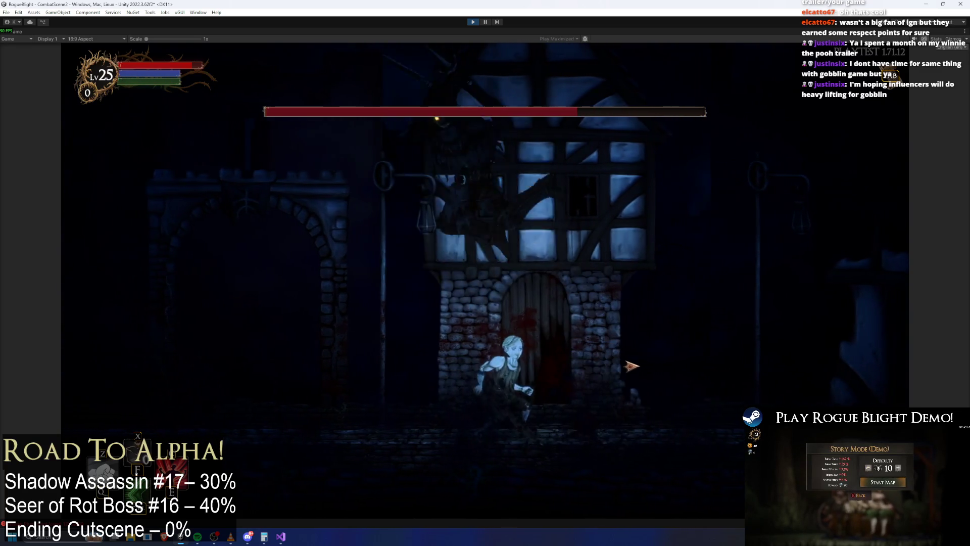
pyautogui.press('d')
pyautogui.press('a')
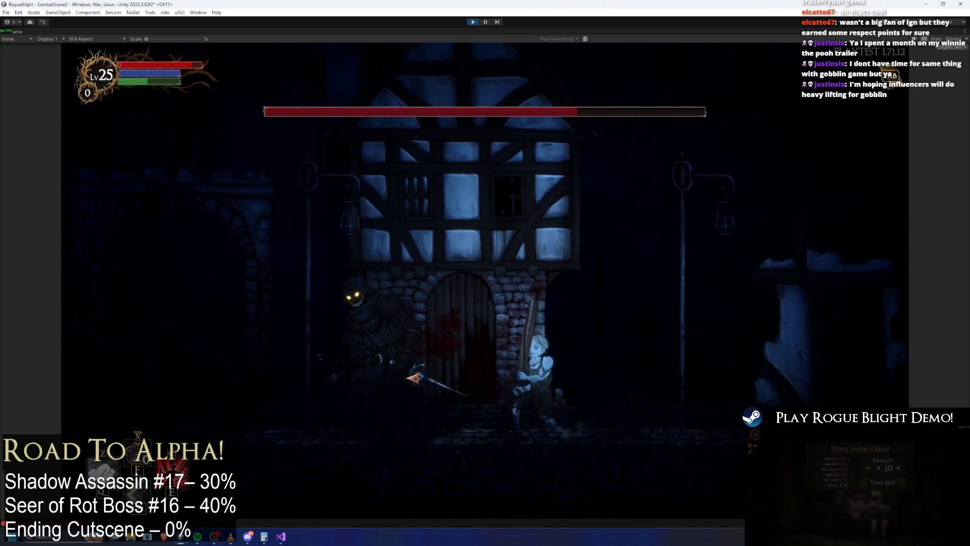
pyautogui.click(437, 368)
pyautogui.click(437, 368)
# Attack the boss from both sides, landing a 14-damage slash.
pyautogui.press('a')
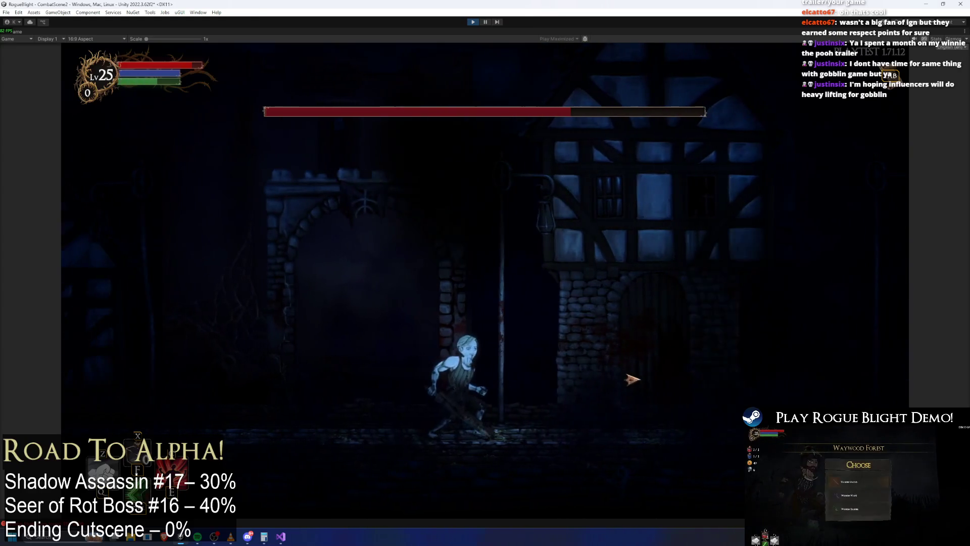
pyautogui.press('a')
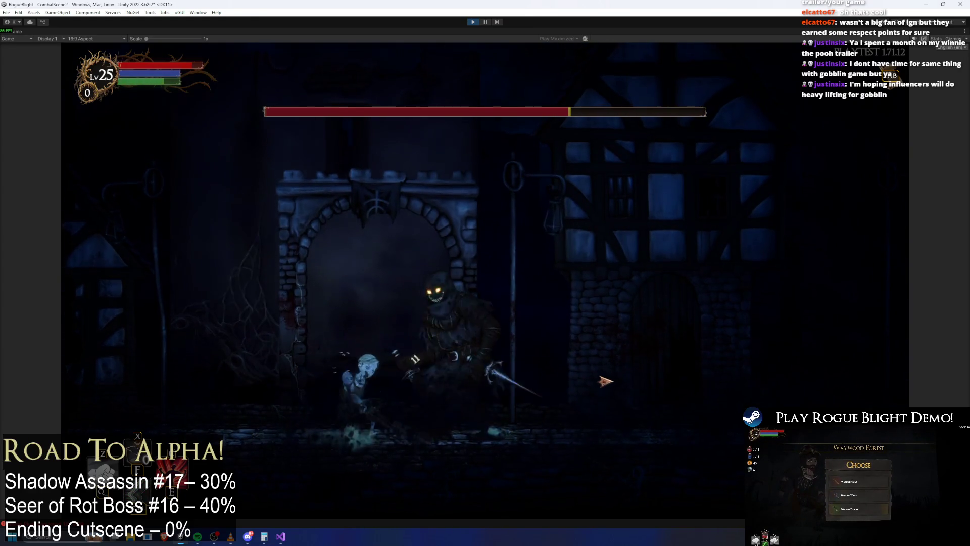
pyautogui.press('d')
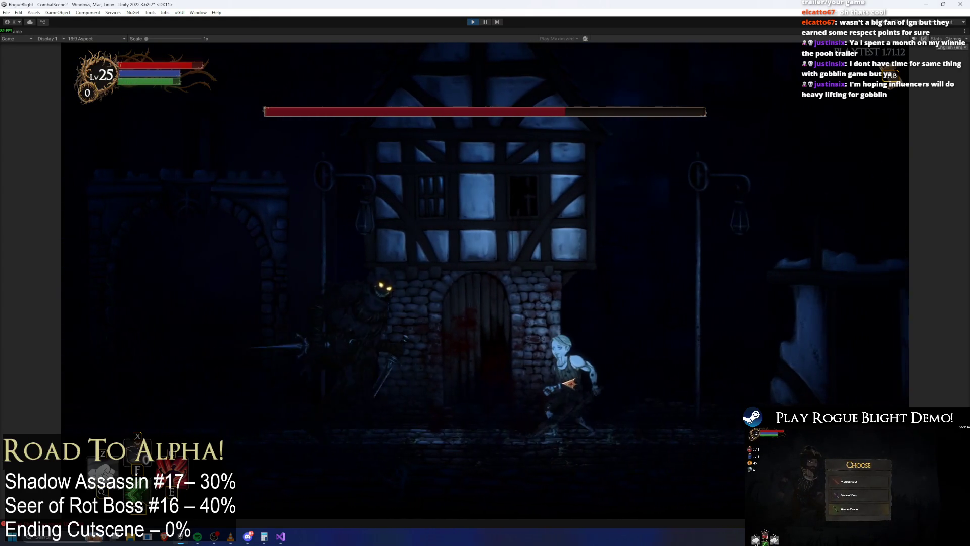
pyautogui.click(432, 374)
pyautogui.press('a')
pyautogui.click(609, 388)
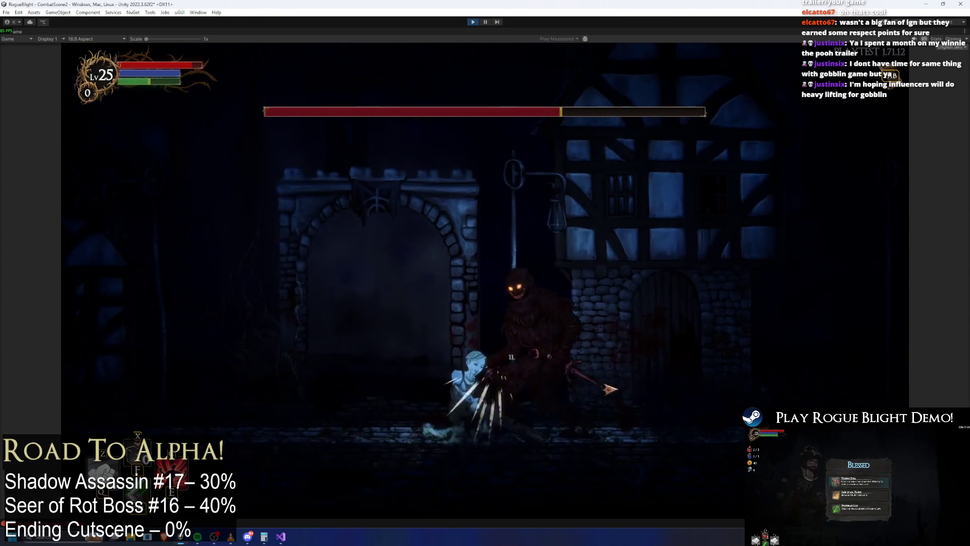
pyautogui.press('a')
pyautogui.press('d')
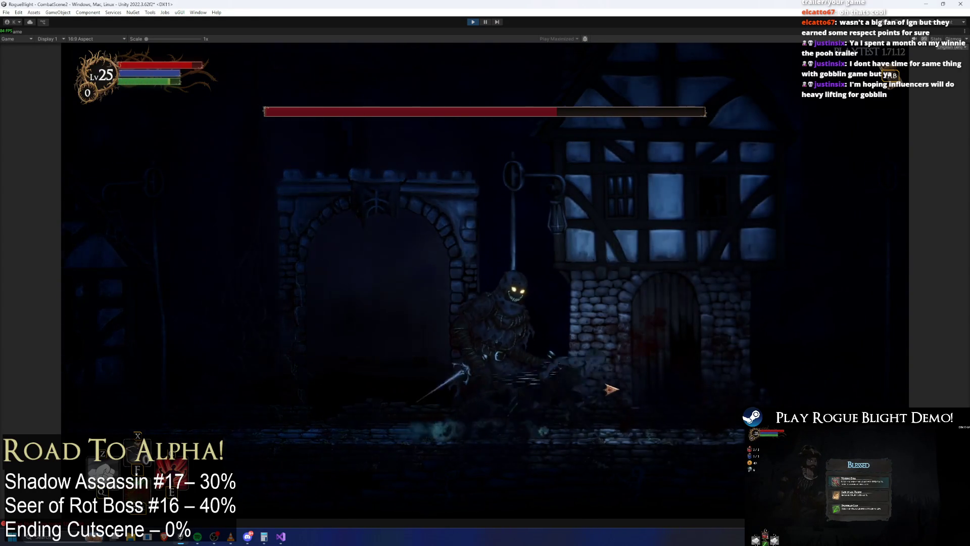
pyautogui.click(604, 388)
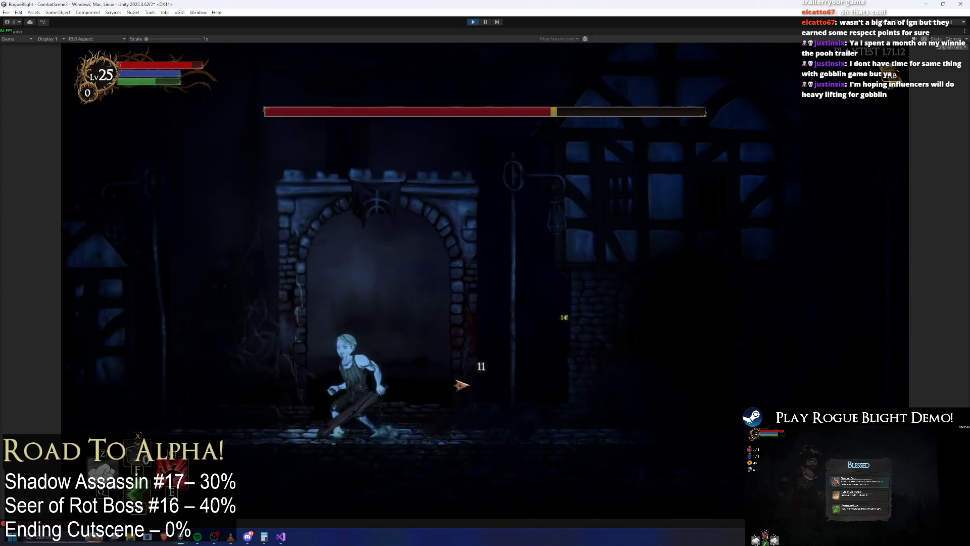
# Run across the street, then swing at the boss and roll past it.
pyautogui.press('d')
pyautogui.press('a')
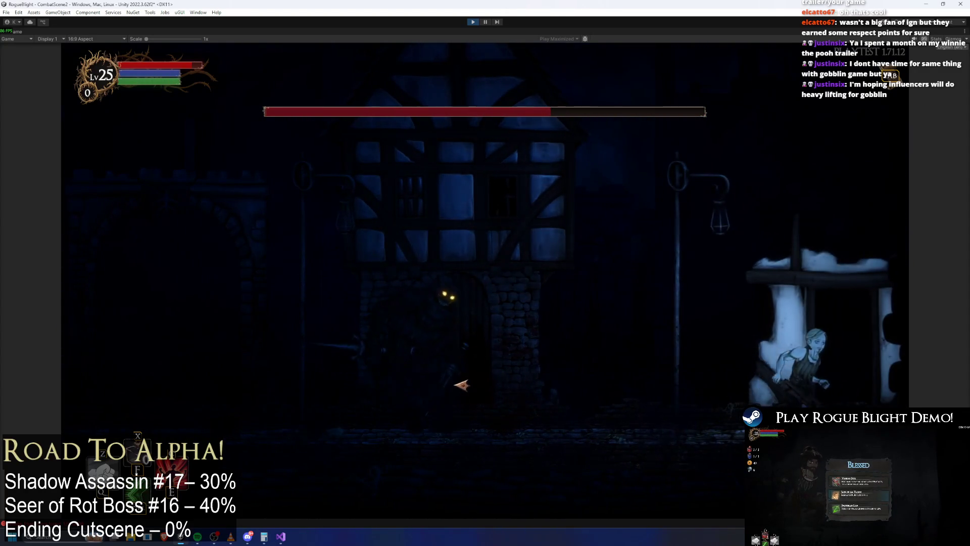
pyautogui.press('d')
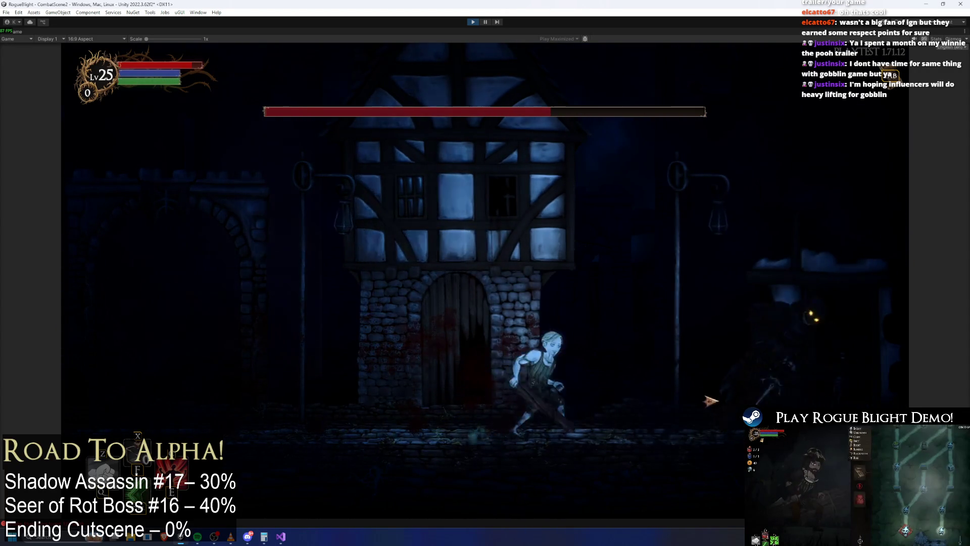
pyautogui.press('a')
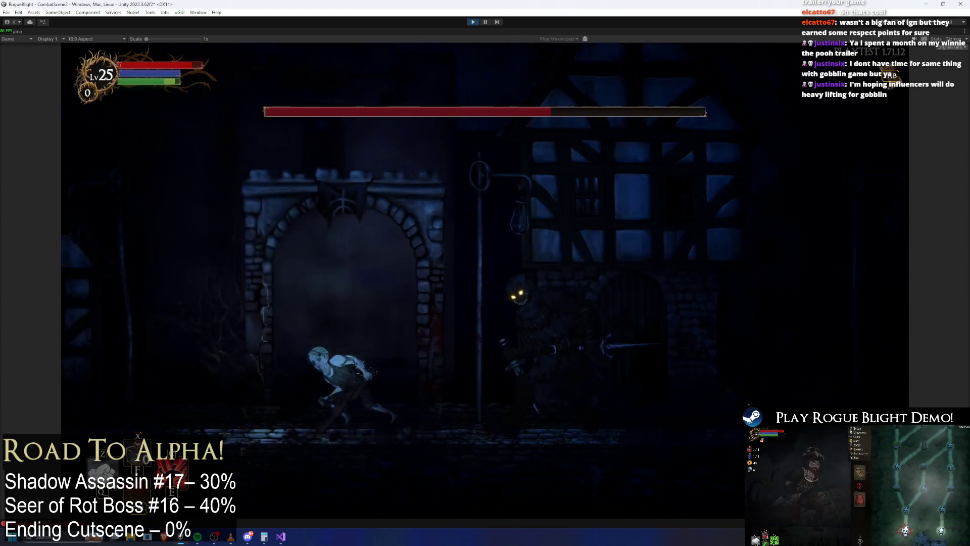
pyautogui.press('d')
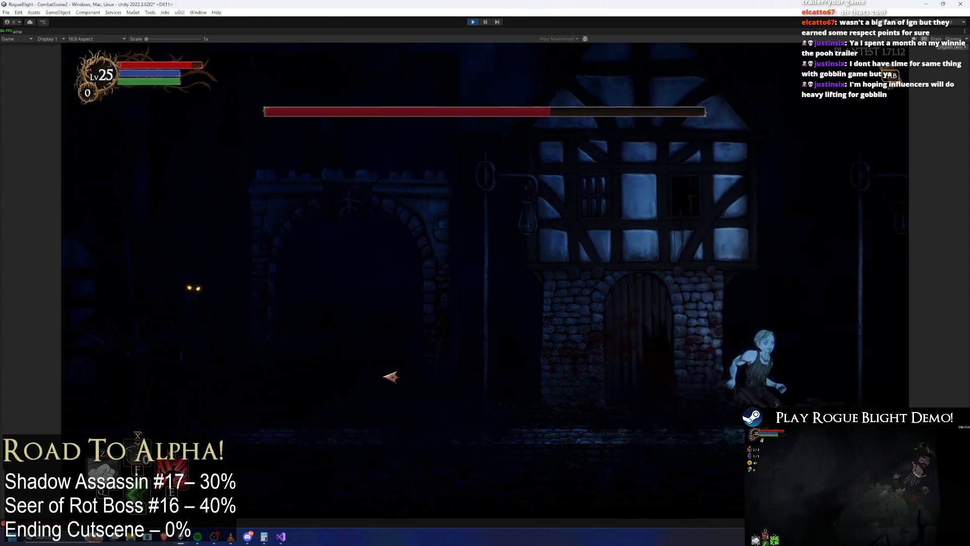
pyautogui.press('a')
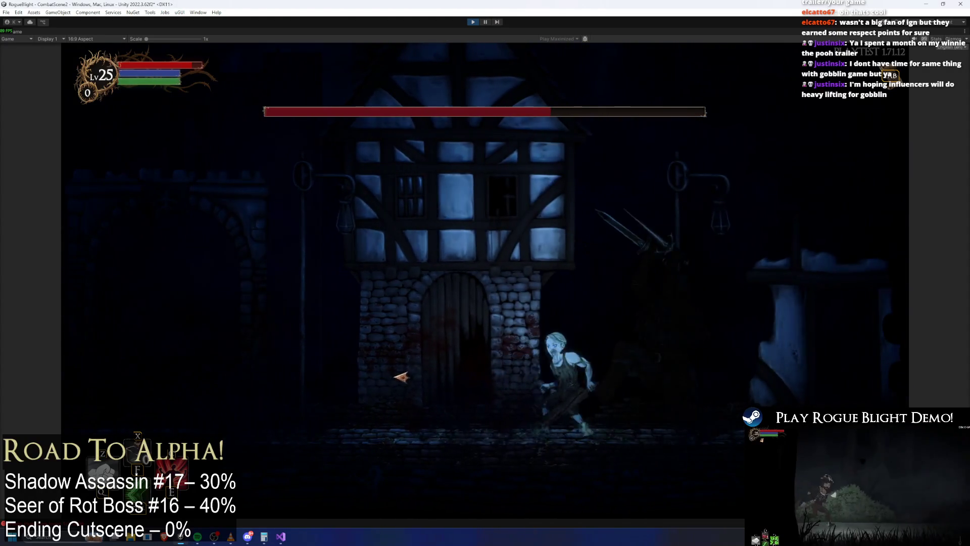
pyautogui.press('a')
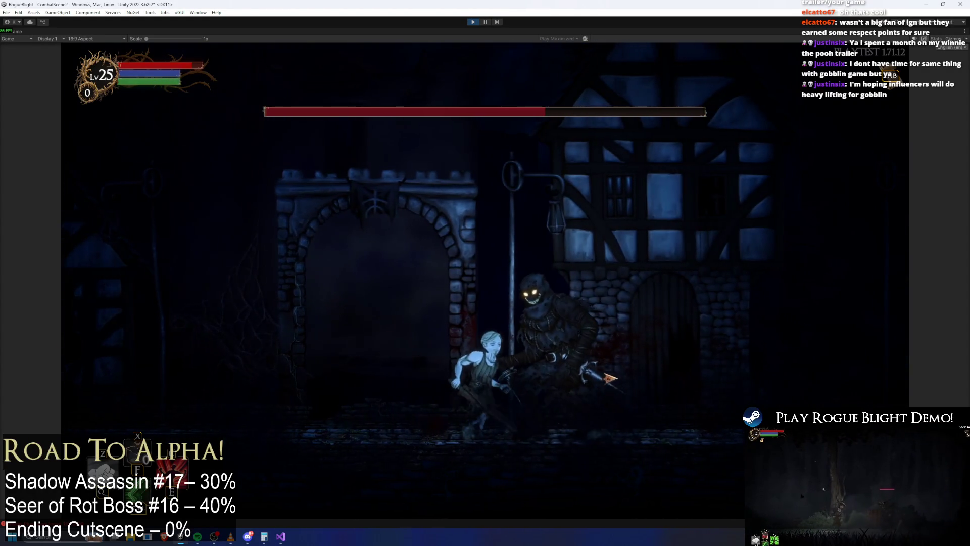
pyautogui.click(565, 390)
pyautogui.press('space')
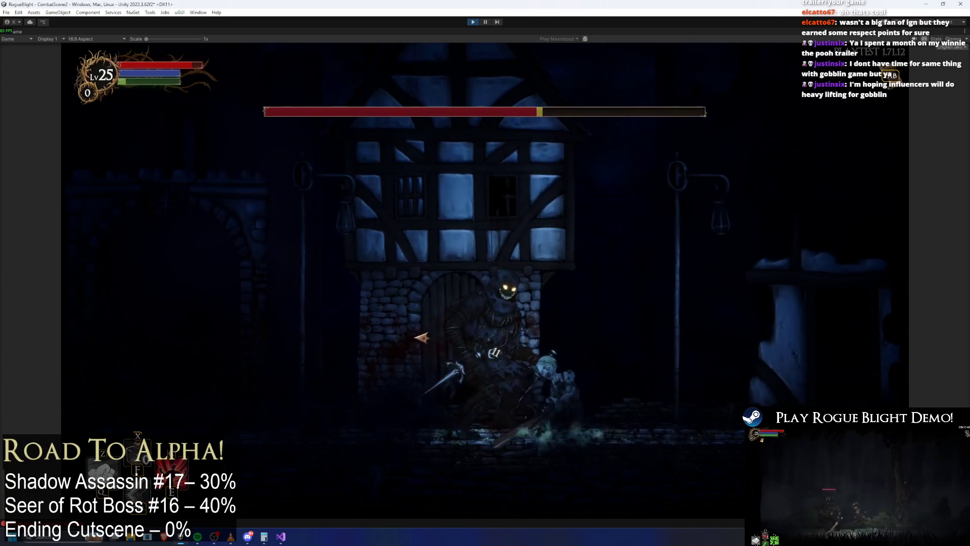
pyautogui.press('a')
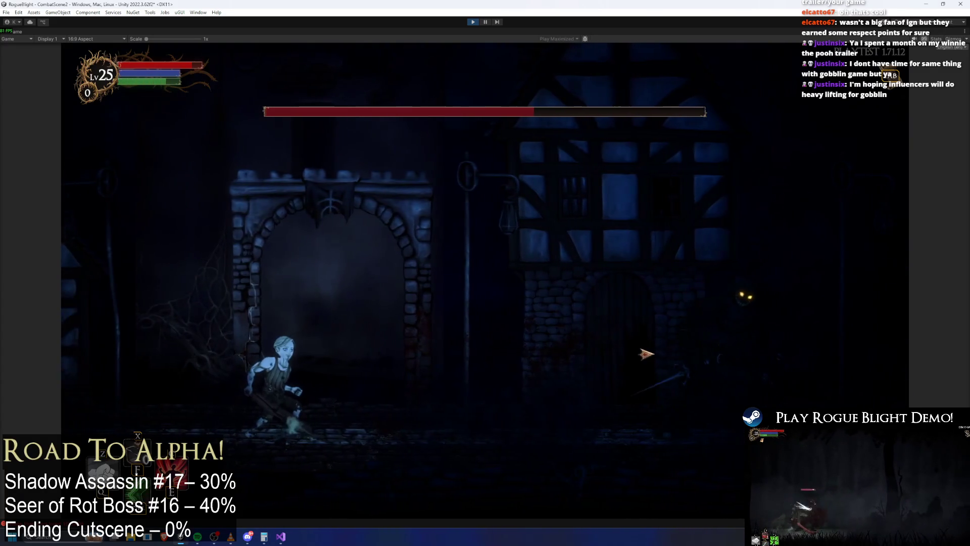
# Strike the boss from behind and land more hits as it approaches.
pyautogui.press('d')
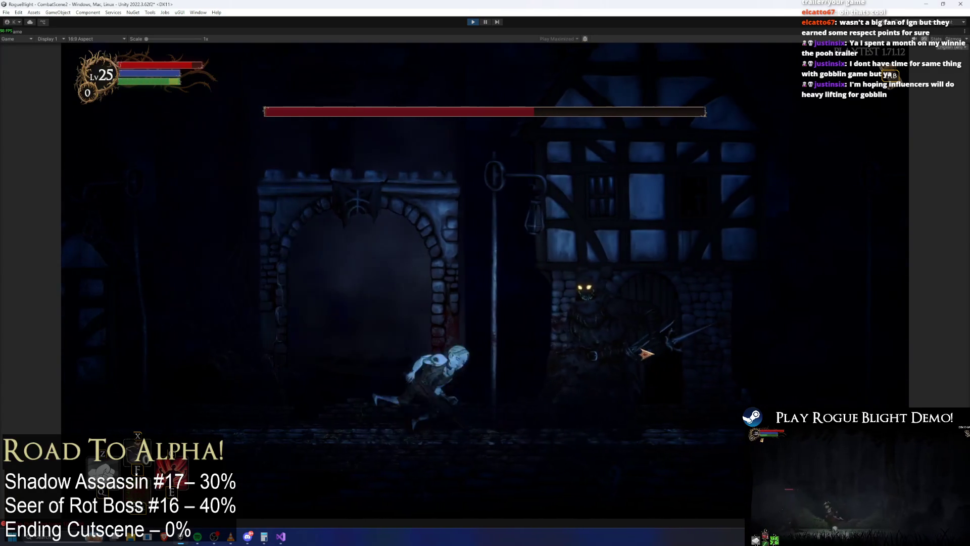
pyautogui.press('d')
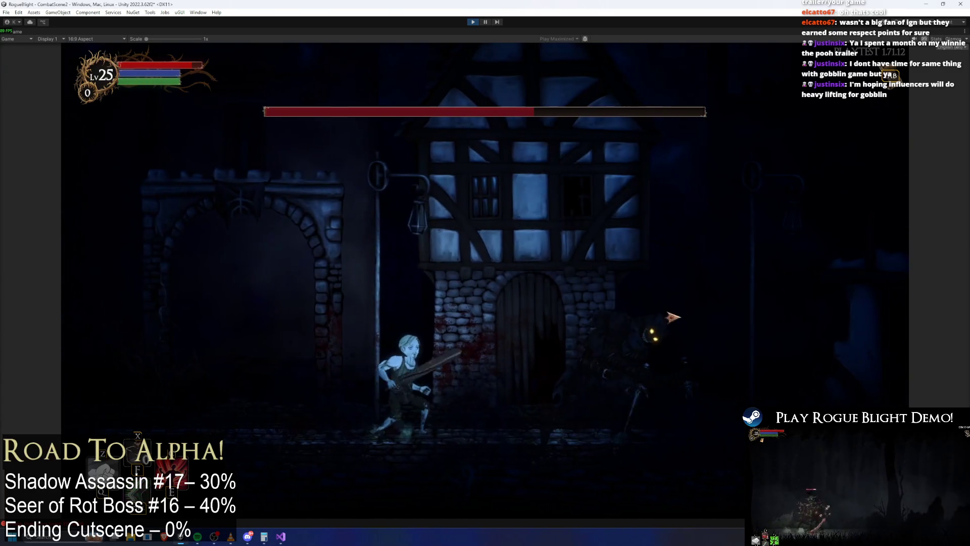
pyautogui.click(672, 317)
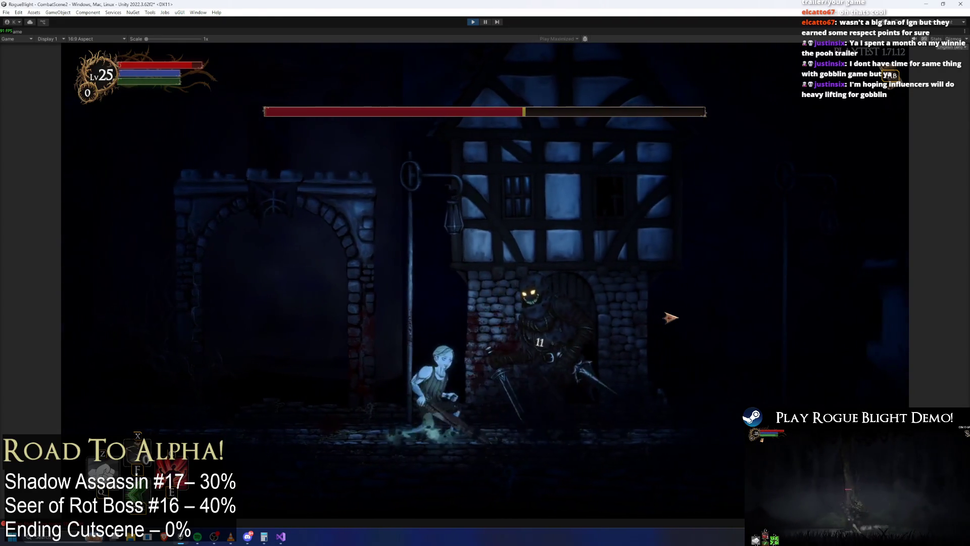
pyautogui.press('d')
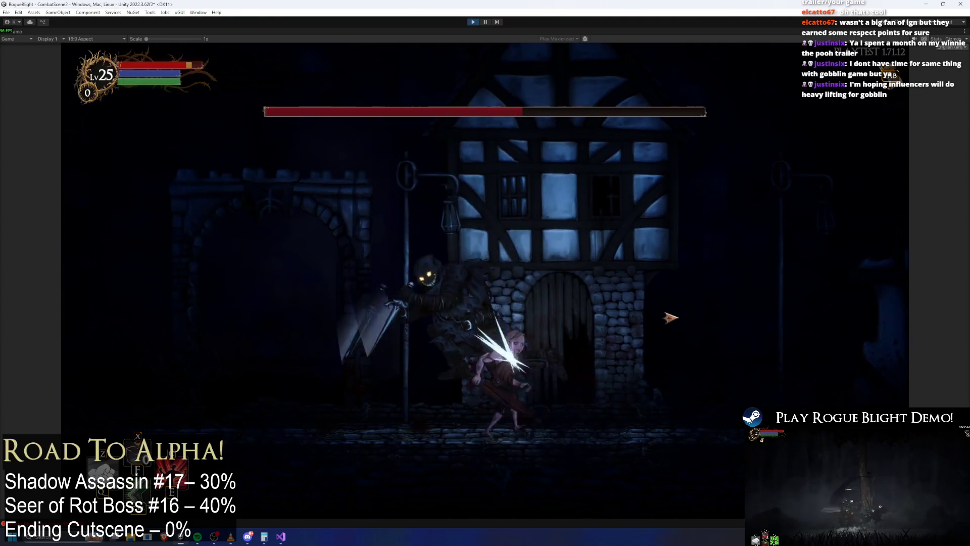
pyautogui.click(369, 339)
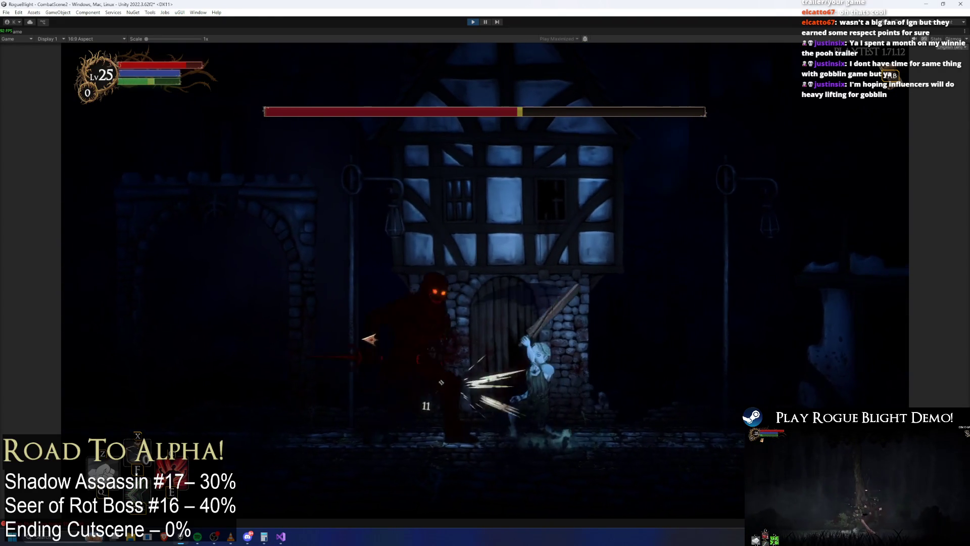
pyautogui.press('a')
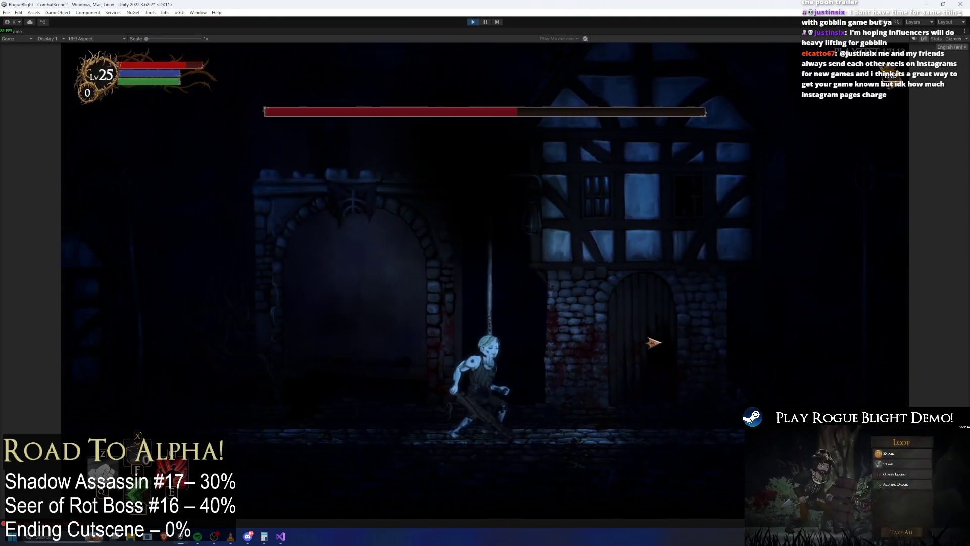
pyautogui.press('a')
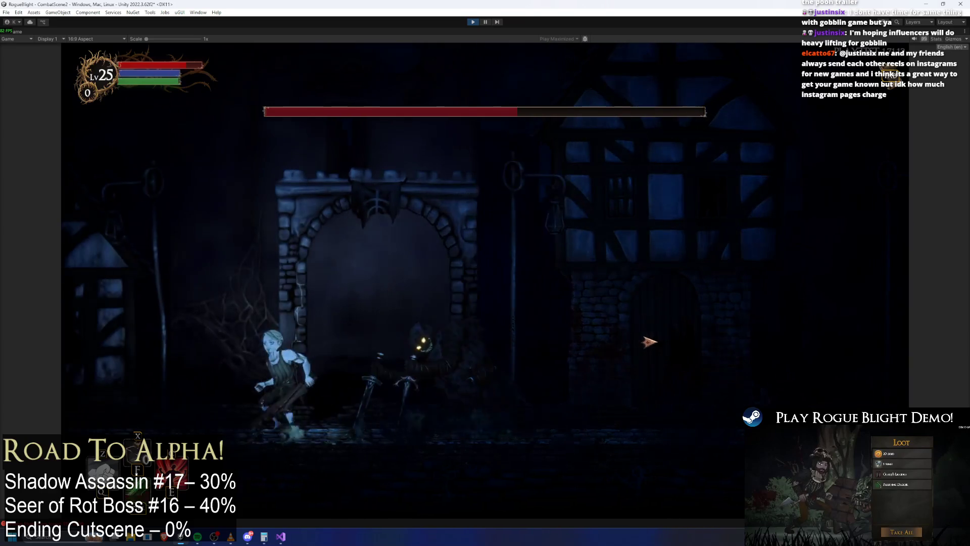
pyautogui.press('d')
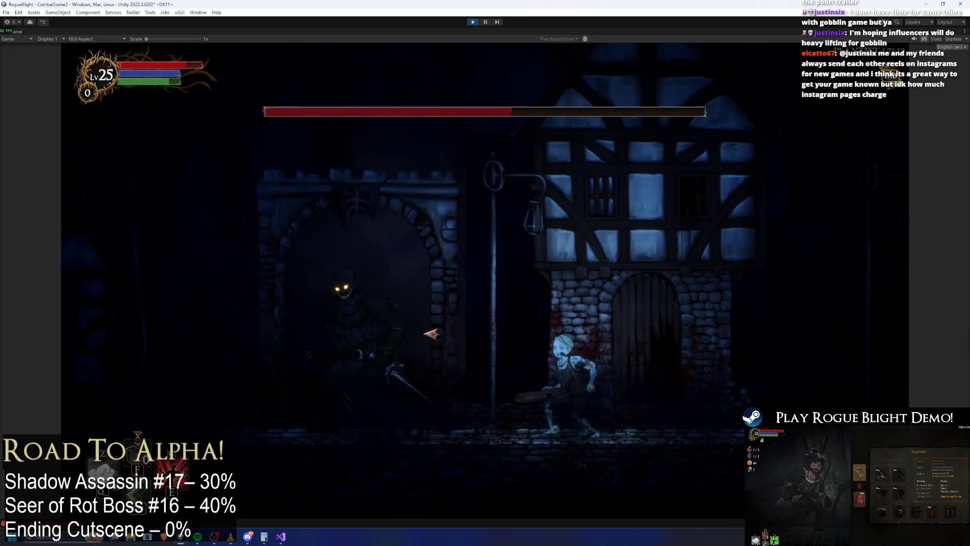
pyautogui.press('a')
pyautogui.click(431, 333)
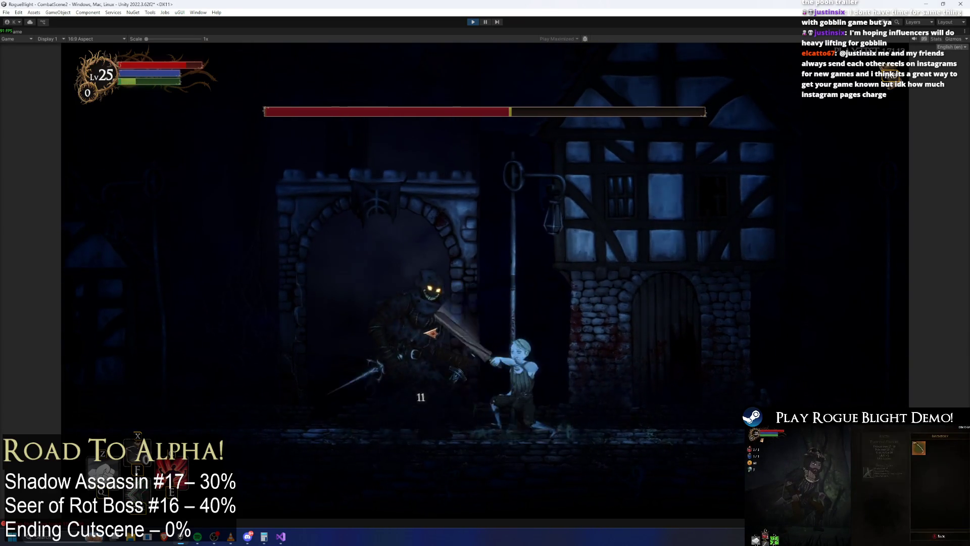
pyautogui.click(584, 277)
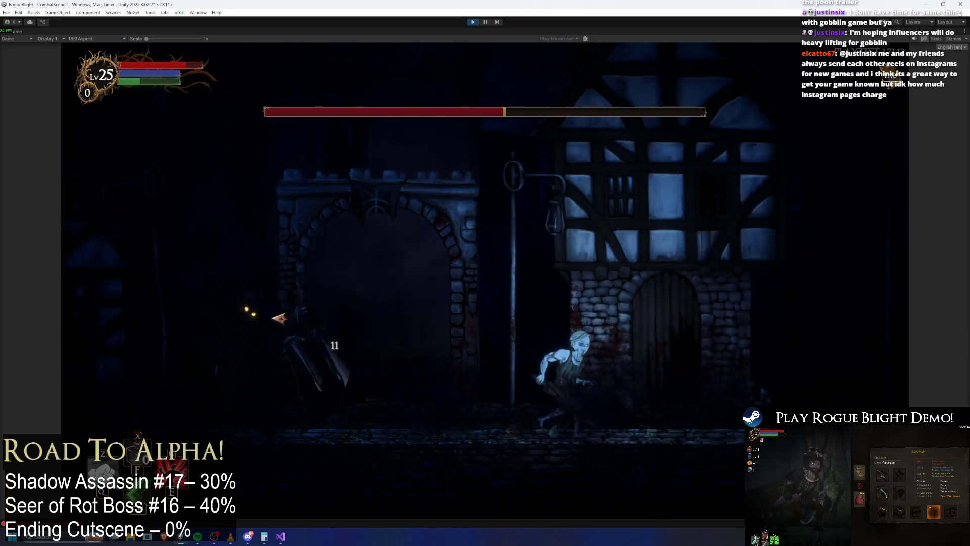
# Slash the boss repeatedly at the door, including a heavy hit.
pyautogui.press('d')
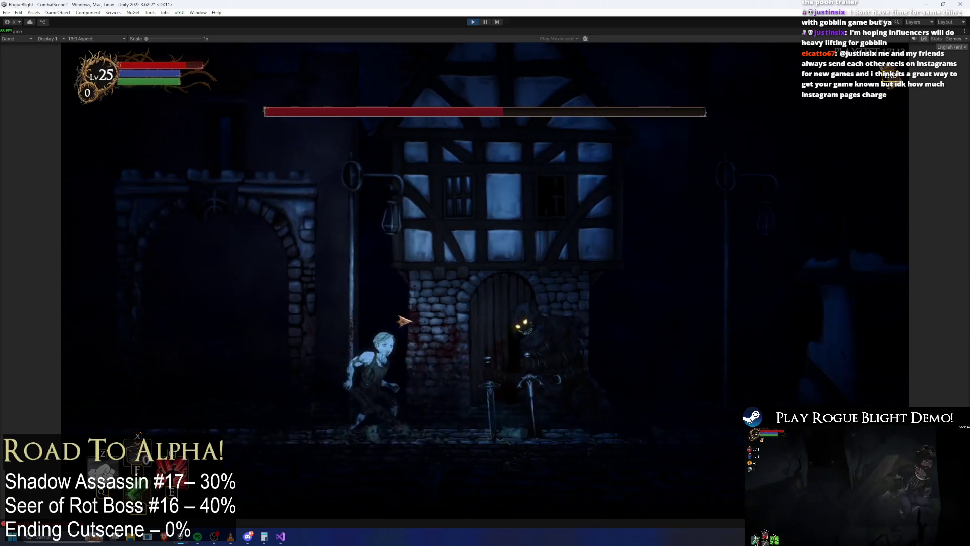
pyautogui.press('d')
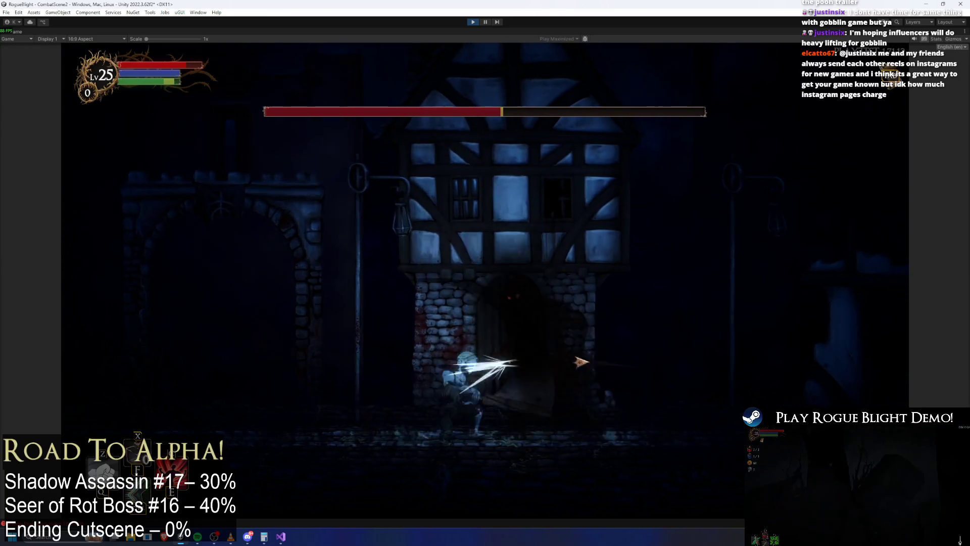
pyautogui.click(597, 374)
pyautogui.press('d')
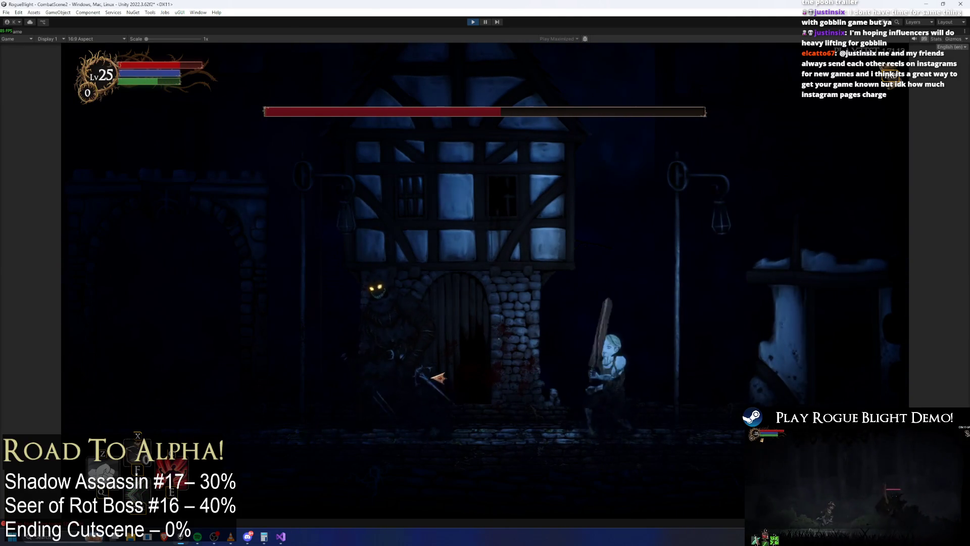
pyautogui.press('a')
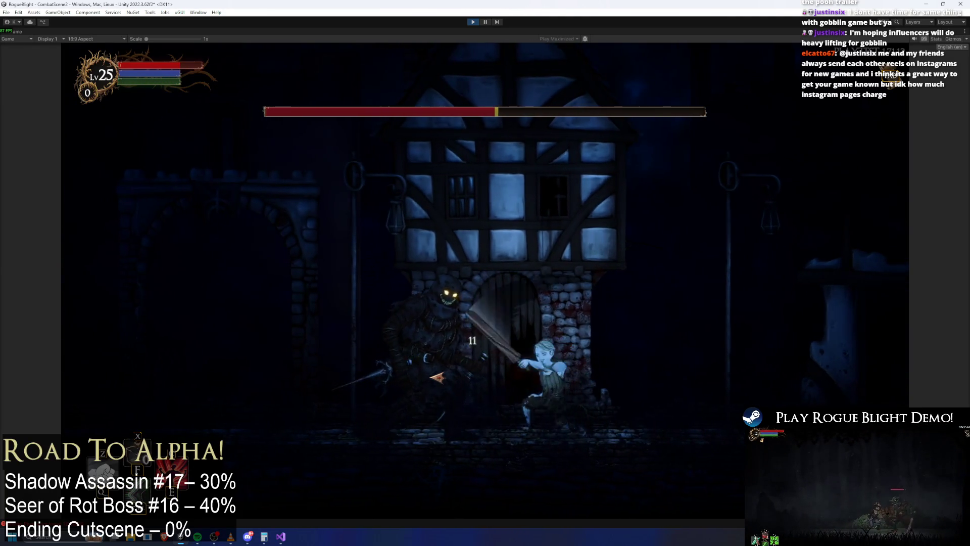
pyautogui.press('a')
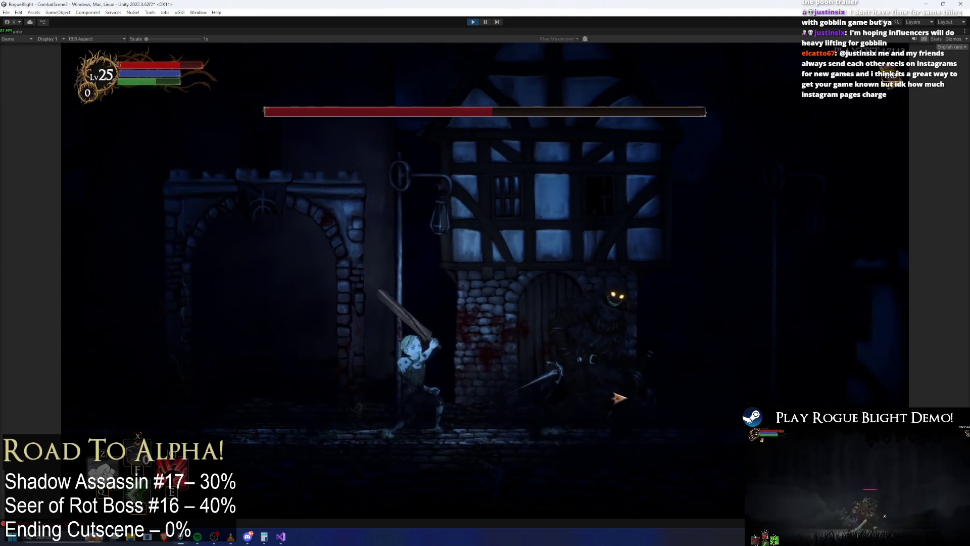
pyautogui.click(617, 396)
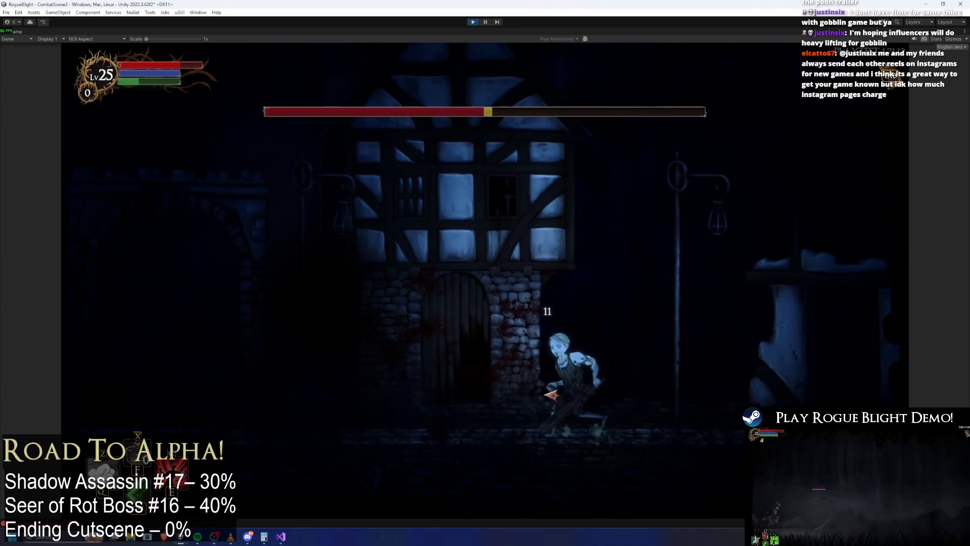
pyautogui.press('a')
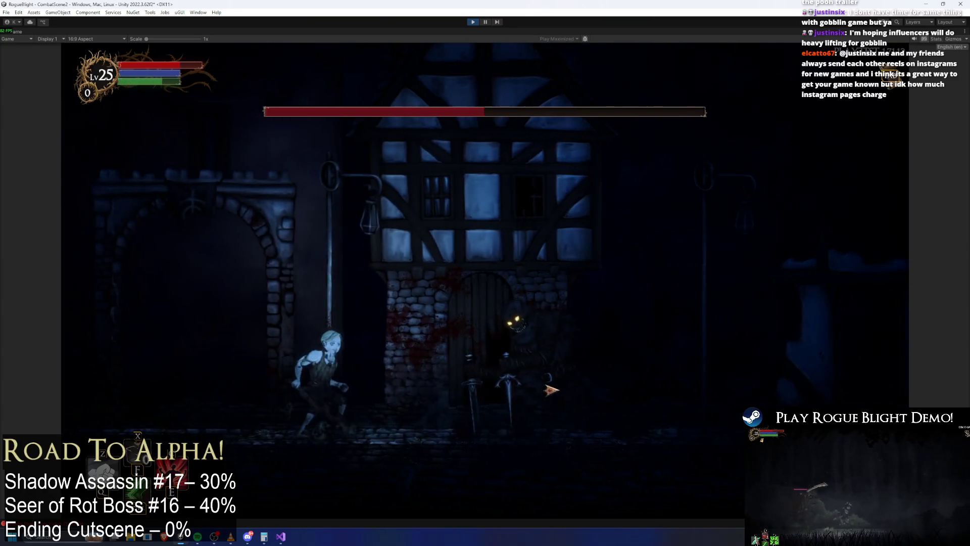
pyautogui.press('d')
pyautogui.click(616, 395)
pyautogui.press('a')
pyautogui.click(596, 393)
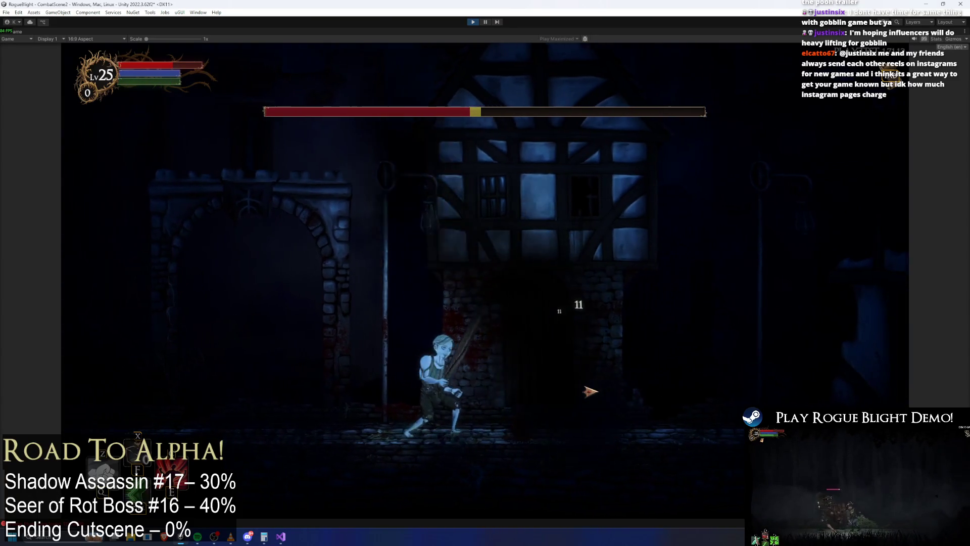
# Run left away from the boss and stop Play Mode with Ctrl+P.
pyautogui.press('d')
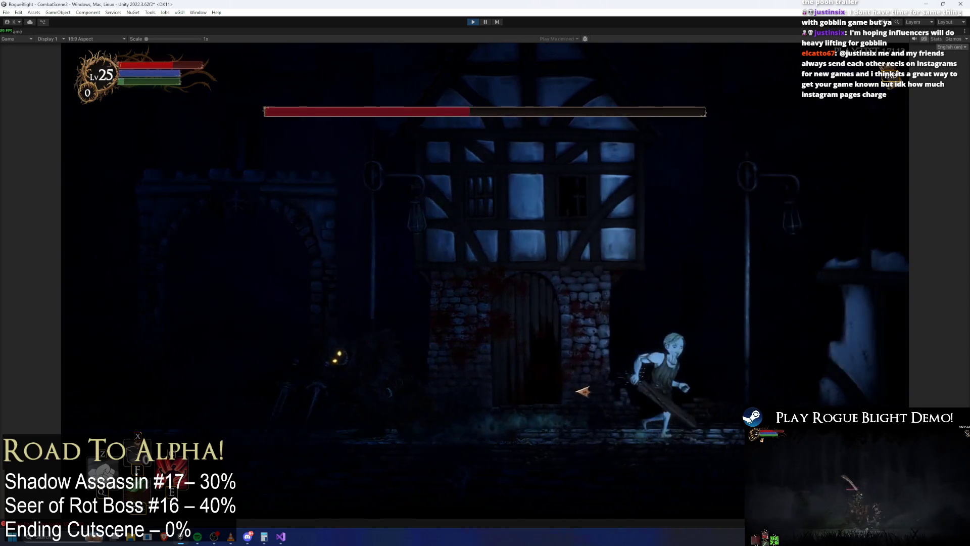
pyautogui.press('a')
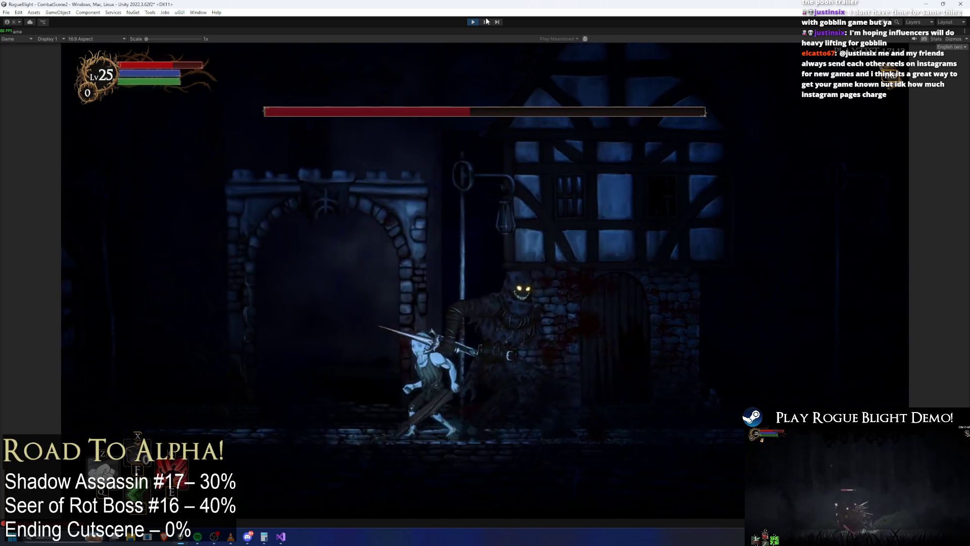
pyautogui.press('a')
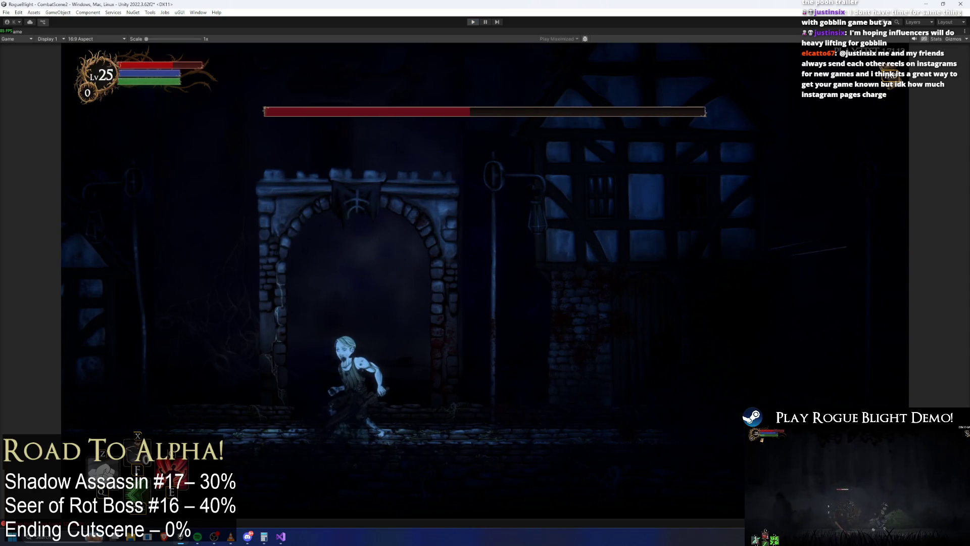
pyautogui.hotkey('ctrl', 'p')
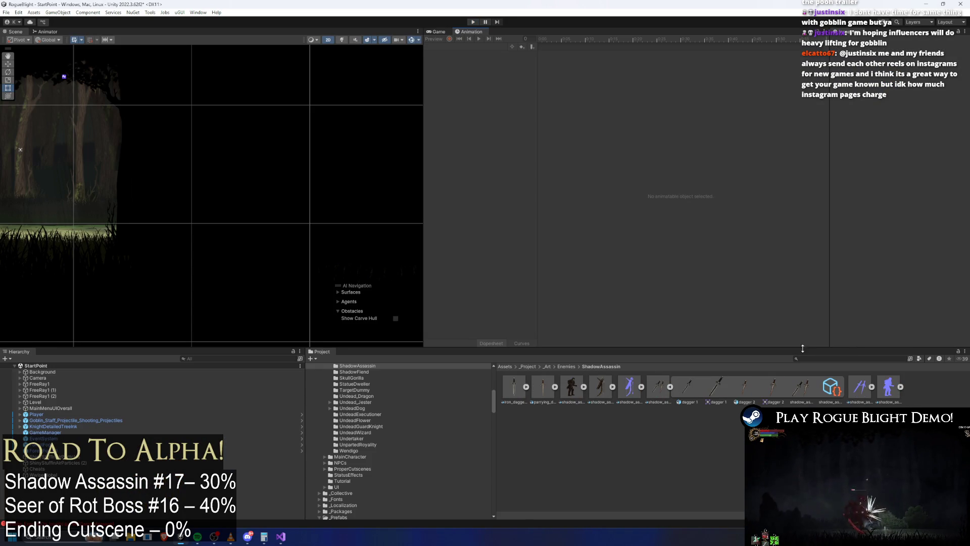
# Search 'shadow ass prefa', open shadow_assassin_Prefab, and show its animation clip list.
pyautogui.write('s')
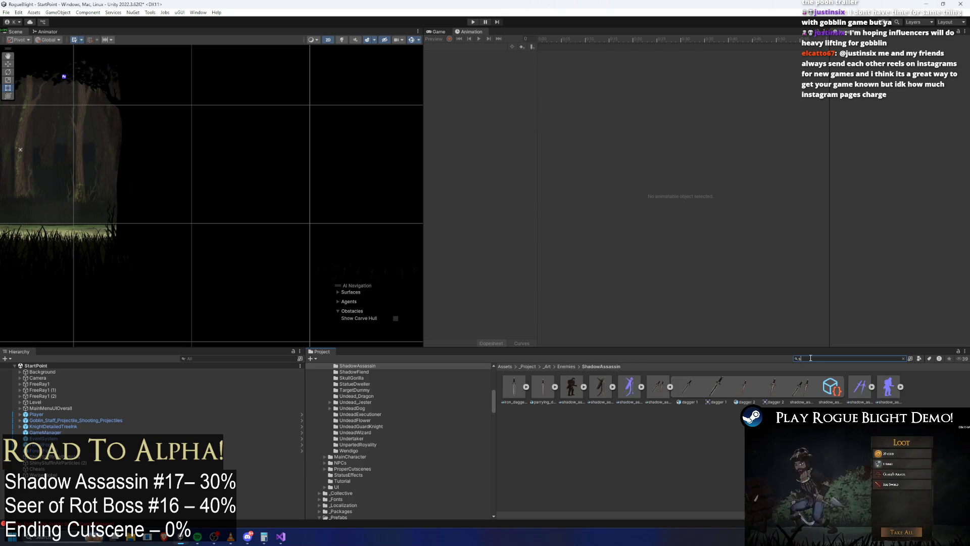
pyautogui.write('hadow ass prefa')
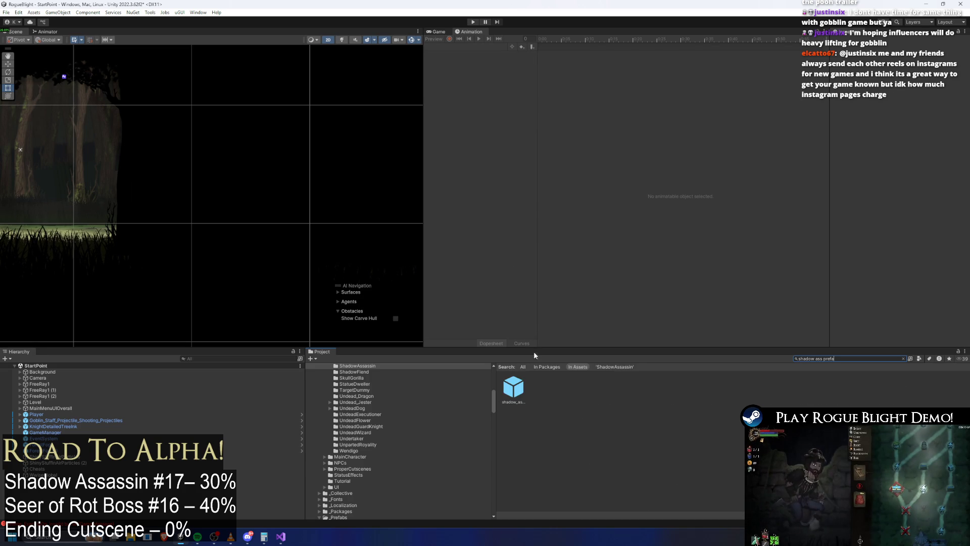
pyautogui.doubleClick(507, 392)
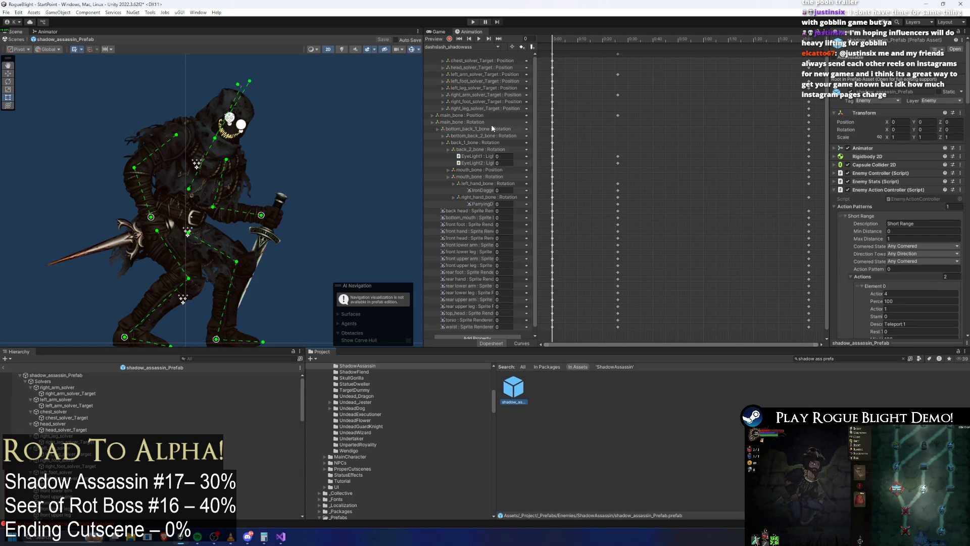
pyautogui.click(475, 46)
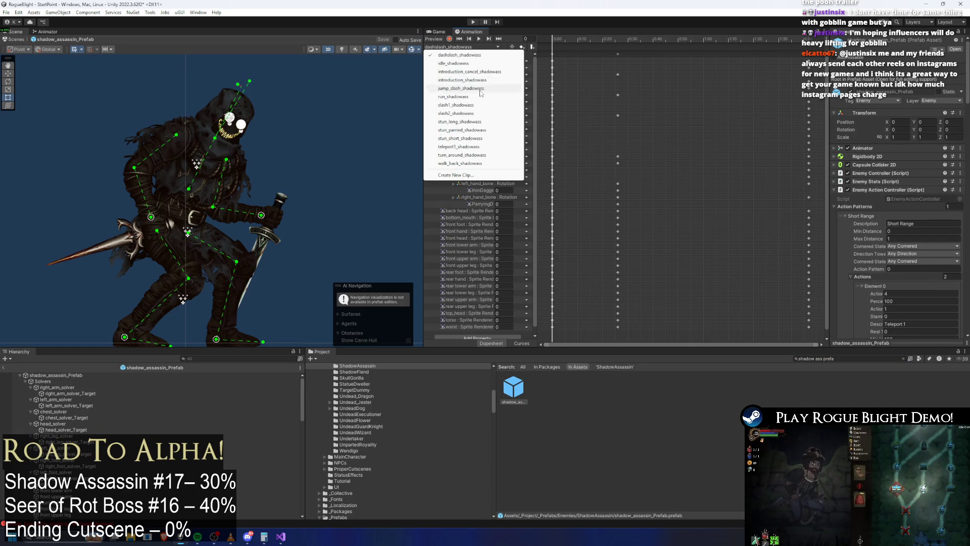
# Save a new clip stab_shadowass.anim in _Project/_Animations/_Enemy/ShadowAssassin, then load idle_shadowass.
pyautogui.click(498, 175)
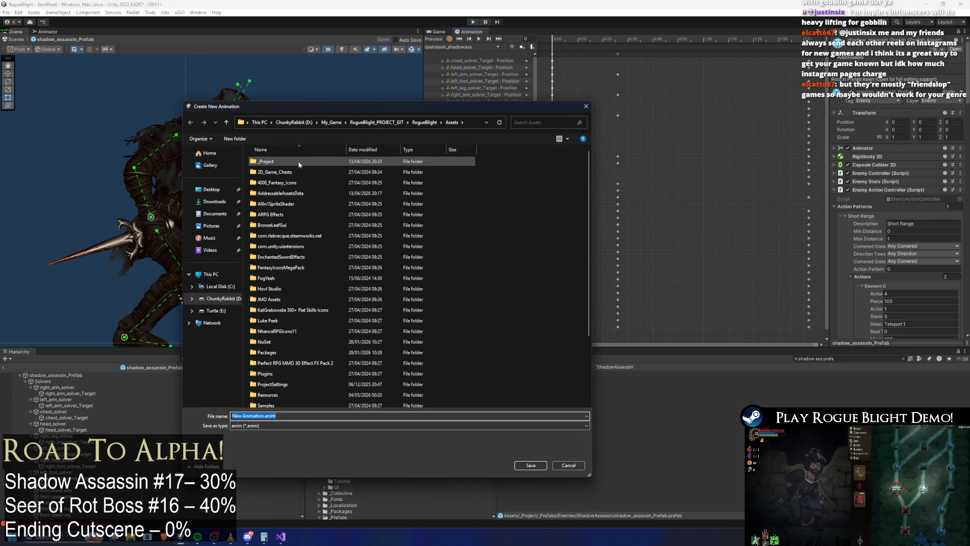
pyautogui.doubleClick(292, 161)
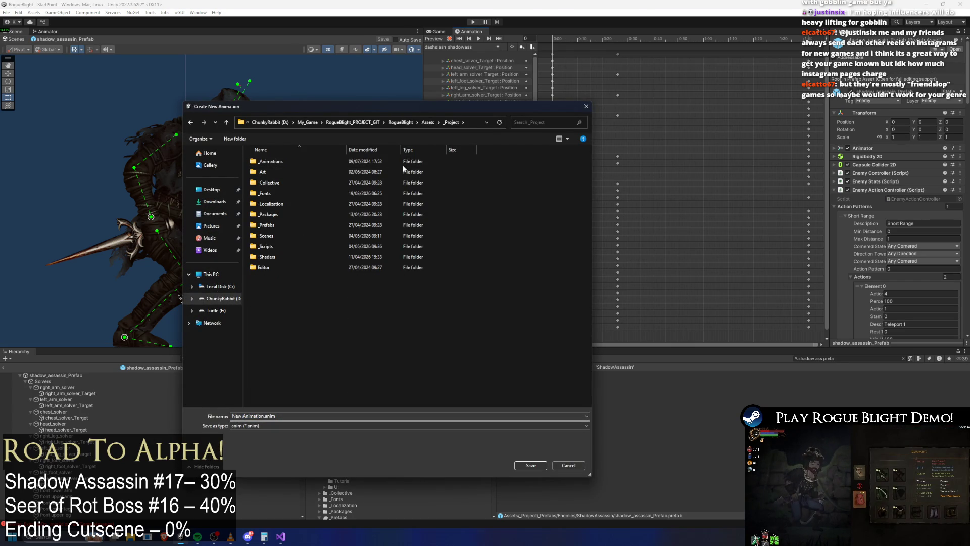
pyautogui.doubleClick(319, 162)
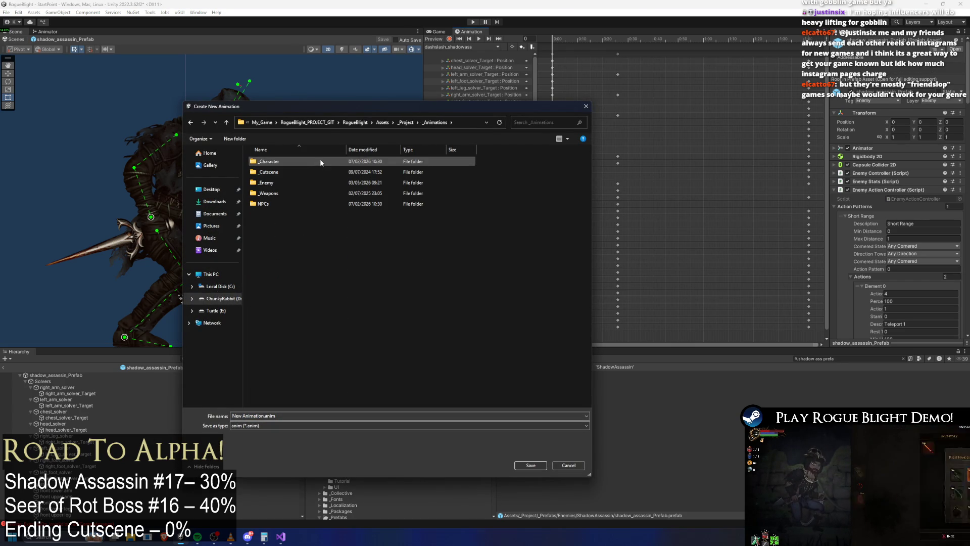
pyautogui.moveTo(341, 110); pyautogui.dragTo(341, 200)
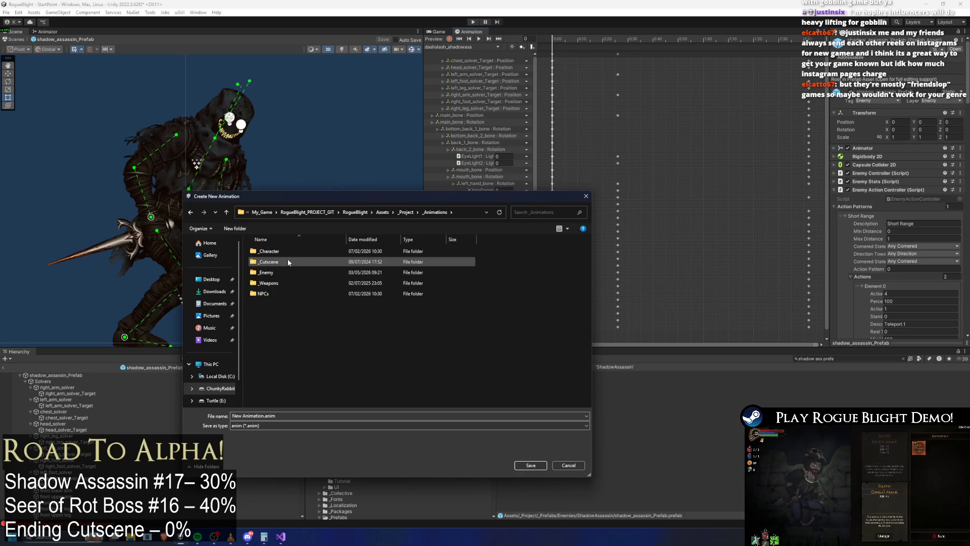
pyautogui.click(280, 272)
pyautogui.doubleClick(279, 272)
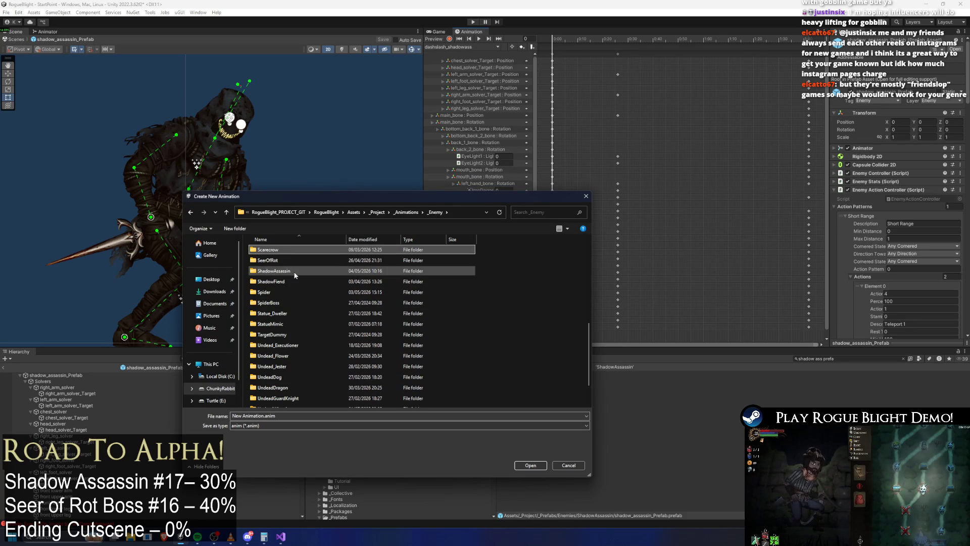
pyautogui.doubleClick(283, 271)
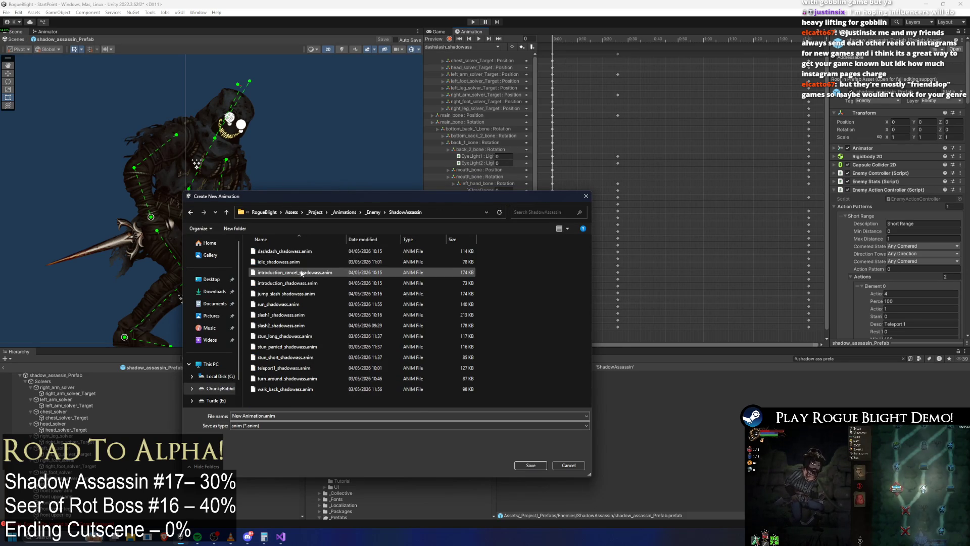
pyautogui.click(281, 325)
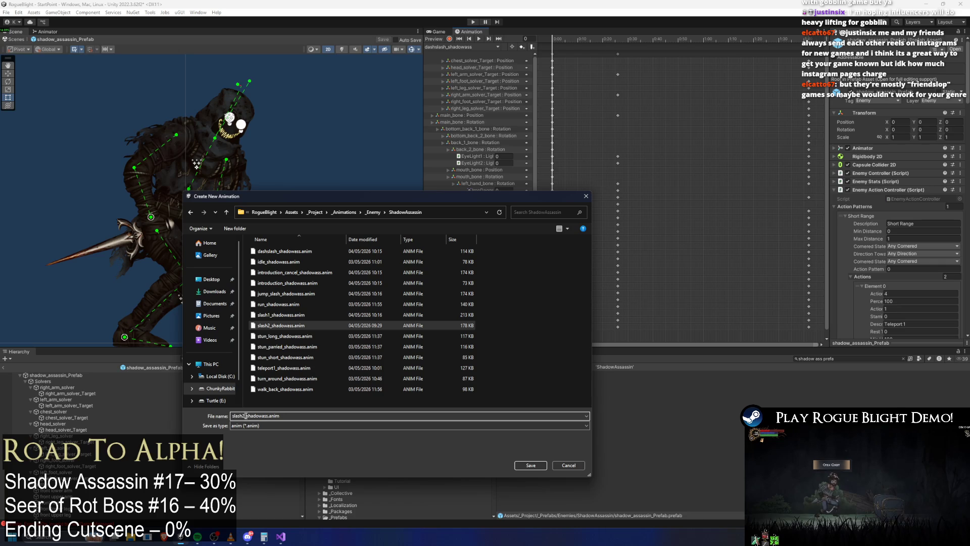
pyautogui.press('BackSpace')
pyautogui.press('BackSpace')
pyautogui.press('BackSpace')
pyautogui.write('tab')
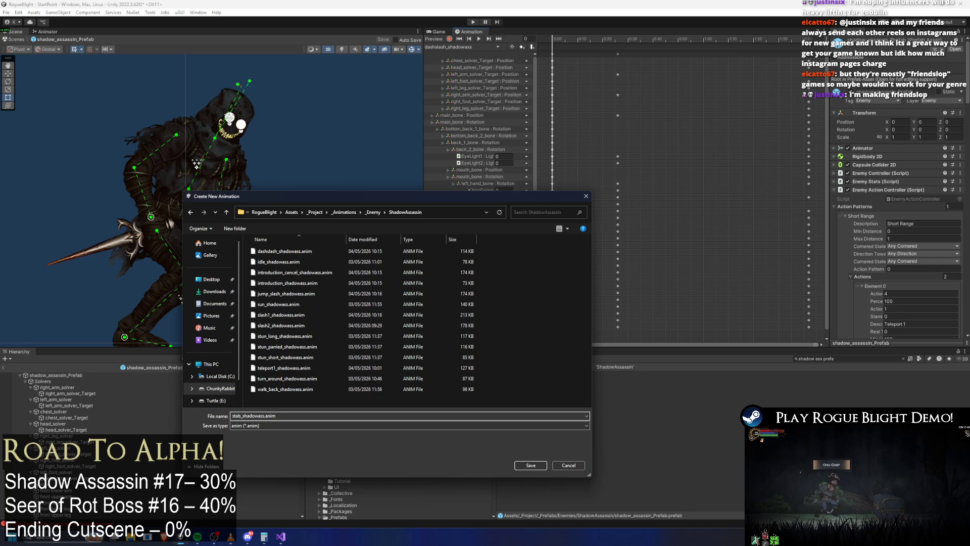
pyautogui.press('Return')
pyautogui.click(469, 47)
pyautogui.click(525, 63)
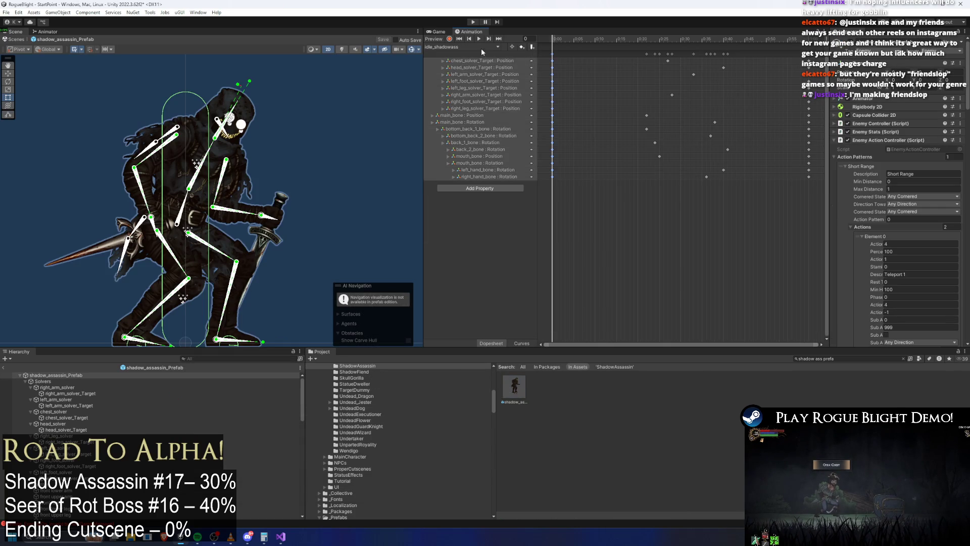
# Load dashslash_shadowass from the Animation window's clip list and preview it.
pyautogui.click(482, 46)
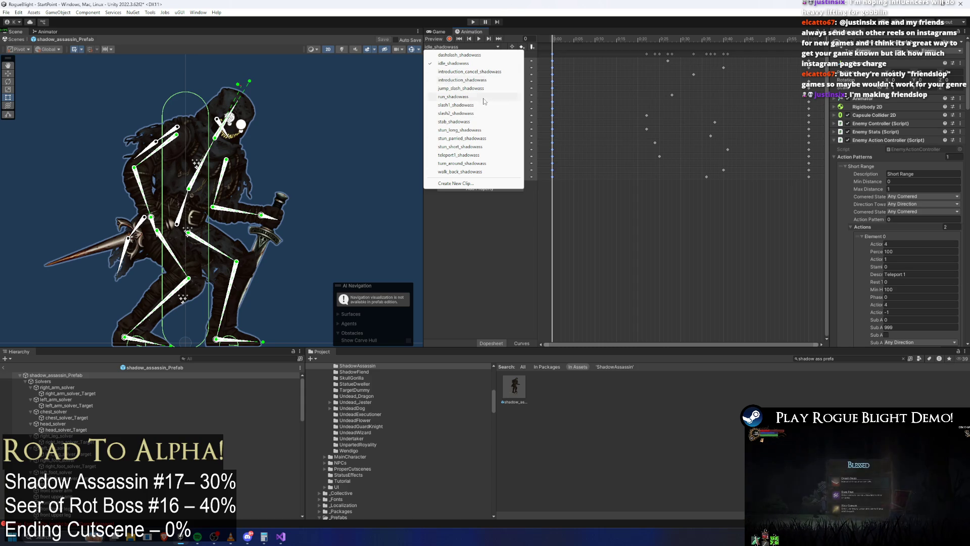
pyautogui.click(471, 56)
pyautogui.click(478, 38)
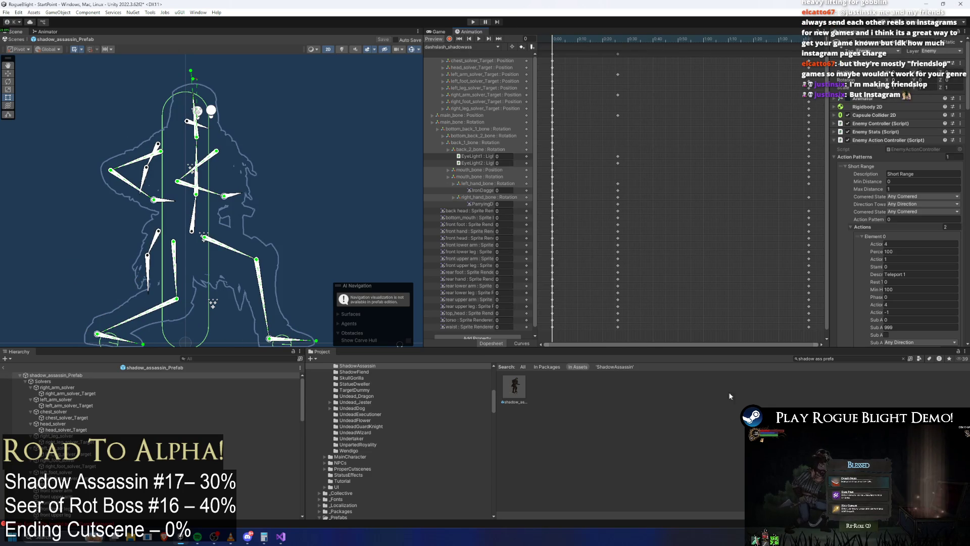
# Locate the stab_shadowass asset with a 'stab ass' project search, then reselect the assassin prefab.
pyautogui.hotkey('ctrl', 'a')
pyautogui.press('BackSpace')
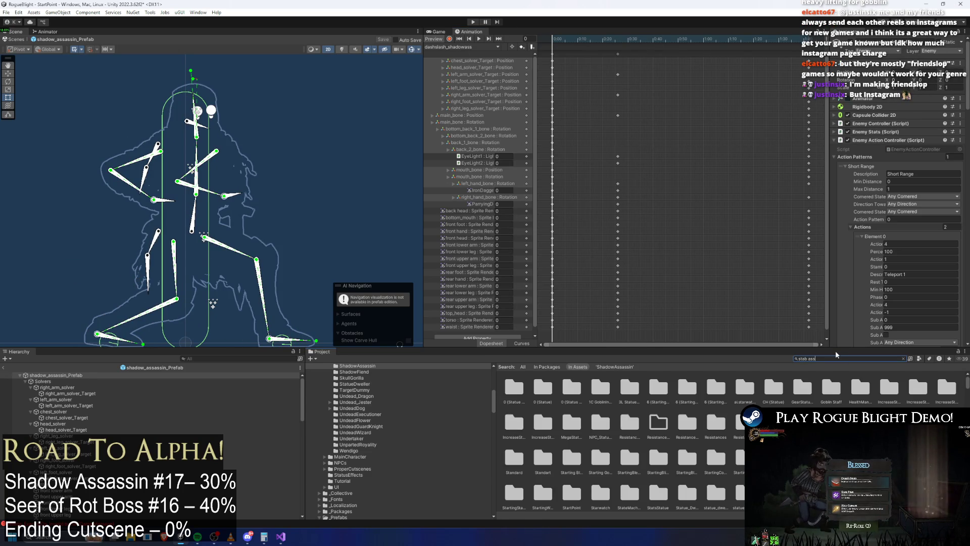
pyautogui.write('stab ass')
pyautogui.click(514, 387)
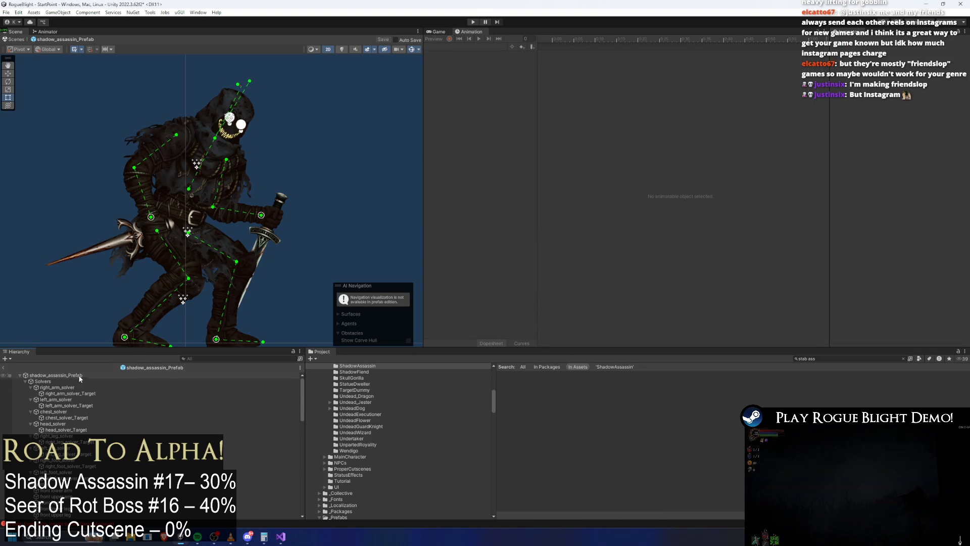
pyautogui.click(552, 42)
pyautogui.click(596, 41)
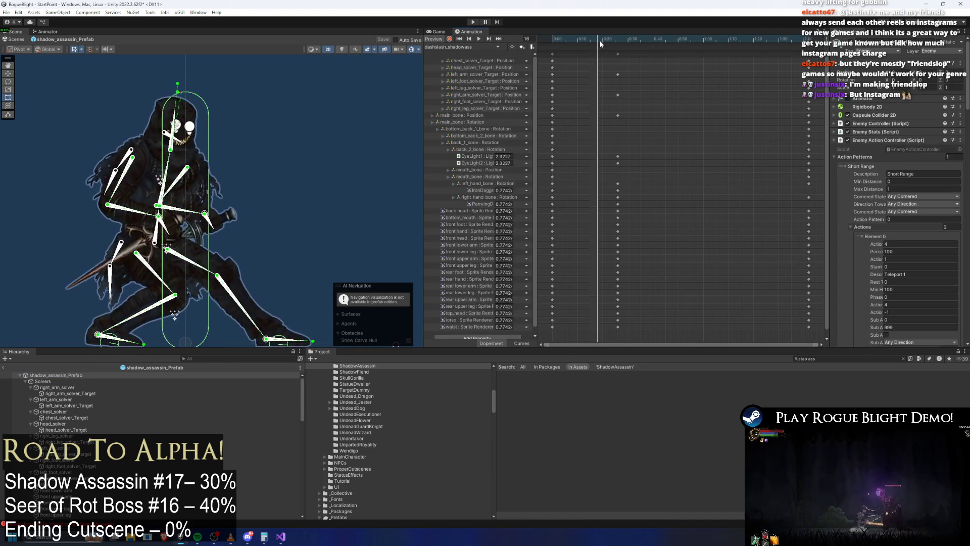
# At frame 25, set the iron dagger's rotation to 180 so it points right.
pyautogui.moveTo(600, 42); pyautogui.dragTo(614, 42)
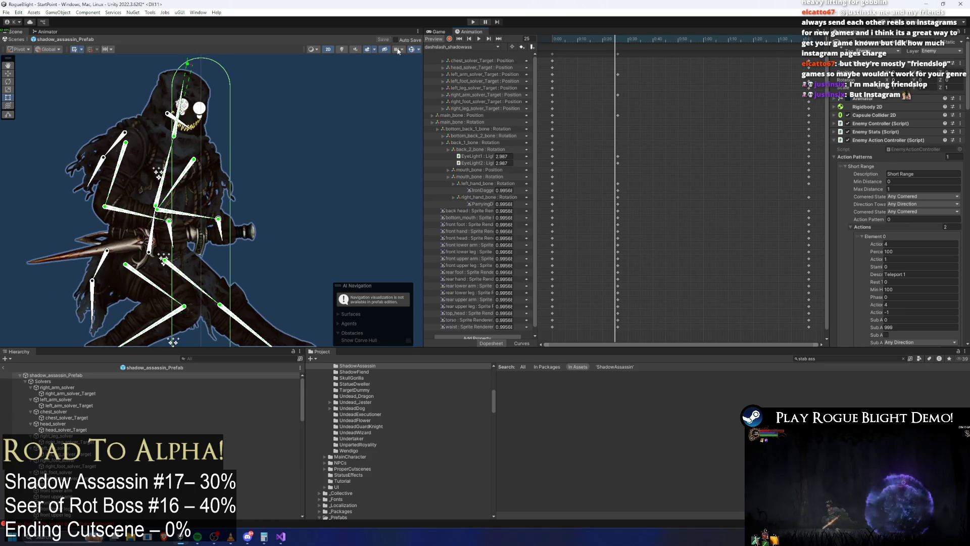
pyautogui.click(84, 243)
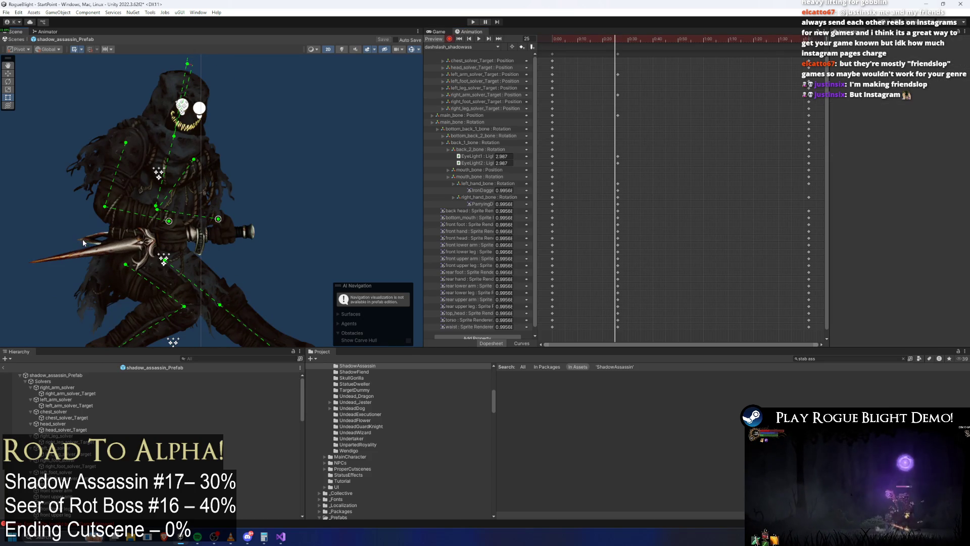
pyautogui.click(85, 254)
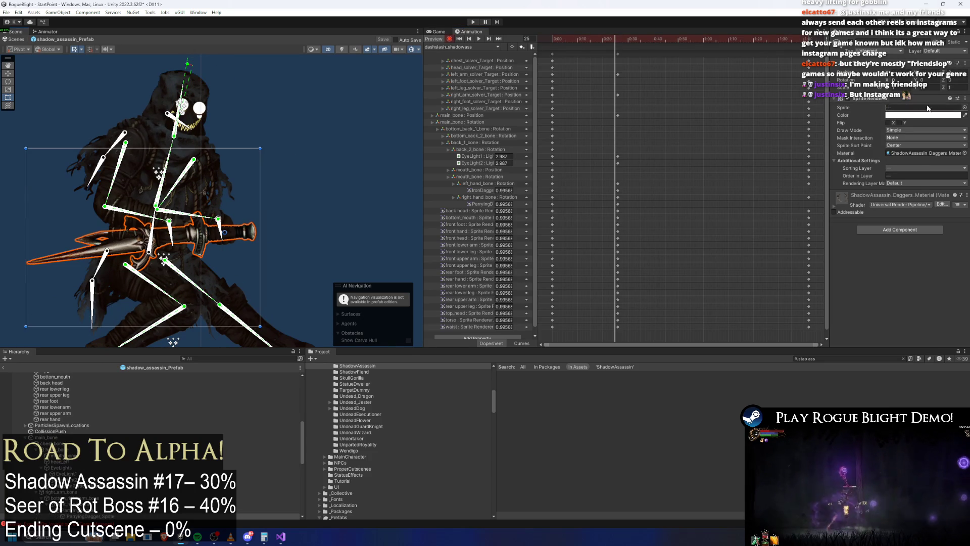
pyautogui.write('180')
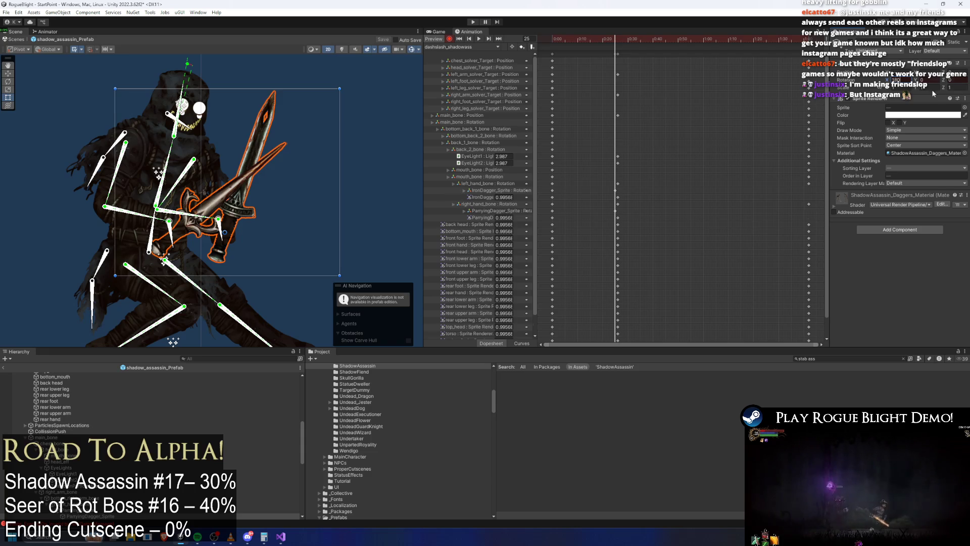
pyautogui.hotkey('ctrl', 'z')
pyautogui.hotkey('ctrl', 'z')
pyautogui.hotkey('ctrl', 'z')
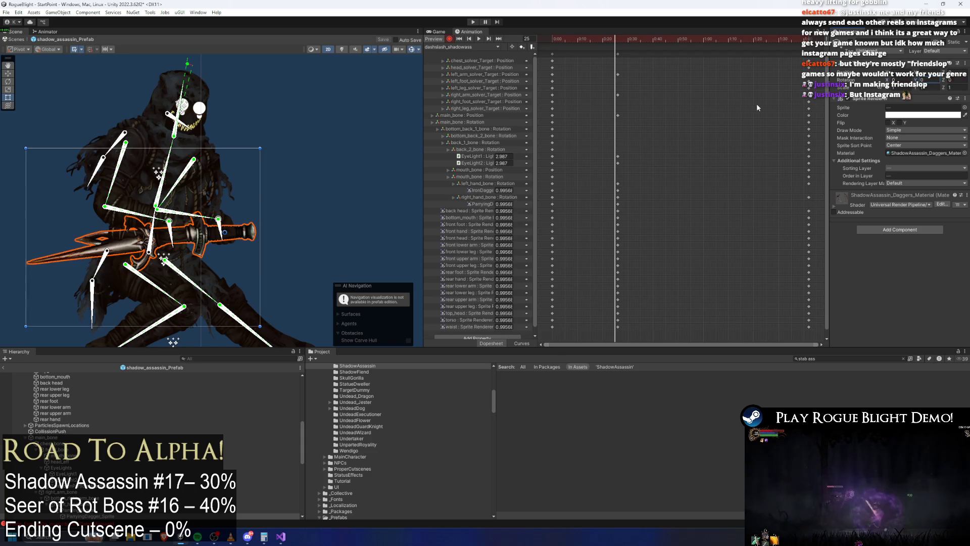
pyautogui.moveTo(943, 80)
pyautogui.mouseDown()
pyautogui.moveTo(959, 80)
pyautogui.moveTo(151, 101)
pyautogui.moveTo(304, 116)
pyautogui.moveTo(34, 100)
pyautogui.mouseUp()
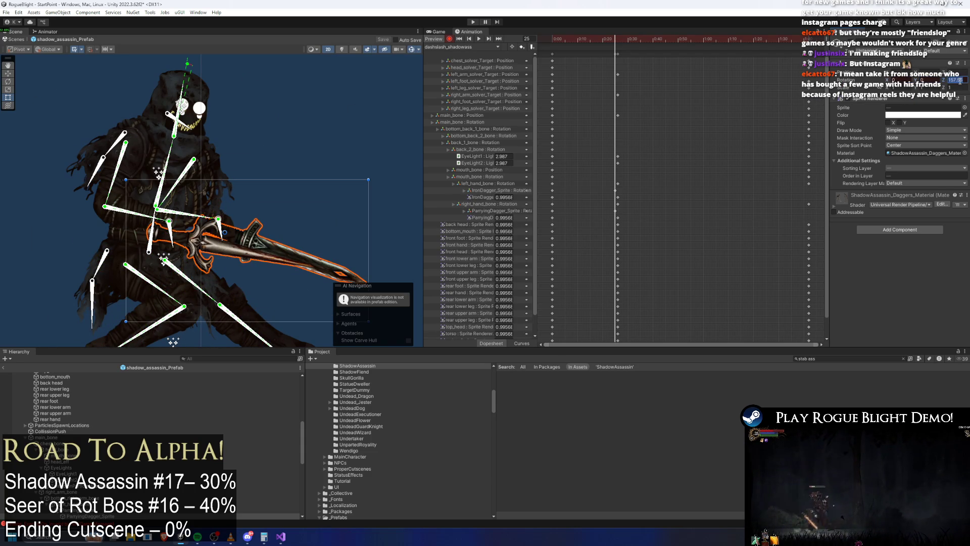
pyautogui.write('180')
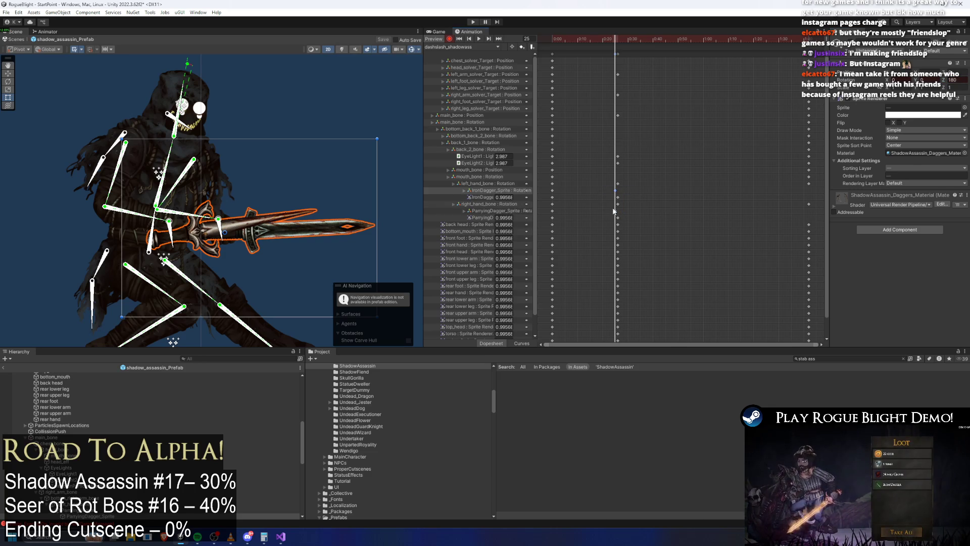
# Shift the IronDagger key to frame 27 and play the clip from around frame 15.
pyautogui.moveTo(615, 191); pyautogui.dragTo(620, 192)
pyautogui.moveTo(553, 48)
pyautogui.mouseDown()
pyautogui.moveTo(544, 47)
pyautogui.moveTo(595, 54)
pyautogui.mouseUp()
pyautogui.press('space')
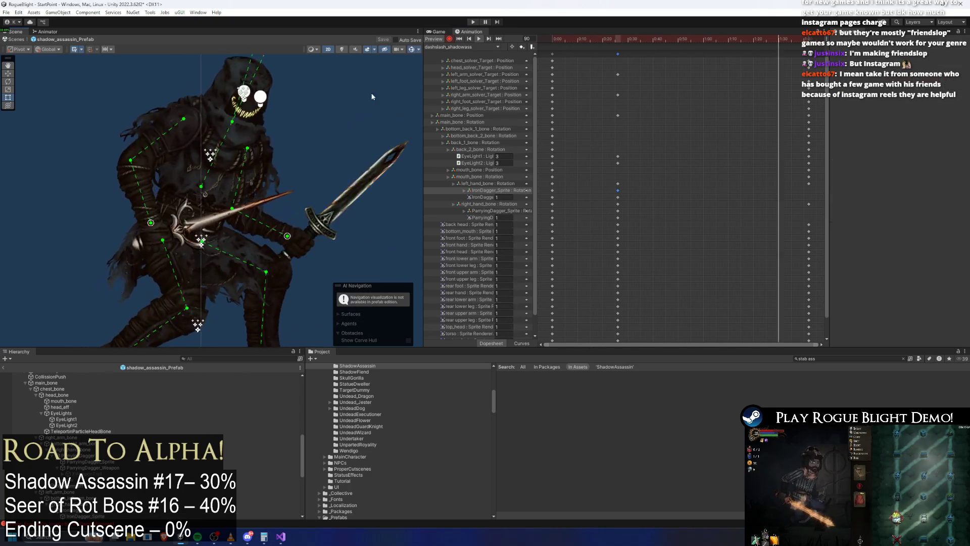
# At frame 25, rotate the parrying dagger further upward.
pyautogui.click(344, 149)
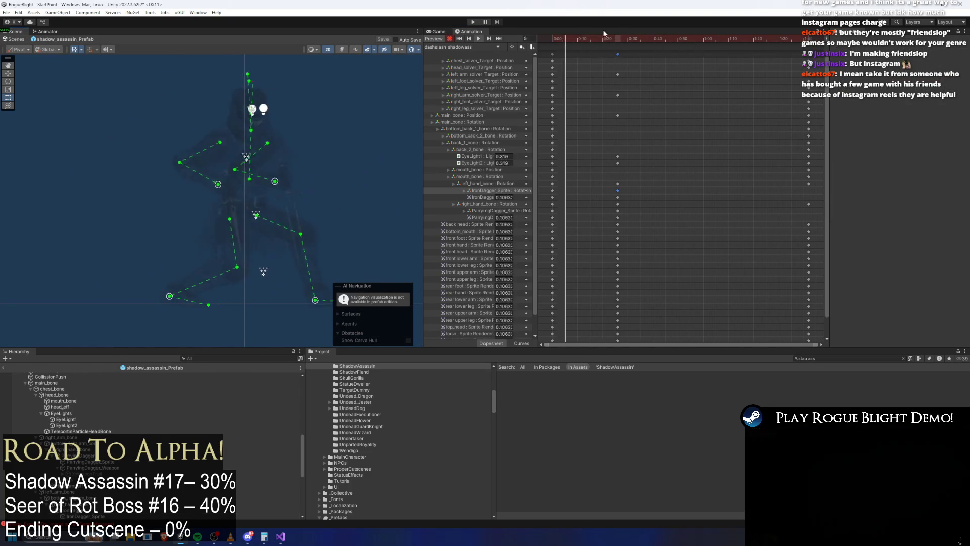
pyautogui.moveTo(615, 38); pyautogui.dragTo(617, 41)
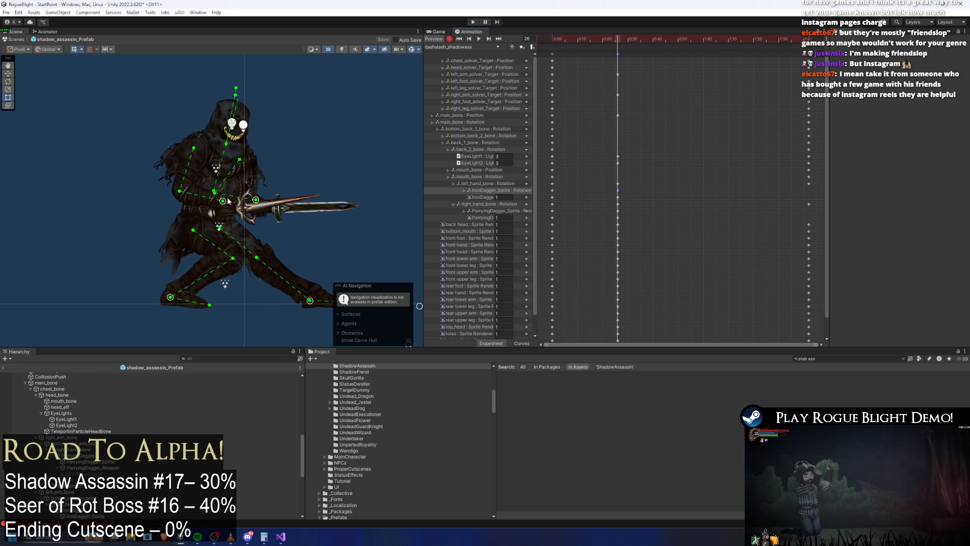
pyautogui.click(132, 198)
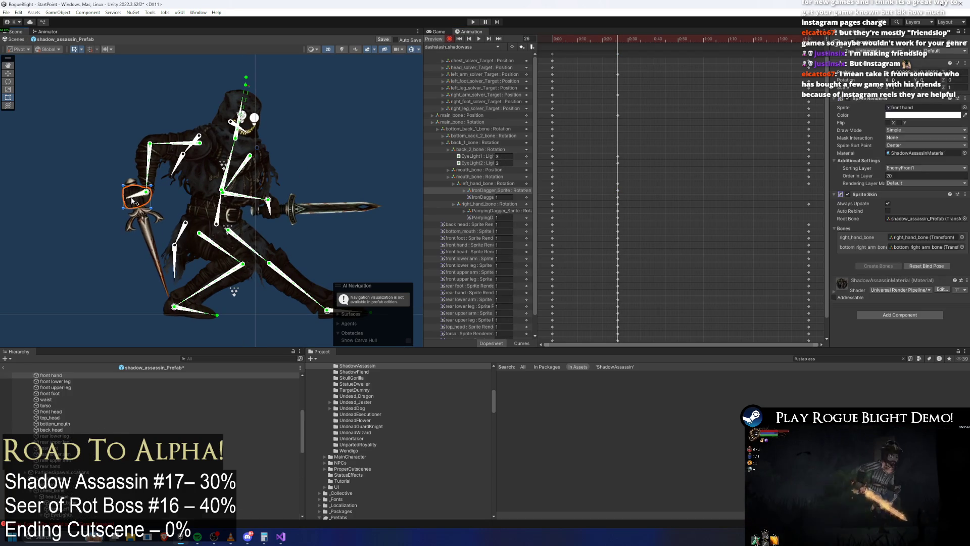
pyautogui.click(187, 197)
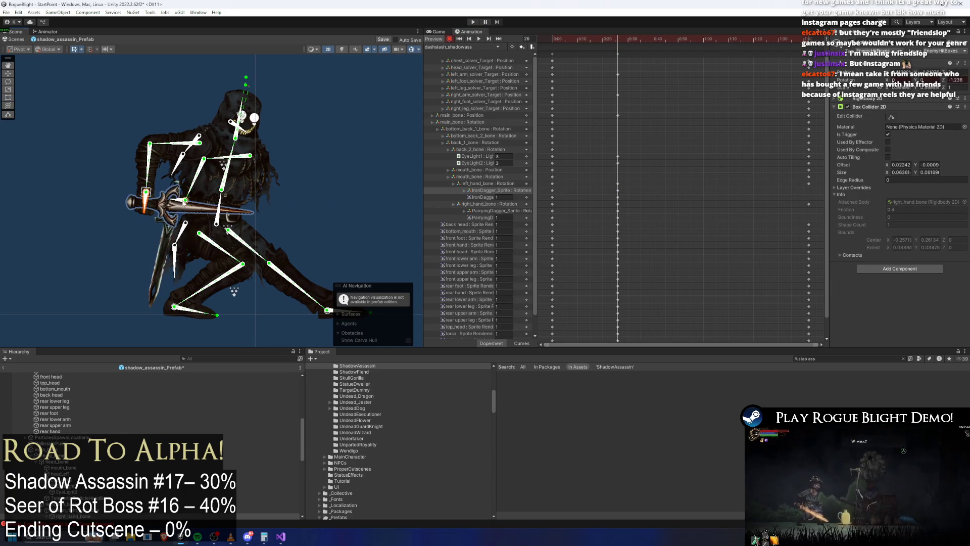
pyautogui.moveTo(201, 209); pyautogui.dragTo(197, 212)
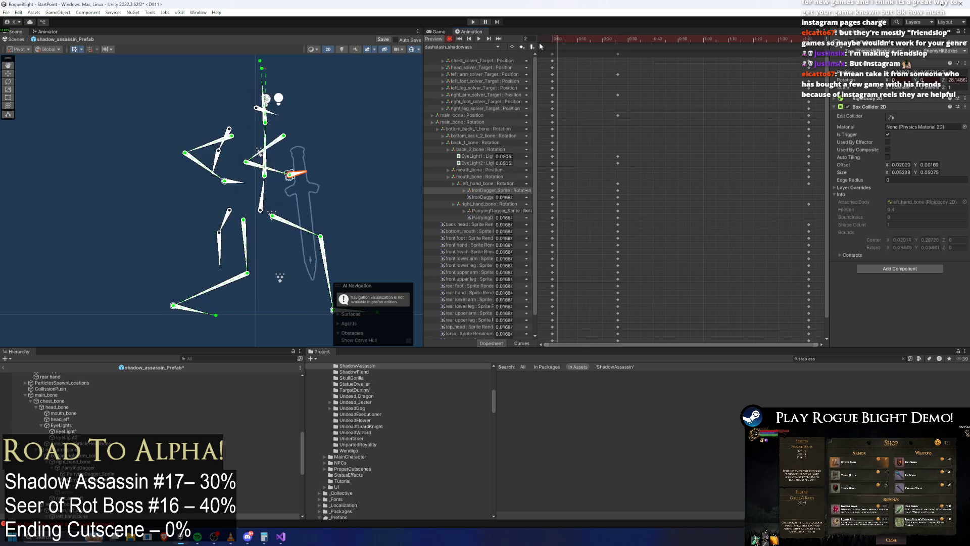
pyautogui.moveTo(293, 89); pyautogui.dragTo(374, 87)
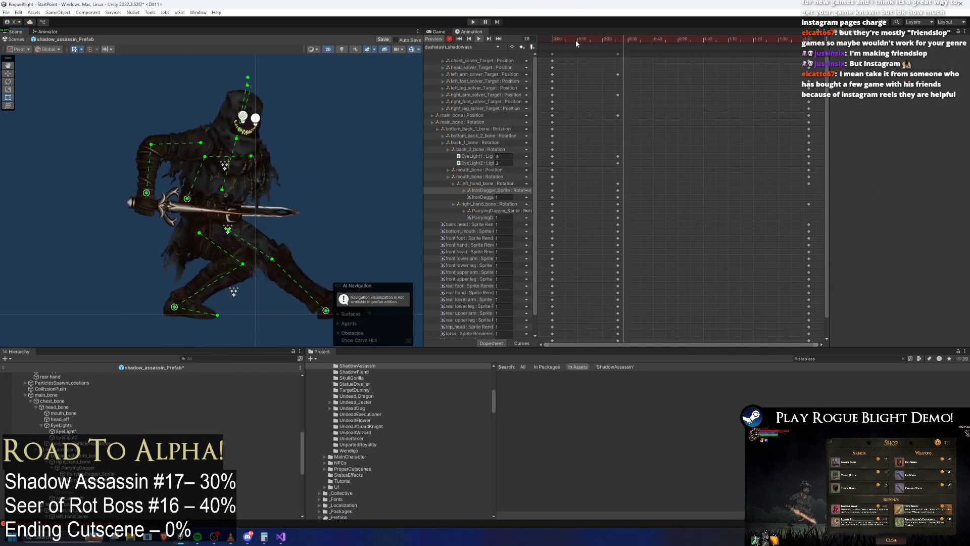
# At frame 26, re-angle the sword arm and nudge the left hand's dagger grip.
pyautogui.press('.')
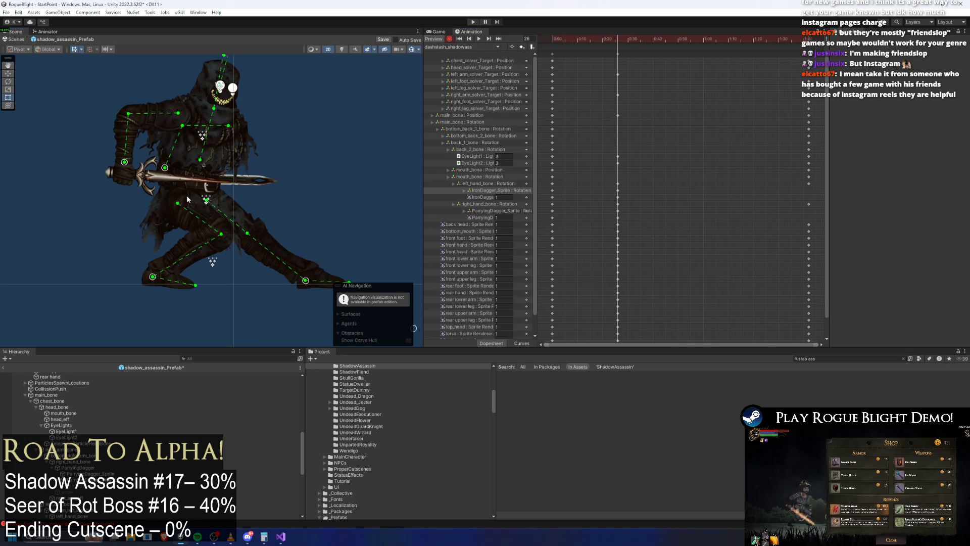
pyautogui.click(207, 187)
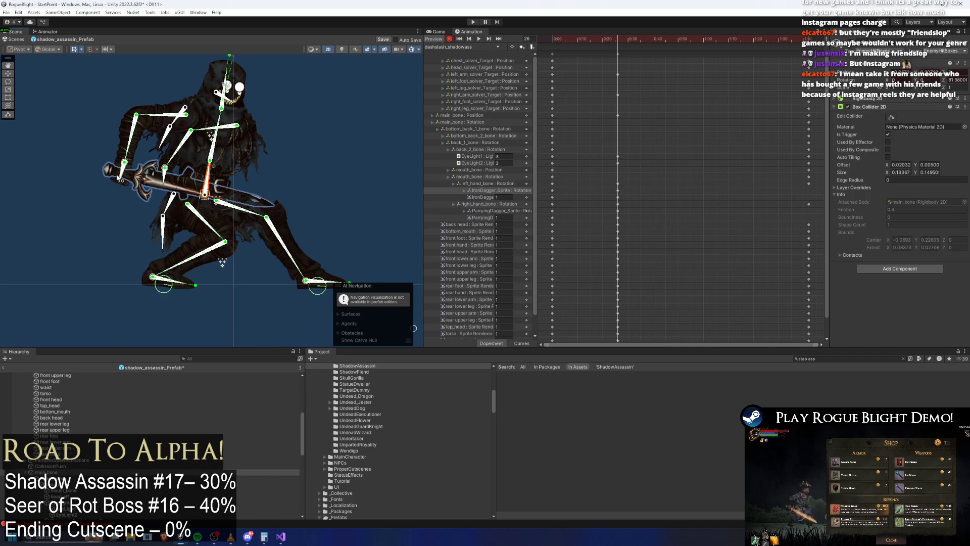
pyautogui.moveTo(170, 172); pyautogui.dragTo(133, 177)
pyautogui.click(147, 188)
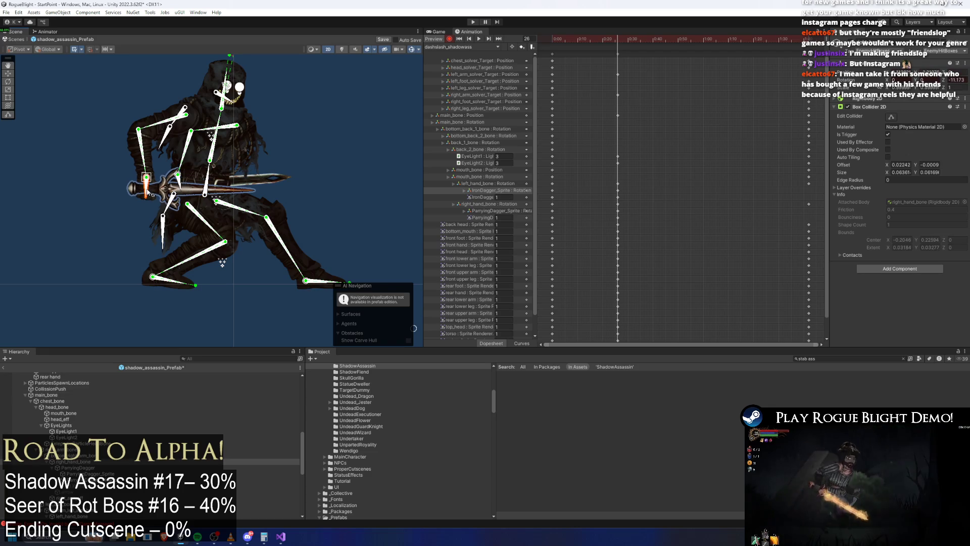
pyautogui.moveTo(187, 191); pyautogui.dragTo(185, 189)
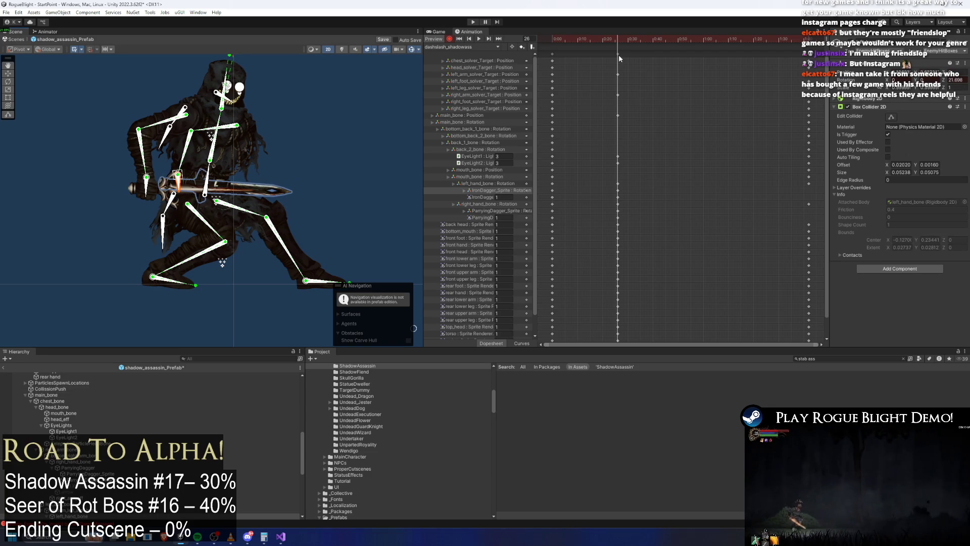
pyautogui.moveTo(544, 39); pyautogui.dragTo(640, 44)
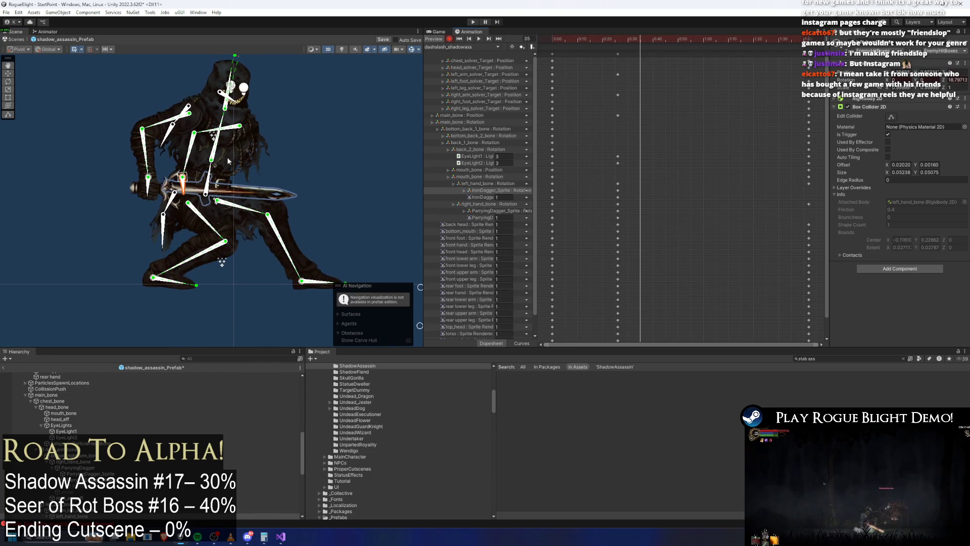
# Lower the body down-left with feet planted, leaving the hands unchanged.
pyautogui.moveTo(142, 180); pyautogui.dragTo(145, 185)
pyautogui.hotkey('ctrl', 'z')
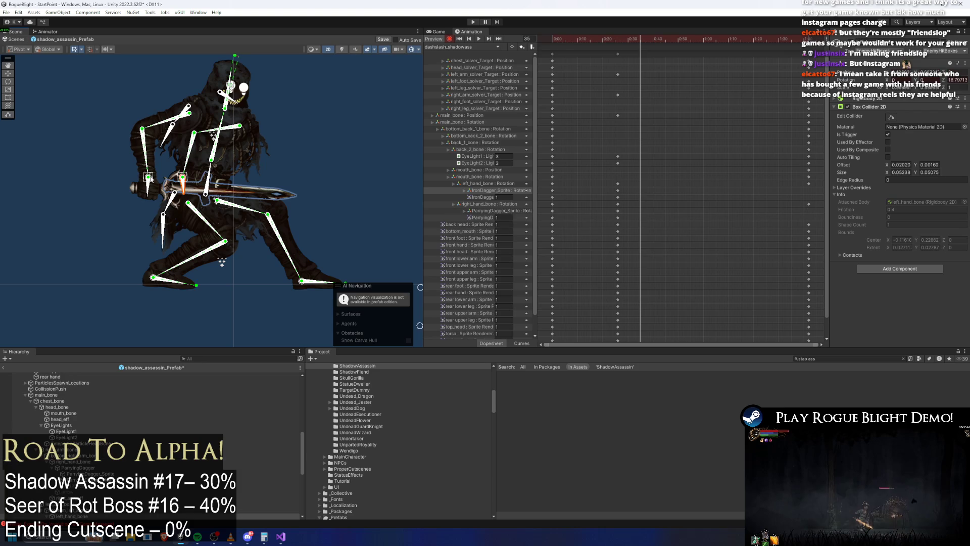
pyautogui.moveTo(214, 193); pyautogui.dragTo(203, 202)
pyautogui.moveTo(140, 178); pyautogui.dragTo(142, 183)
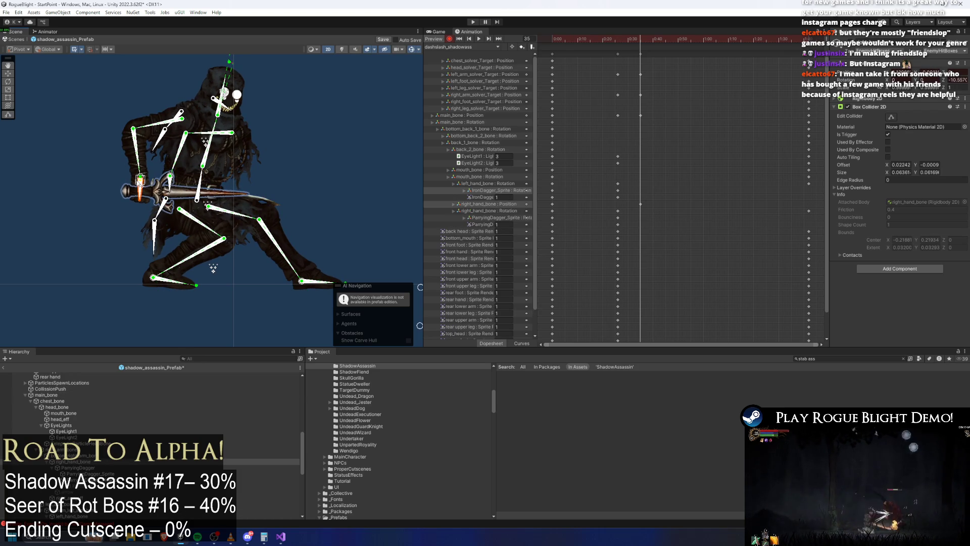
pyautogui.hotkey('ctrl', 'z')
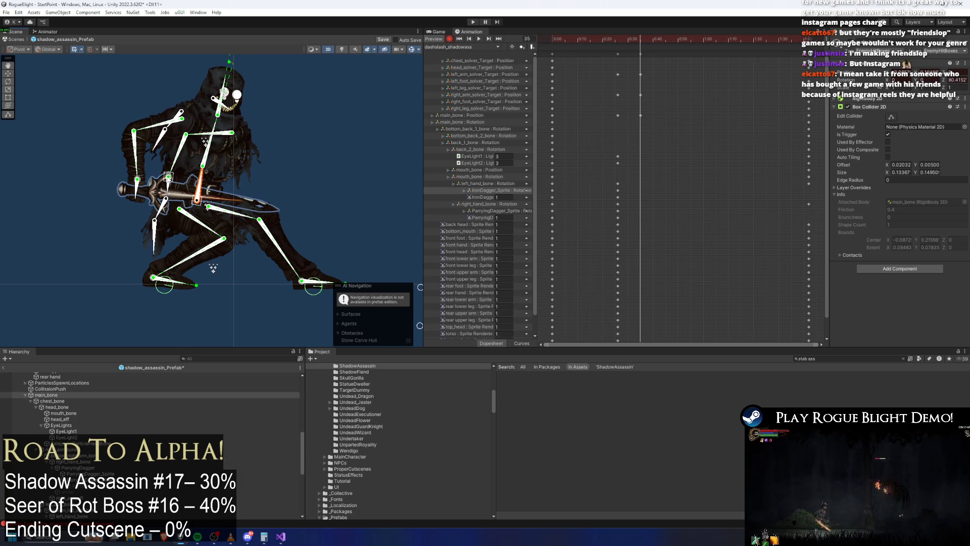
pyautogui.click(169, 184)
pyautogui.click(140, 197)
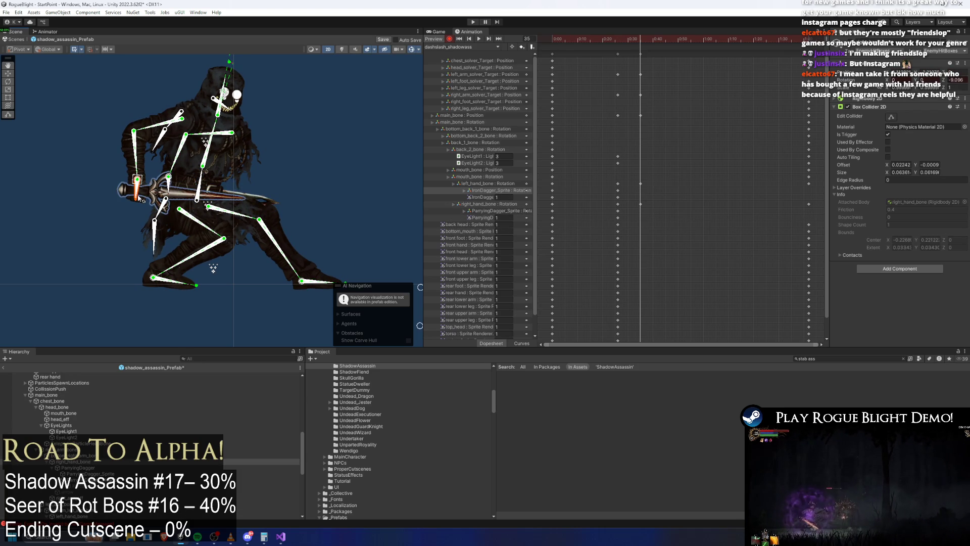
# Raise the left foot up-left at frame 36 and shift the body right and up at frame 26.
pyautogui.moveTo(623, 41)
pyautogui.mouseDown()
pyautogui.moveTo(561, 40)
pyautogui.moveTo(643, 41)
pyautogui.moveTo(608, 51)
pyautogui.mouseUp()
pyautogui.moveTo(307, 281); pyautogui.dragTo(293, 249)
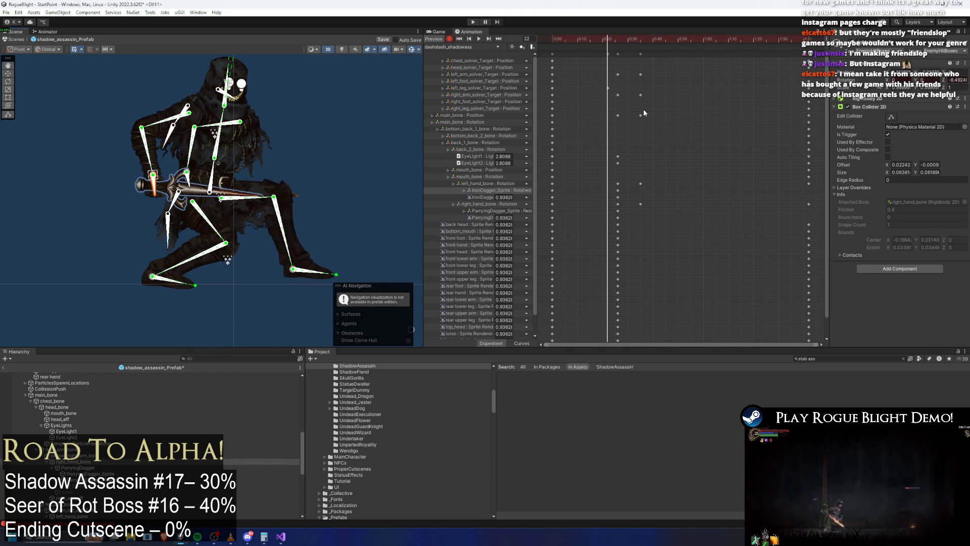
pyautogui.moveTo(609, 40); pyautogui.dragTo(640, 47)
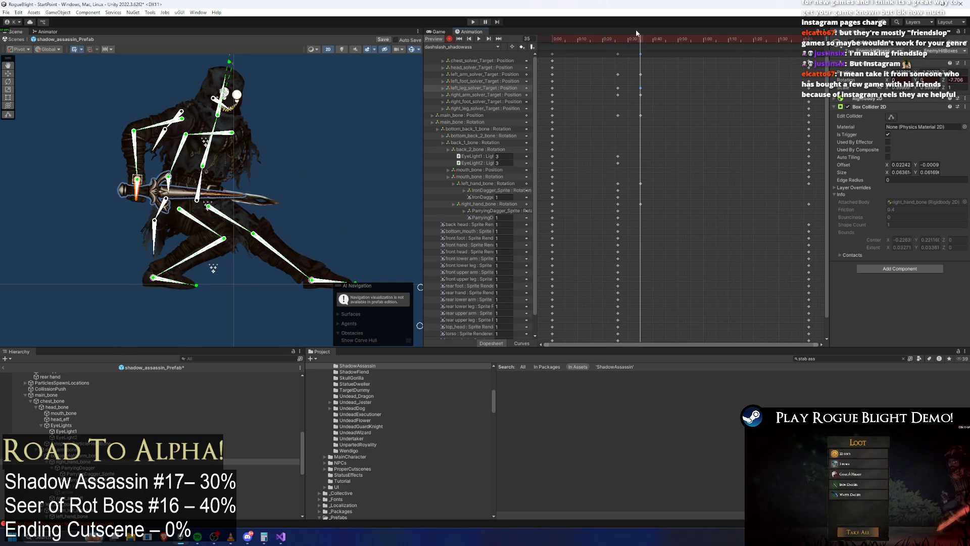
pyautogui.moveTo(205, 201); pyautogui.dragTo(208, 204)
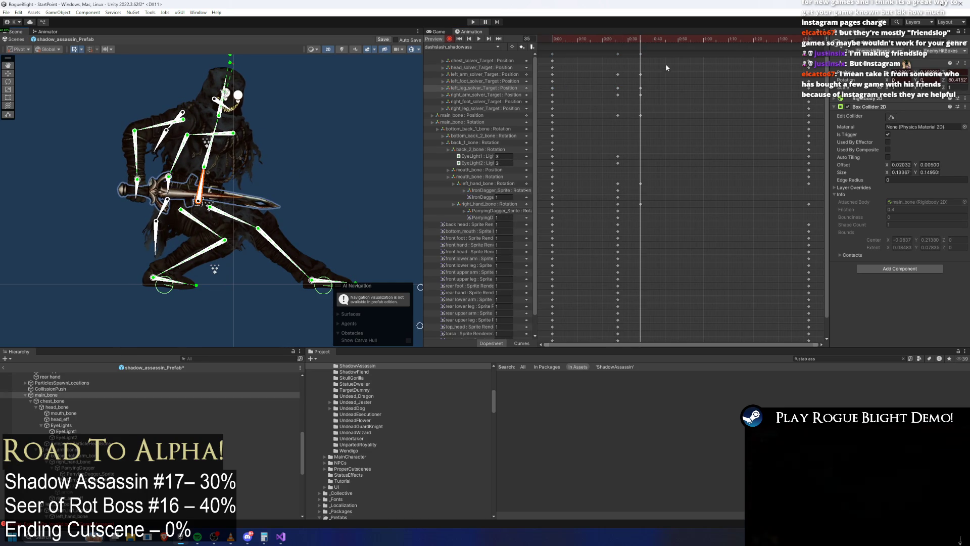
pyautogui.press(',')
pyautogui.press(',')
pyautogui.press(',')
pyautogui.moveTo(213, 198); pyautogui.dragTo(215, 200)
pyautogui.moveTo(602, 45)
pyautogui.mouseDown()
pyautogui.moveTo(552, 46)
pyautogui.moveTo(616, 44)
pyautogui.mouseUp()
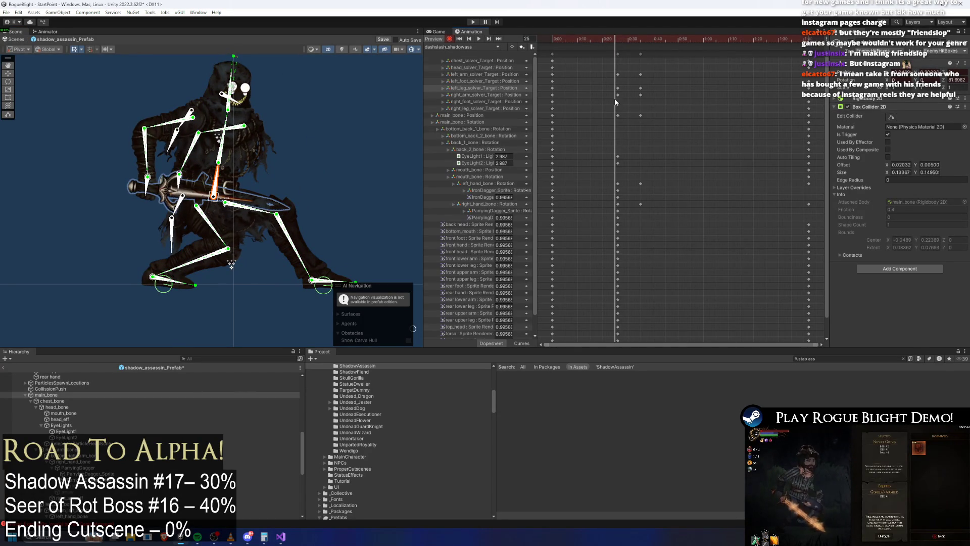
# Move the body position key from frame 25 to frame 18.
pyautogui.click(617, 115)
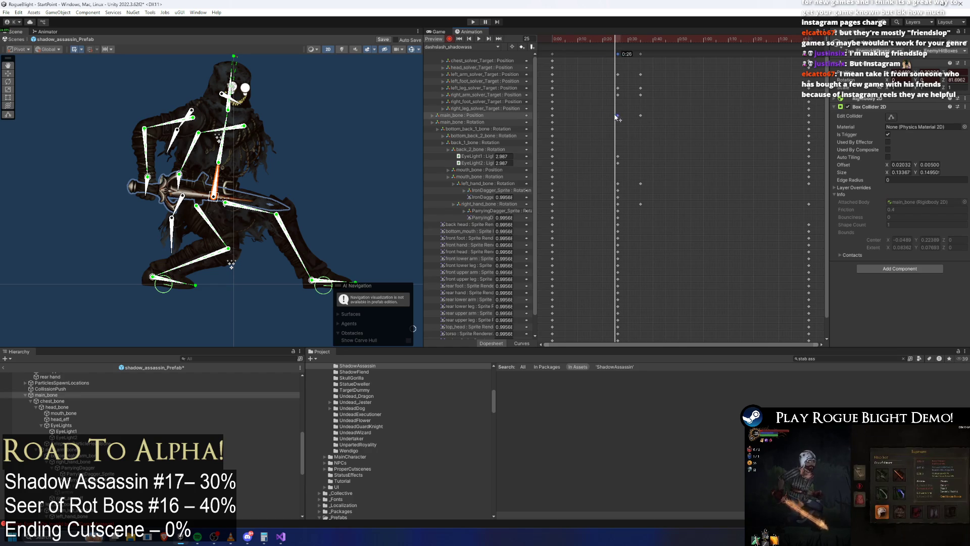
pyautogui.moveTo(616, 115); pyautogui.dragTo(600, 116)
pyautogui.click(587, 39)
# At frame 57, crouch the body lower and right, raise the sword arm, and reposition both legs.
pyautogui.moveTo(560, 41)
pyautogui.mouseDown()
pyautogui.moveTo(734, 43)
pyautogui.moveTo(642, 44)
pyautogui.moveTo(696, 46)
pyautogui.mouseUp()
pyautogui.moveTo(206, 200); pyautogui.dragTo(246, 198)
pyautogui.moveTo(170, 177)
pyautogui.mouseDown()
pyautogui.moveTo(314, 157)
pyautogui.moveTo(315, 175)
pyautogui.mouseUp()
pyautogui.moveTo(151, 285)
pyautogui.mouseDown()
pyautogui.moveTo(135, 273)
pyautogui.moveTo(153, 208)
pyautogui.mouseUp()
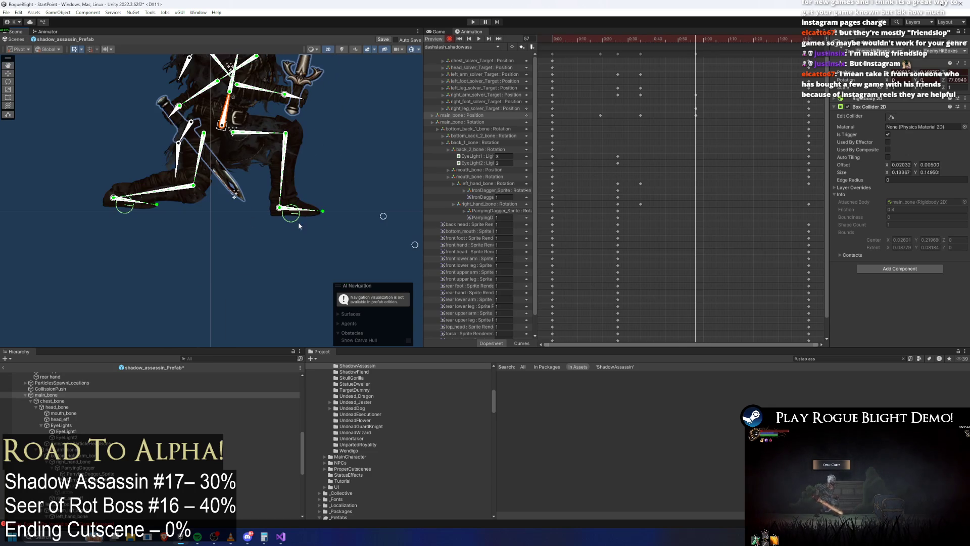
pyautogui.moveTo(315, 232); pyautogui.dragTo(281, 206)
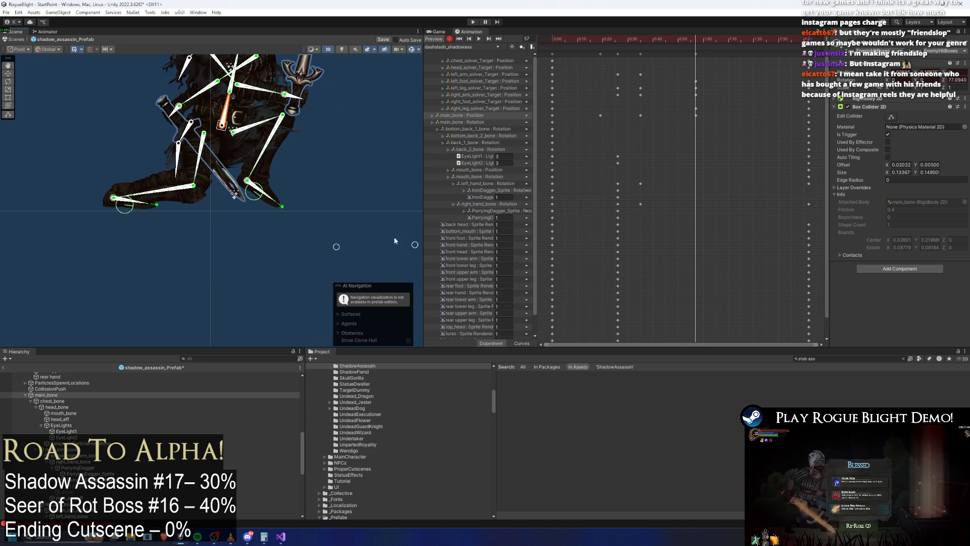
pyautogui.moveTo(321, 255); pyautogui.dragTo(342, 245)
pyautogui.click(383, 268)
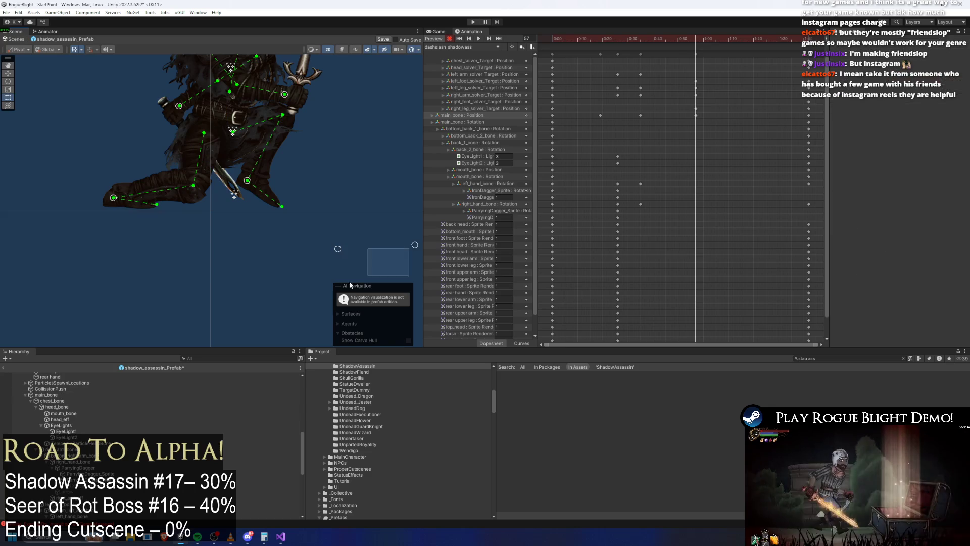
pyautogui.moveTo(177, 298); pyautogui.dragTo(75, 302)
# Level the dagger arm horizontally, swing the parrying dagger upright, and preview the clip.
pyautogui.press('f')
pyautogui.click(238, 164)
pyautogui.moveTo(237, 164)
pyautogui.mouseDown()
pyautogui.moveTo(218, 169)
pyautogui.moveTo(215, 153)
pyautogui.mouseUp()
pyautogui.moveTo(115, 174)
pyautogui.mouseDown()
pyautogui.moveTo(217, 160)
pyautogui.moveTo(268, 171)
pyautogui.moveTo(265, 158)
pyautogui.moveTo(266, 168)
pyautogui.moveTo(212, 159)
pyautogui.moveTo(263, 160)
pyautogui.mouseUp()
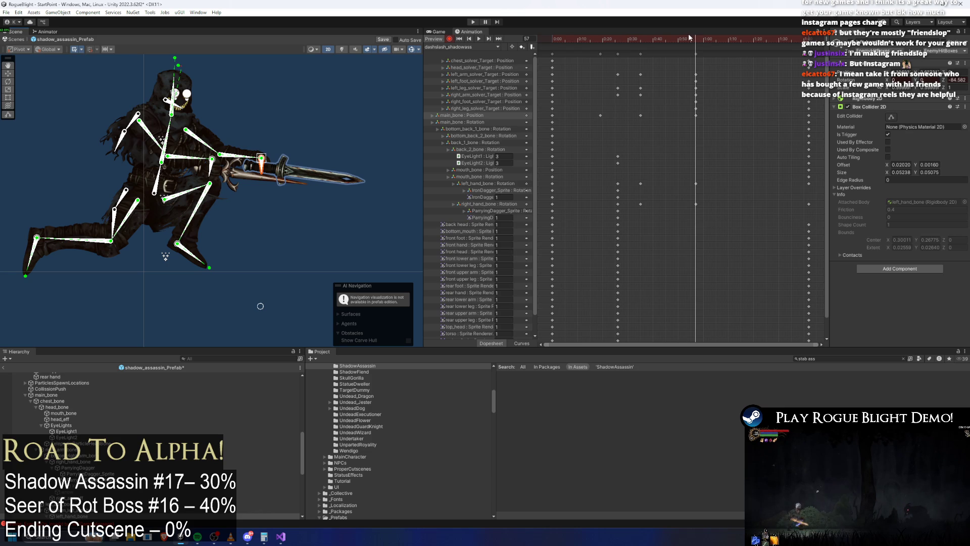
pyautogui.press('space')
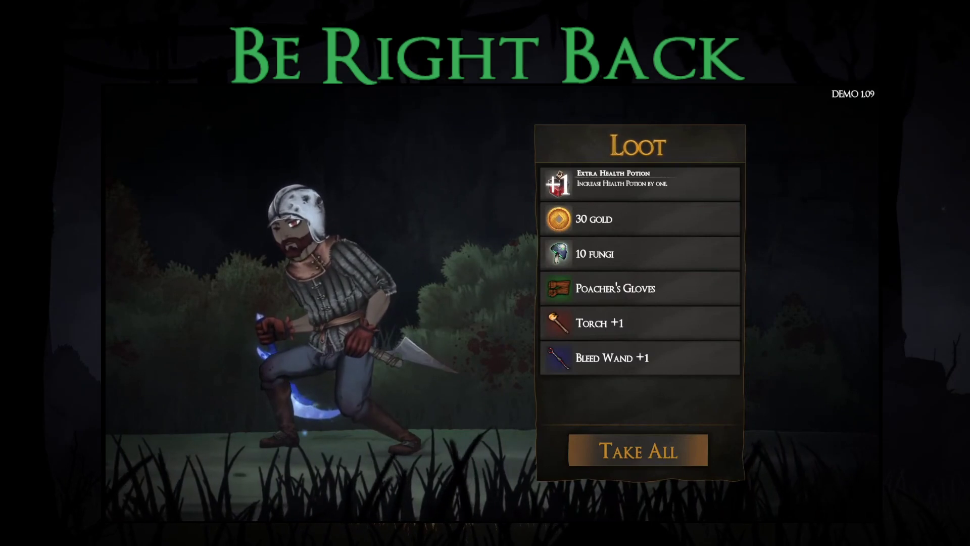
# Dismiss the Rogue Blight loot panel to continue to the route map.
pyautogui.press('Return')
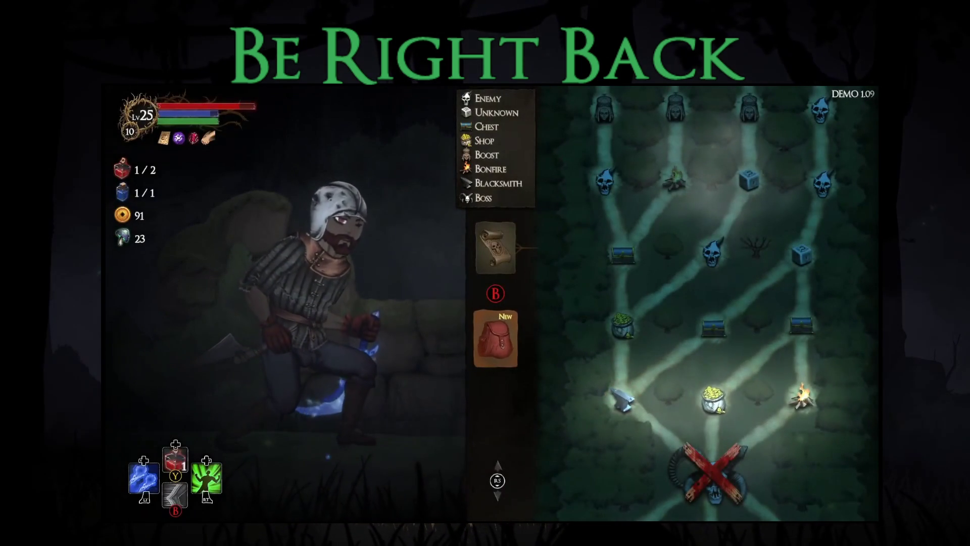
# Equip the Poacher's Gloves from the equipment screen.
pyautogui.press('Tab')
pyautogui.press('Right')
pyautogui.press('Right')
pyautogui.press('Down')
pyautogui.press('Right')
pyautogui.press('Right')
pyautogui.press('Left')
pyautogui.press('Return')
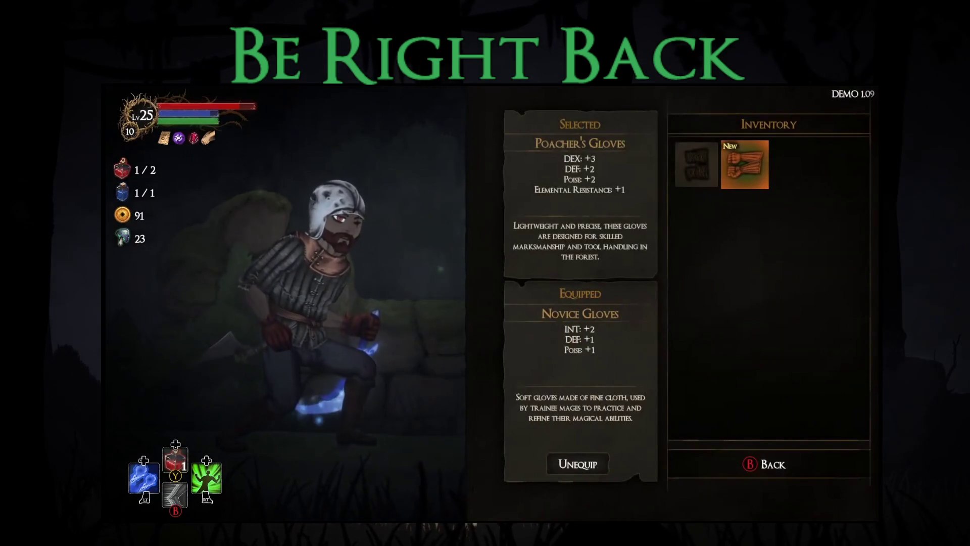
pyautogui.press('Return')
# Swap hand-slot weapons, equipping the Bleed Dagger and Bleed Wand +1.
pyautogui.press('Up')
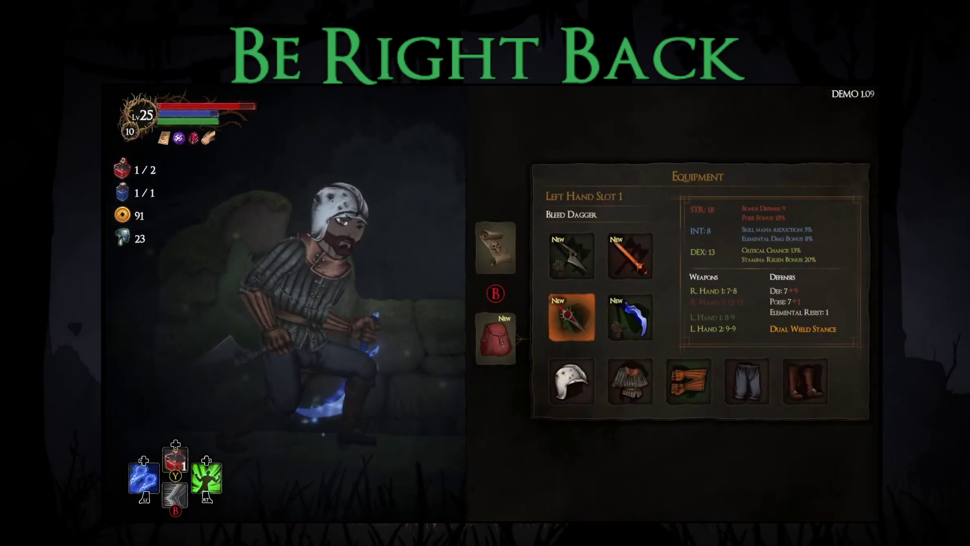
pyautogui.press('Up')
pyautogui.press('Return')
pyautogui.press('Escape')
pyautogui.press('Return')
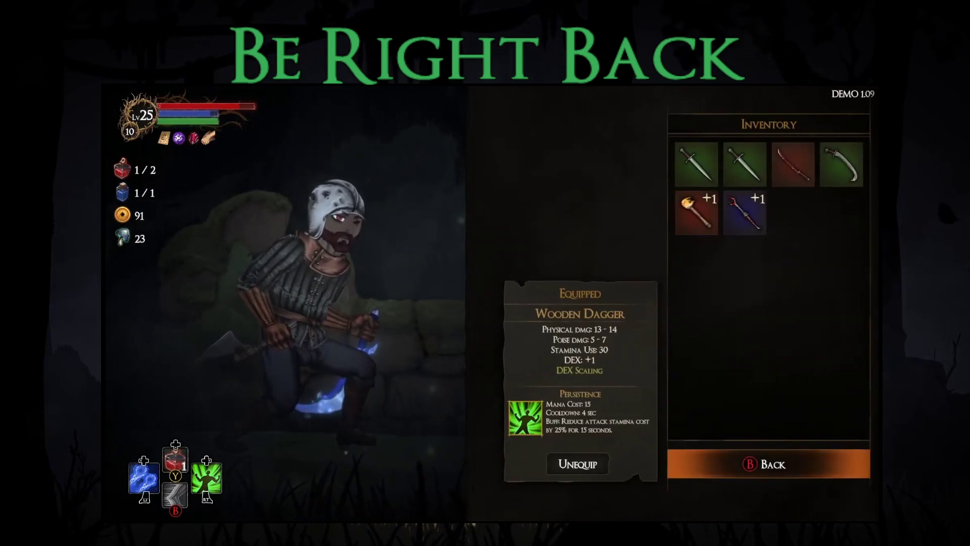
pyautogui.press('Return')
pyautogui.press('Return')
pyautogui.press('Return')
pyautogui.press('Up')
# Equip the Water Dagger in Left Hand Slot 1.
pyautogui.press('Return')
pyautogui.press('Down')
pyautogui.press('Right')
pyautogui.press('Return')
pyautogui.press('Down')
pyautogui.press('Return')
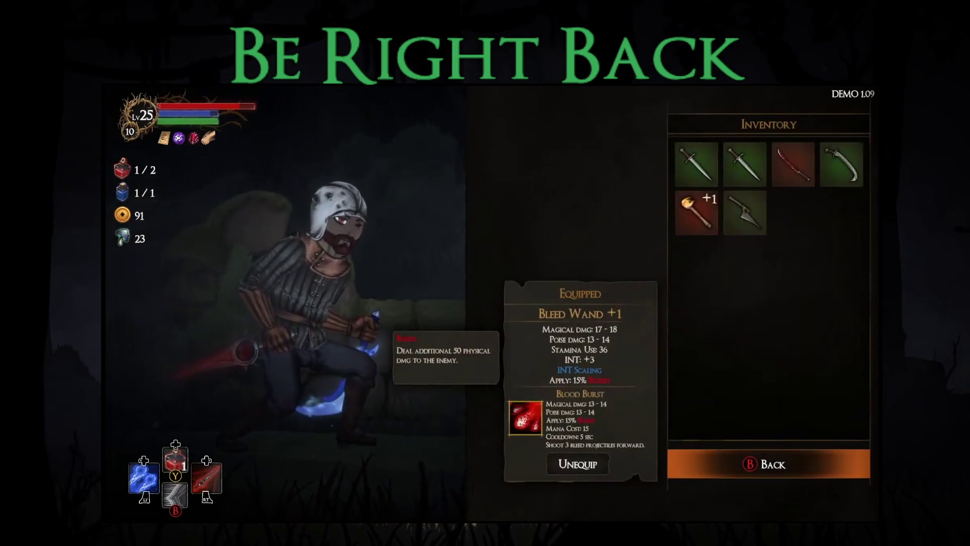
pyautogui.press('Return')
pyautogui.press('Return')
pyautogui.press('Return')
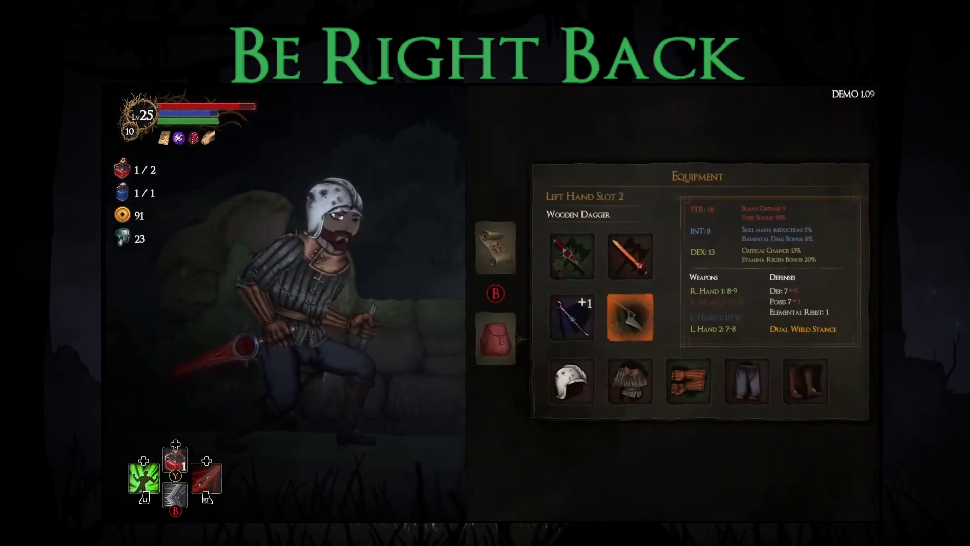
pyautogui.press('Return')
pyautogui.press('Up')
pyautogui.press('Right')
pyautogui.press('Right')
pyautogui.press('Down')
pyautogui.press('Return')
pyautogui.press('Right')
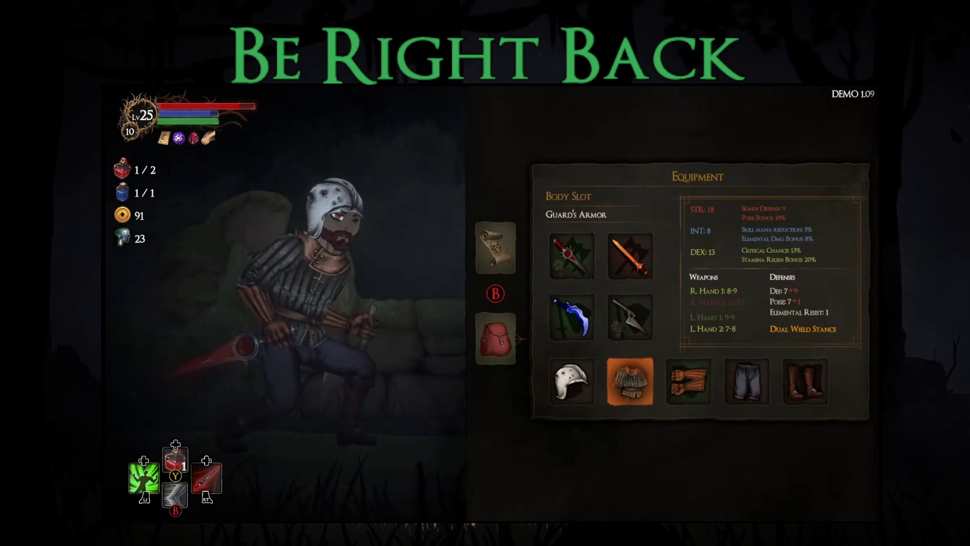
pyautogui.press('Right')
# Travel to the anvil node and buy the Fire Dagger from the merchant.
pyautogui.press('Tab')
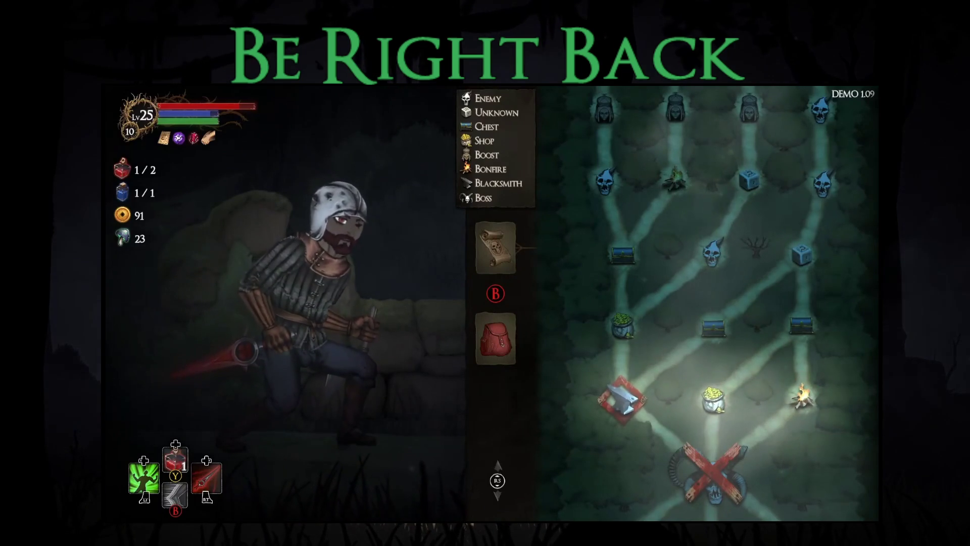
pyautogui.press('Left')
pyautogui.press('Return')
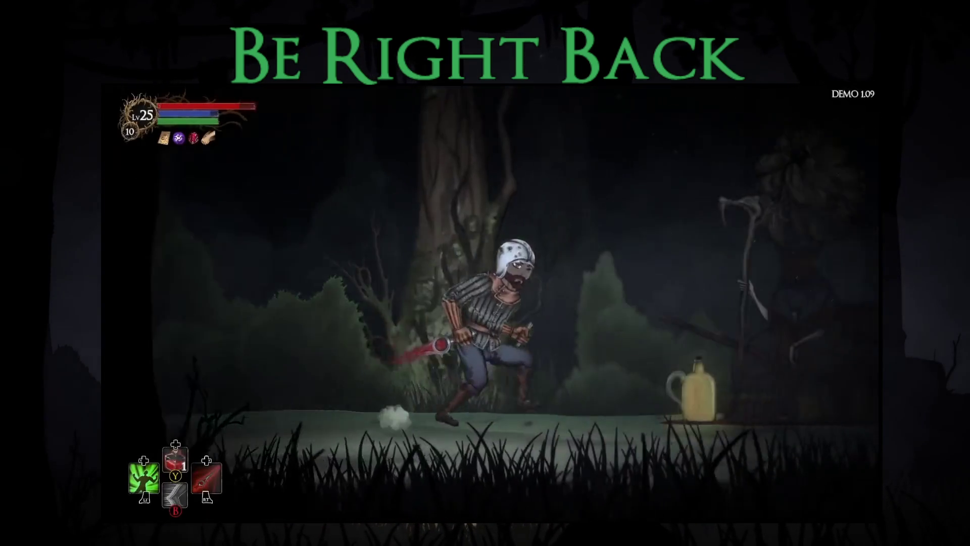
pyautogui.press('Return')
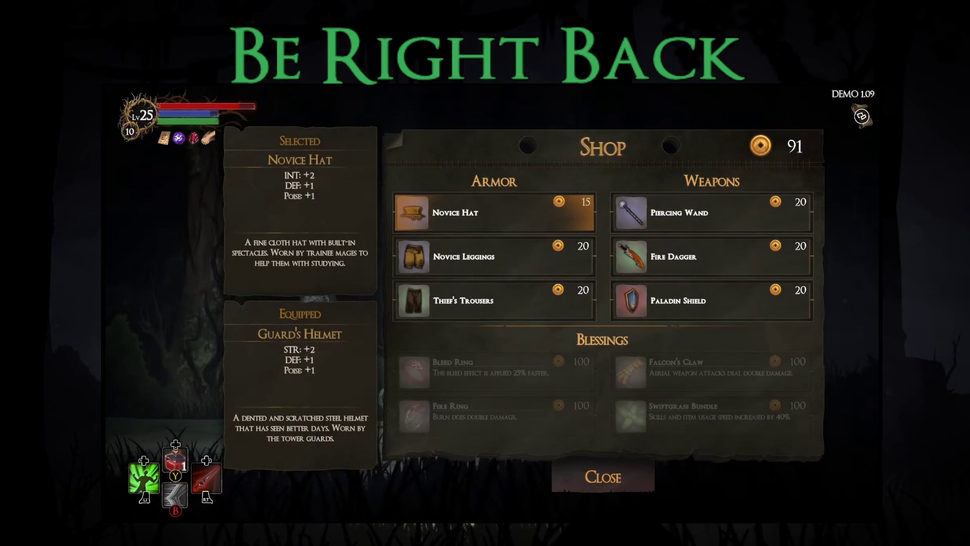
pyautogui.press('Right')
pyautogui.press('Down')
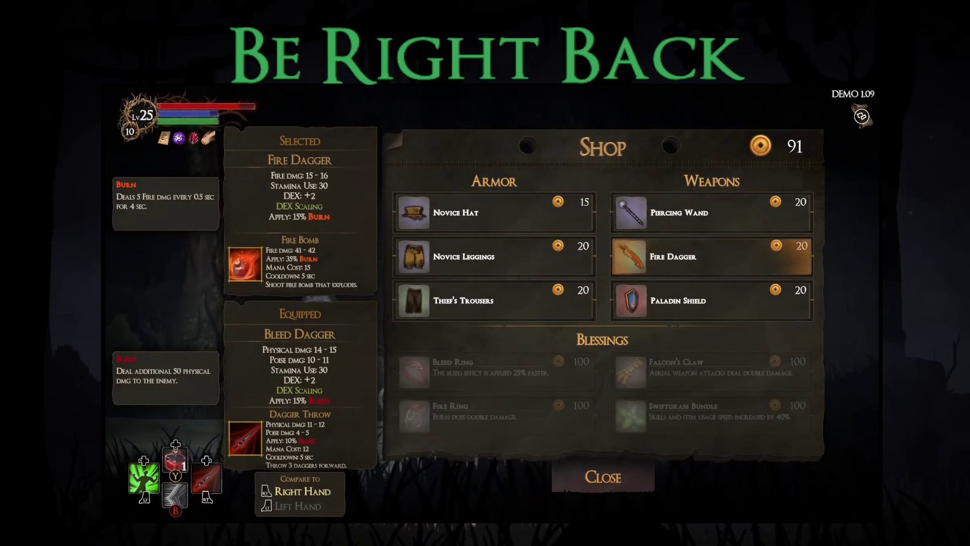
pyautogui.press('Return')
pyautogui.press('Down')
pyautogui.press('Down')
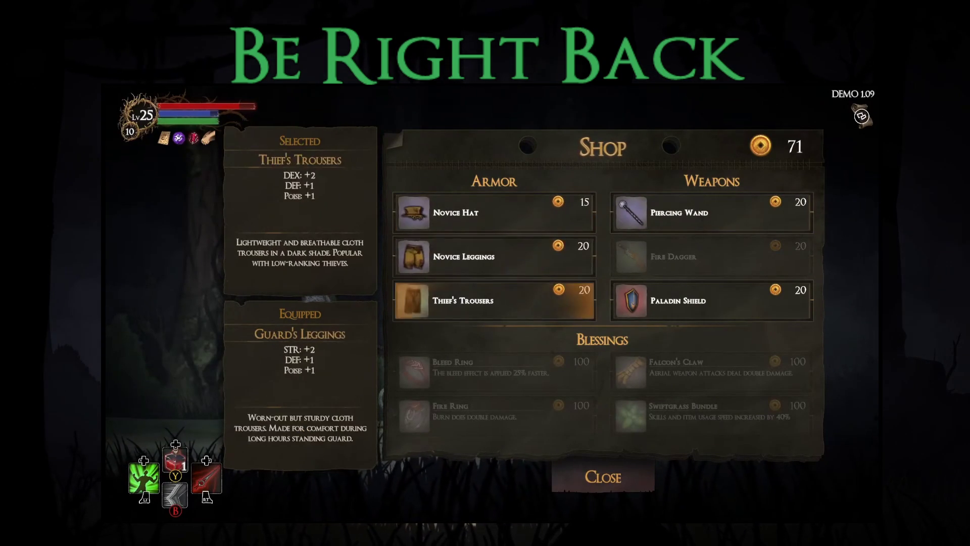
pyautogui.press('Down')
pyautogui.press('Return')
pyautogui.press('Right')
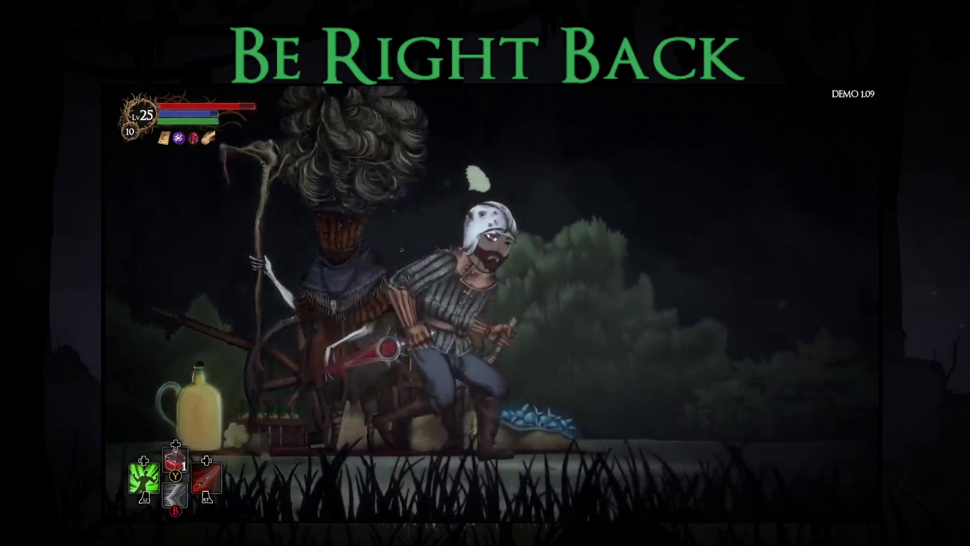
# Equip the Fire Dagger in Left Hand Slot 2 and return to the game.
pyautogui.press('Down')
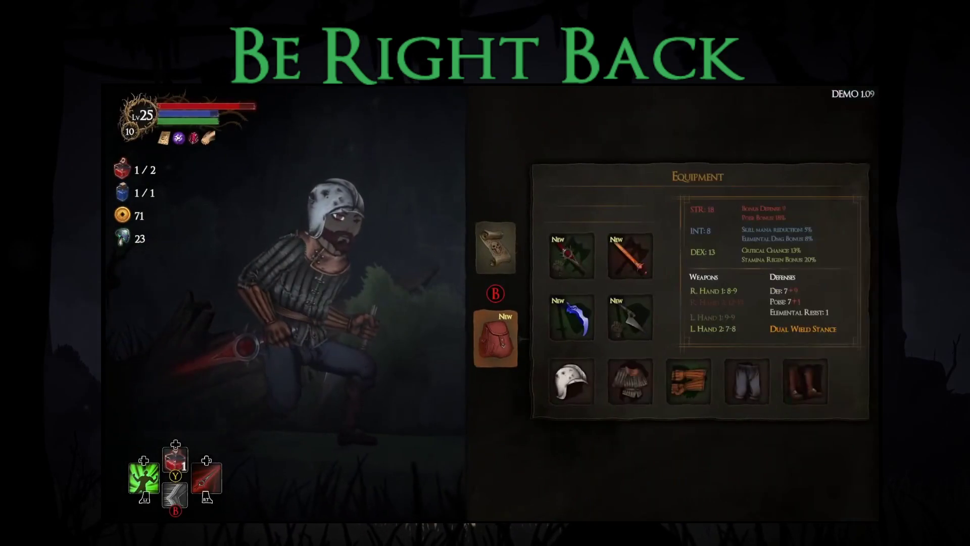
pyautogui.press('Return')
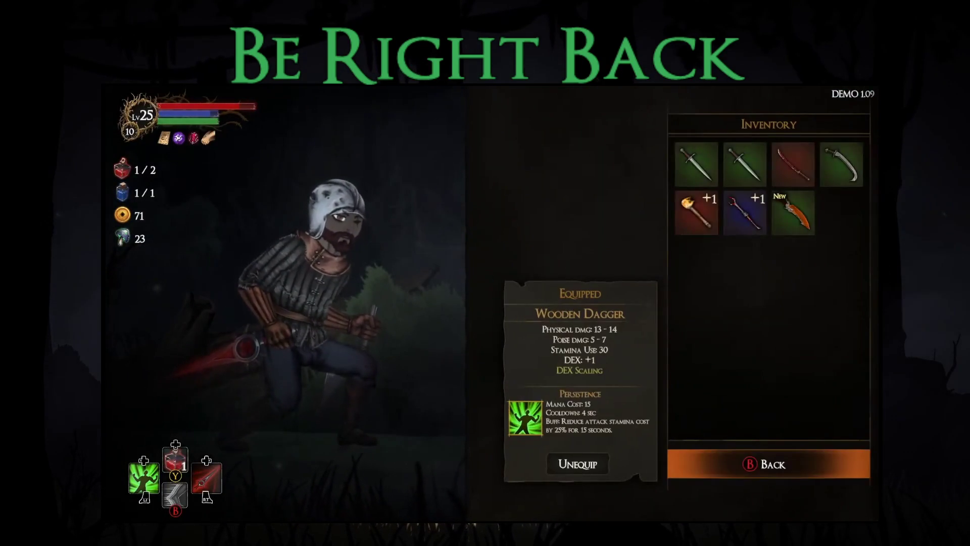
pyautogui.press('Up')
pyautogui.press('Return')
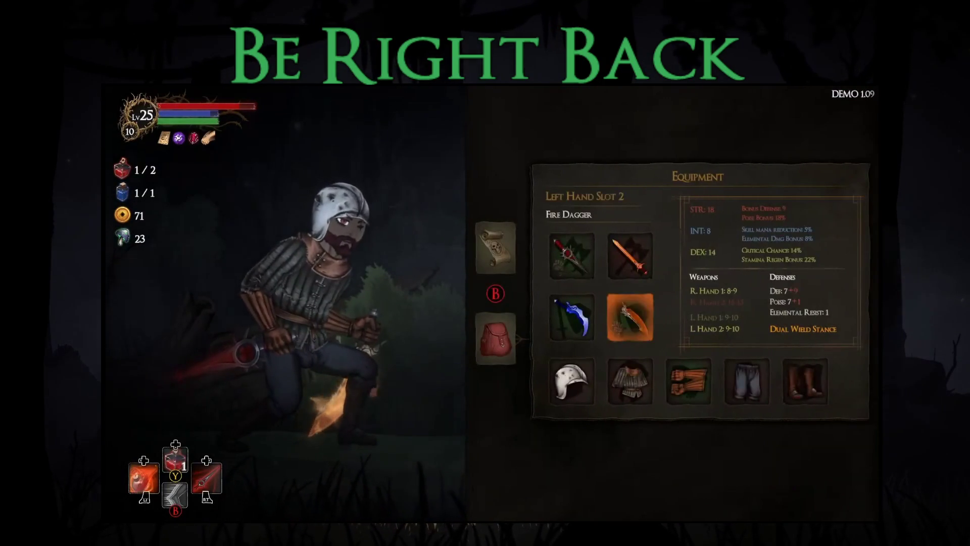
pyautogui.press('Up')
pyautogui.press('Escape')
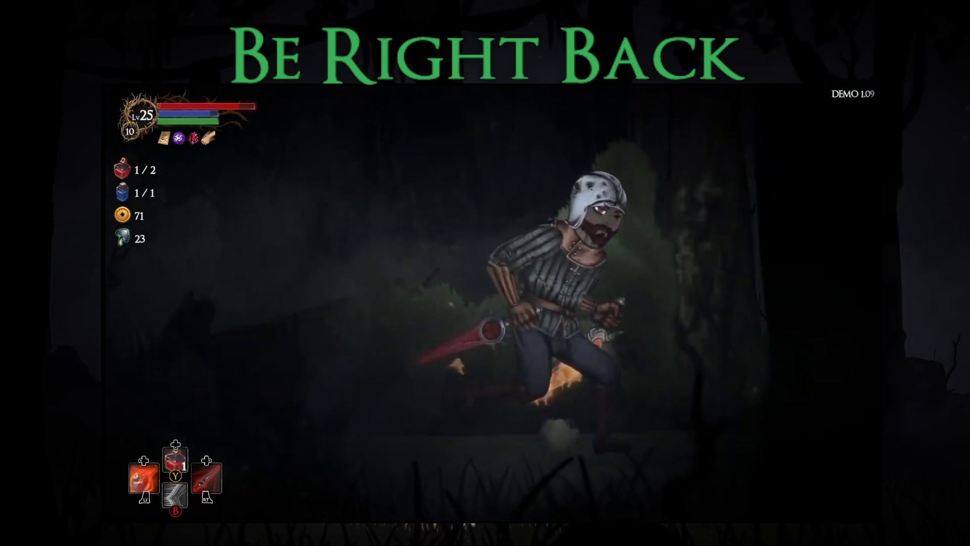
# Open the chest and take Scholar's Blessing as the reward.
pyautogui.press('Right')
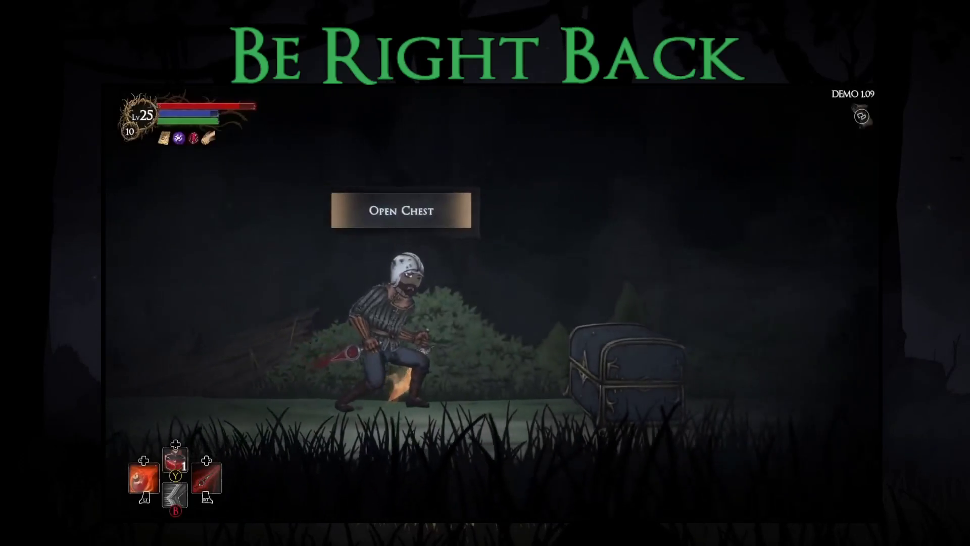
pyautogui.press('e')
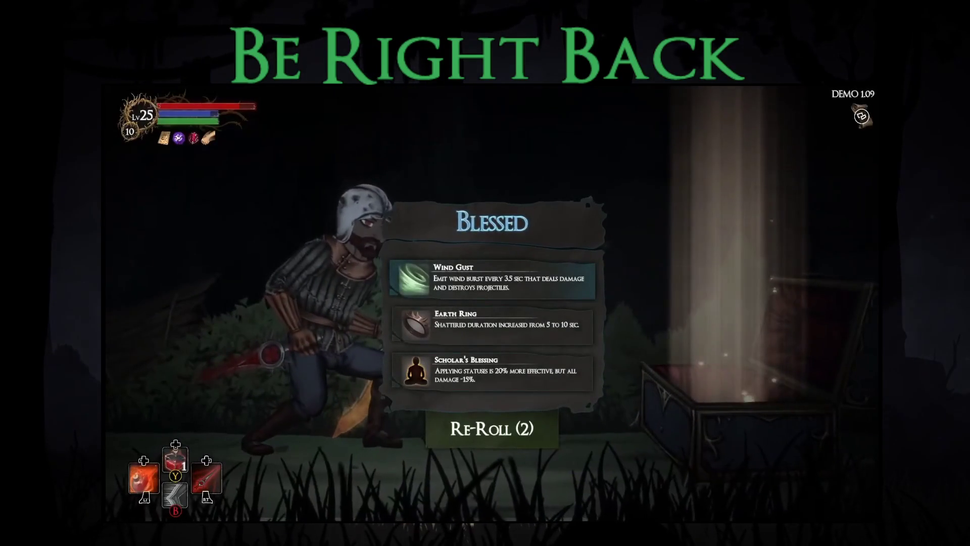
pyautogui.press('Down')
pyautogui.press('Down')
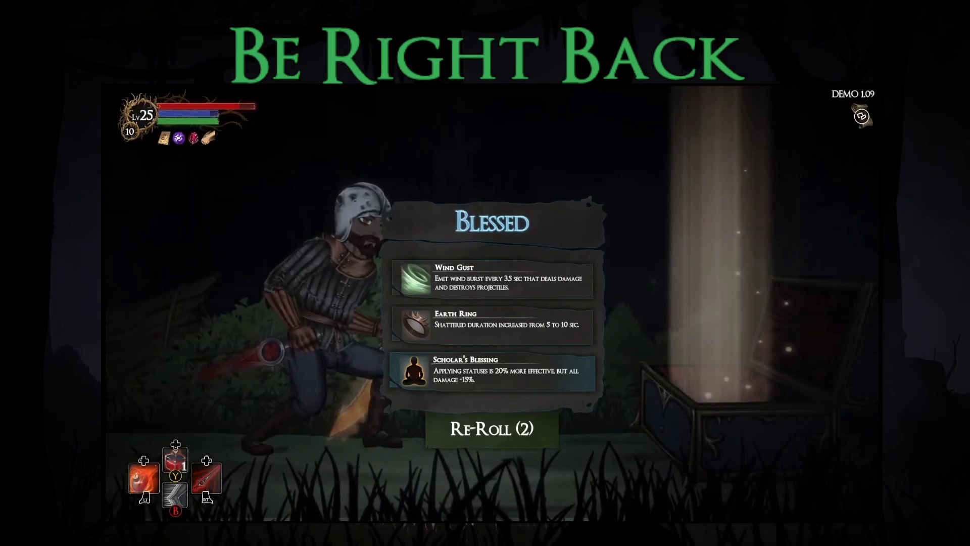
pyautogui.press('Return')
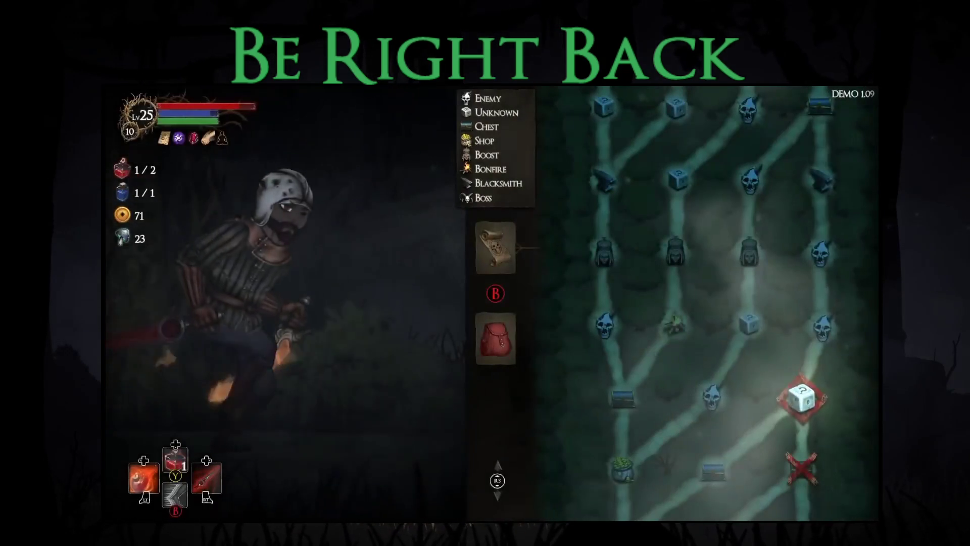
# Walk on to the thorn creature and choose 'End it's suffering'.
pyautogui.press('Return')
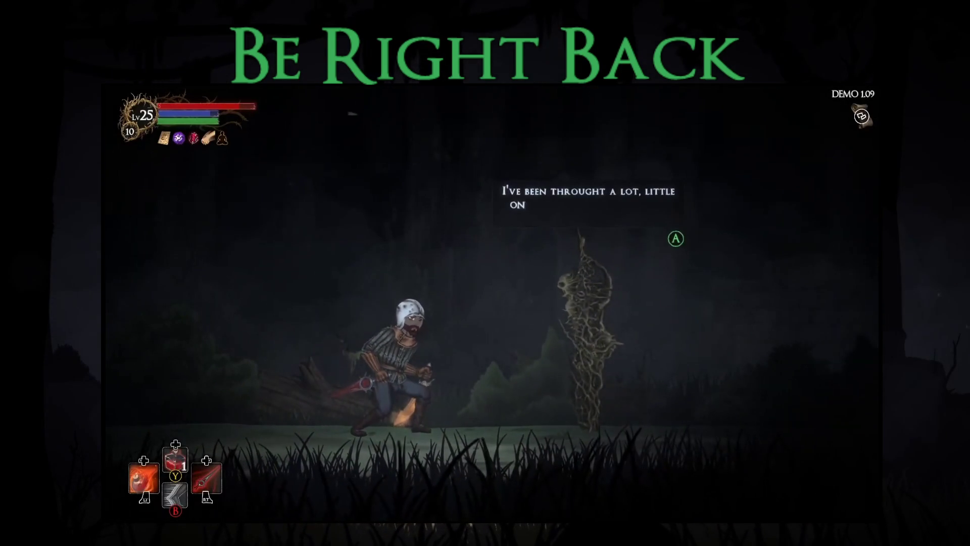
pyautogui.press('Return')
pyautogui.press('Down')
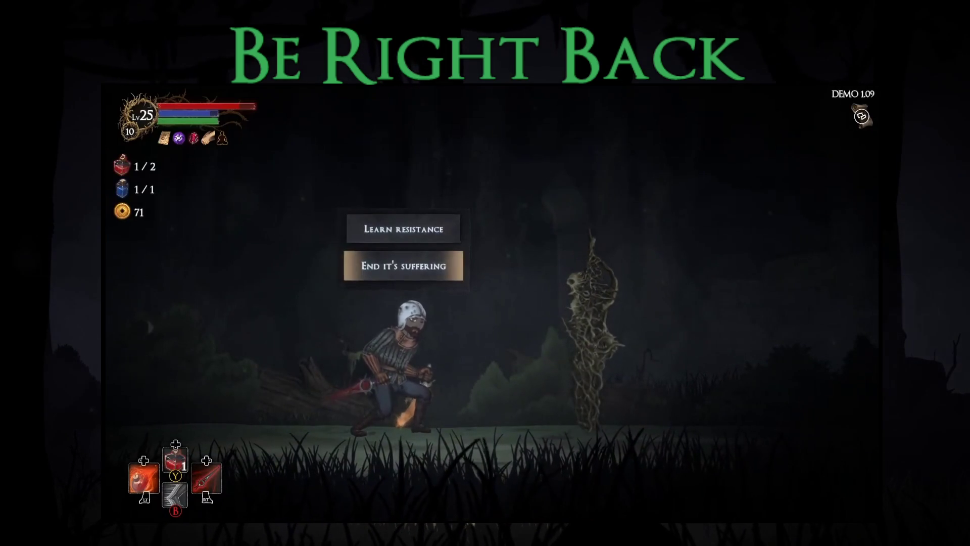
pyautogui.press('Return')
pyautogui.press('Return')
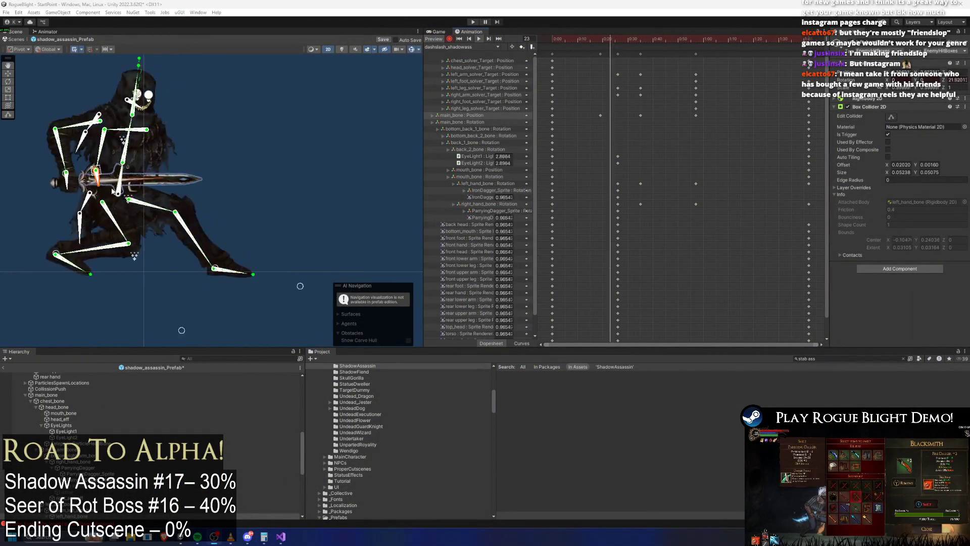
# At frame 46, select the hand and long-sword colliders on the character.
pyautogui.moveTo(575, 40)
pyautogui.mouseDown()
pyautogui.moveTo(632, 33)
pyautogui.moveTo(679, 44)
pyautogui.moveTo(664, 43)
pyautogui.mouseUp()
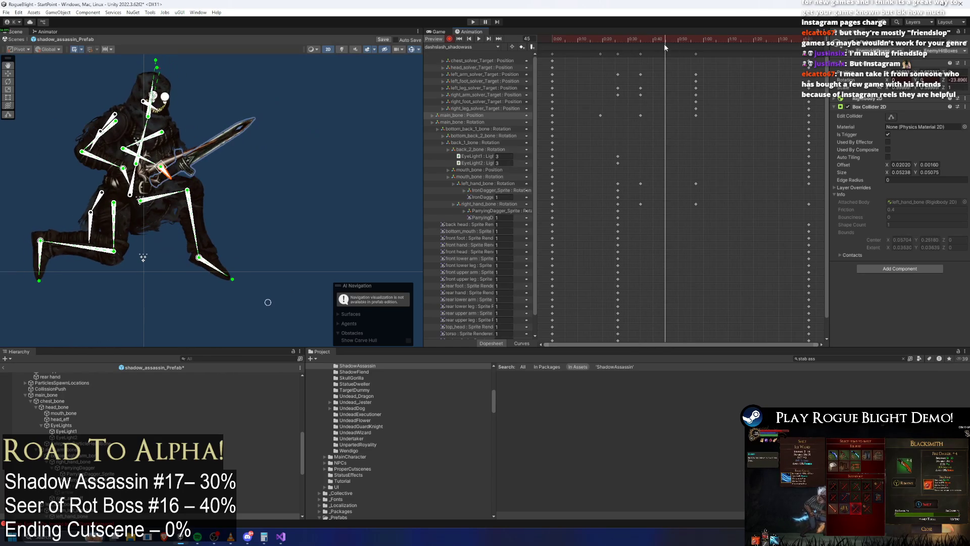
pyautogui.click(185, 162)
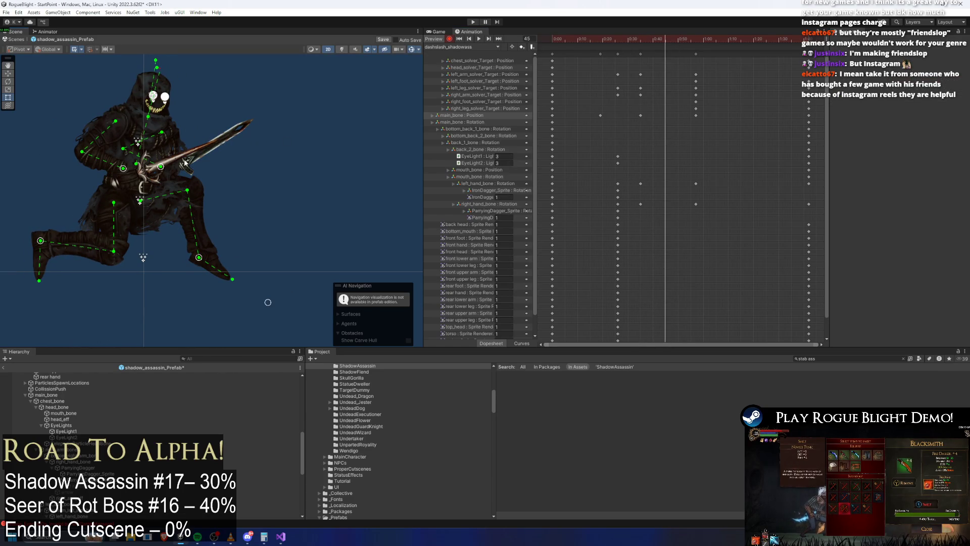
pyautogui.click(134, 179)
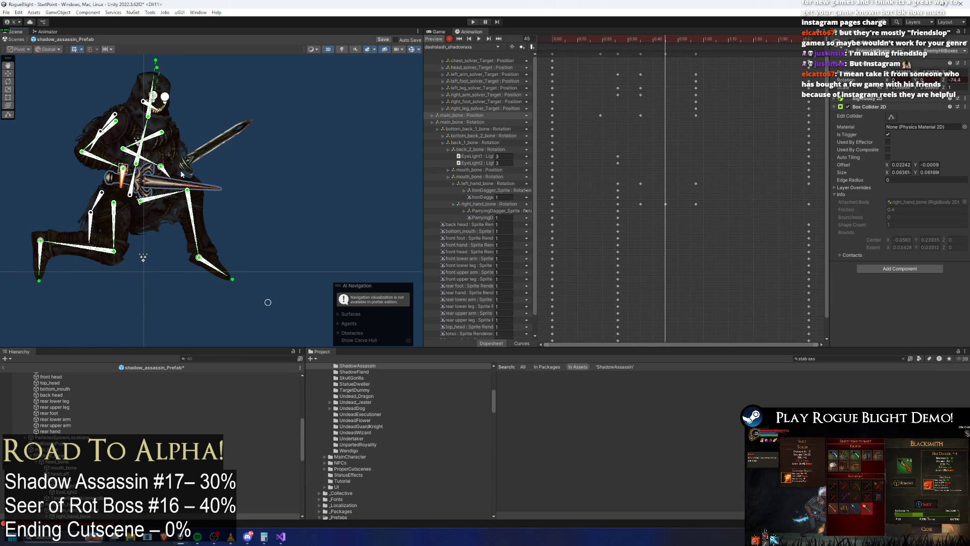
pyautogui.click(166, 185)
pyautogui.moveTo(655, 42)
pyautogui.mouseDown()
pyautogui.moveTo(641, 41)
pyautogui.moveTo(692, 53)
pyautogui.mouseUp()
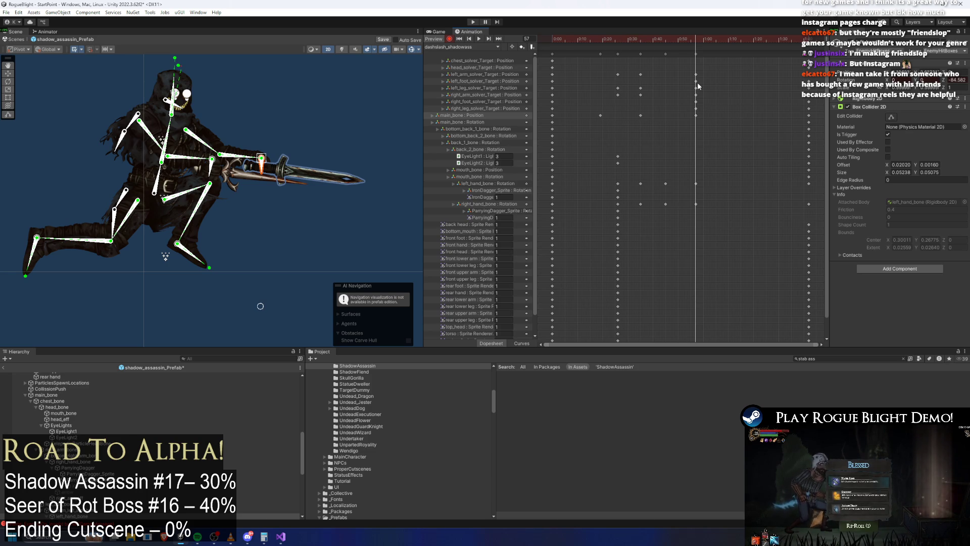
# Key the thrust pose at frame 73, preview to frame 97, and select the IronDagger key.
pyautogui.moveTo(724, 31)
pyautogui.mouseDown()
pyautogui.moveTo(761, 39)
pyautogui.moveTo(735, 39)
pyautogui.mouseUp()
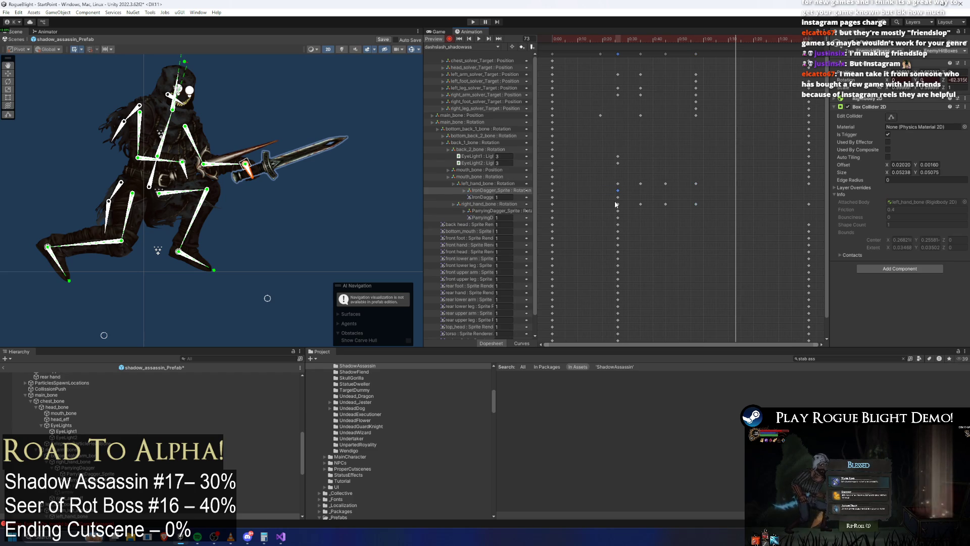
pyautogui.hotkey('ctrl', 'v')
pyautogui.moveTo(739, 39); pyautogui.dragTo(804, 39)
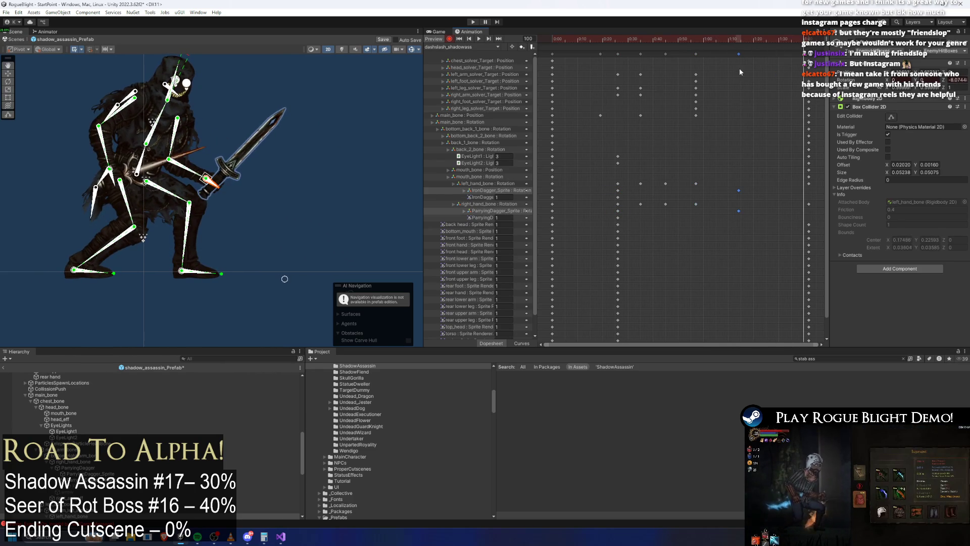
pyautogui.click(553, 190)
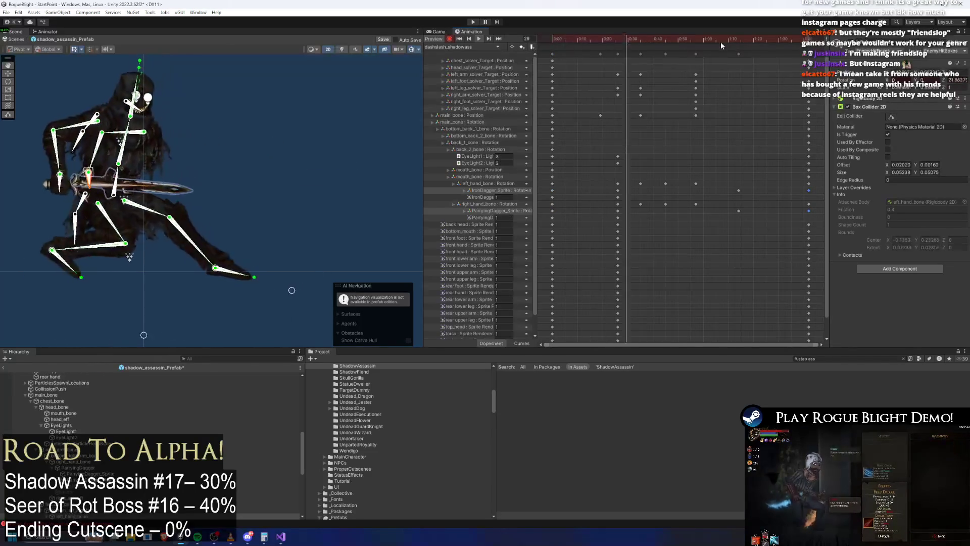
# Raise the sword arm to nearly horizontal at frame 71.
pyautogui.moveTo(747, 37); pyautogui.dragTo(762, 41)
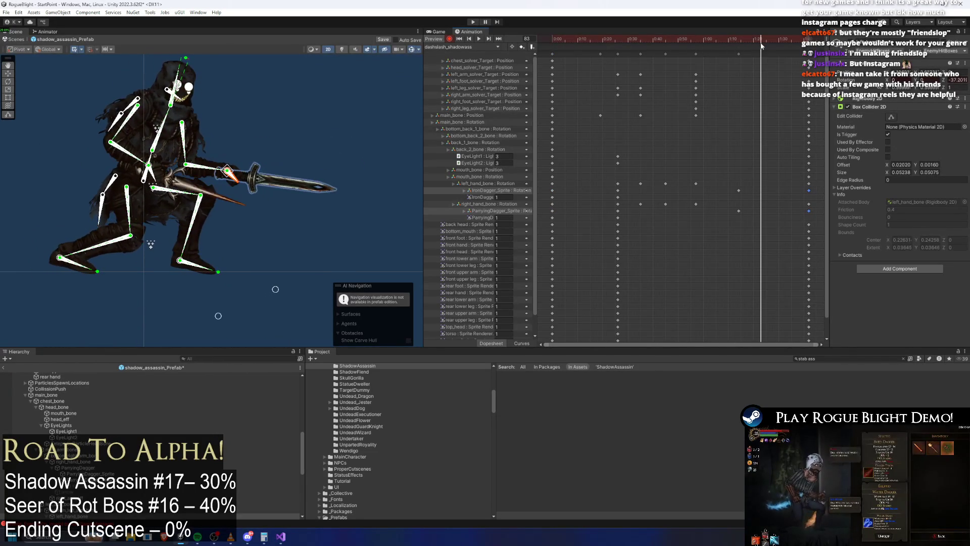
pyautogui.click(281, 144)
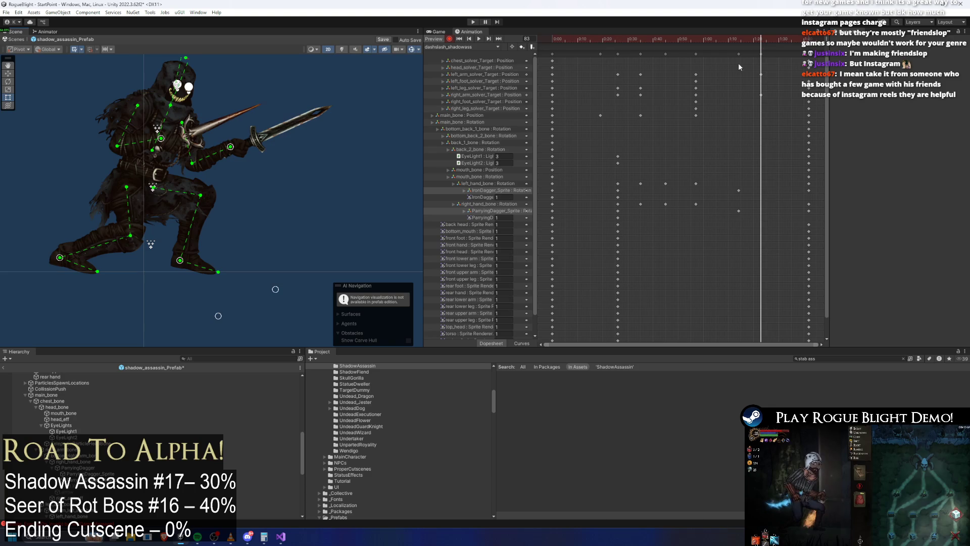
pyautogui.click(730, 38)
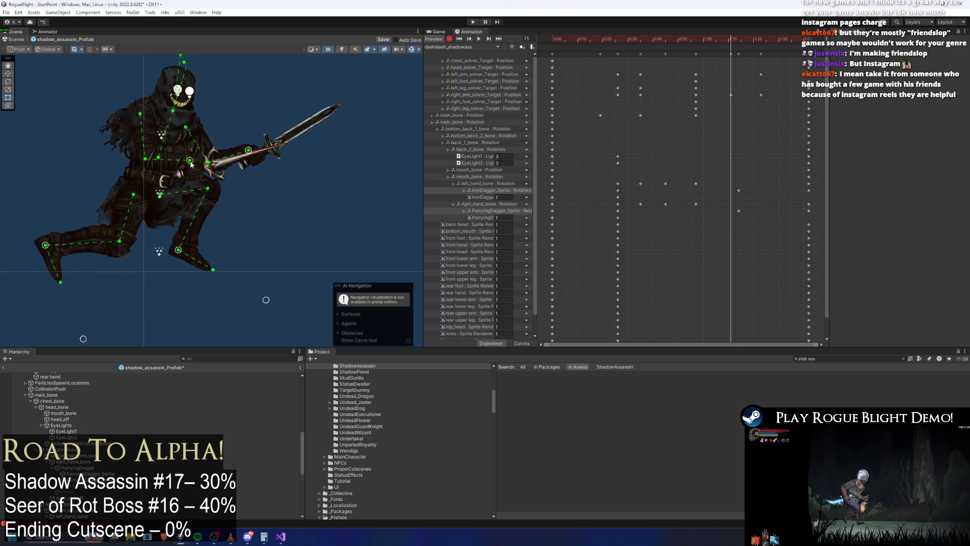
pyautogui.moveTo(248, 152); pyautogui.dragTo(274, 154)
# Check the crouch at frame 92, then shift the IronDagger and ParryingDagger sprite keys slightly earlier.
pyautogui.click(783, 39)
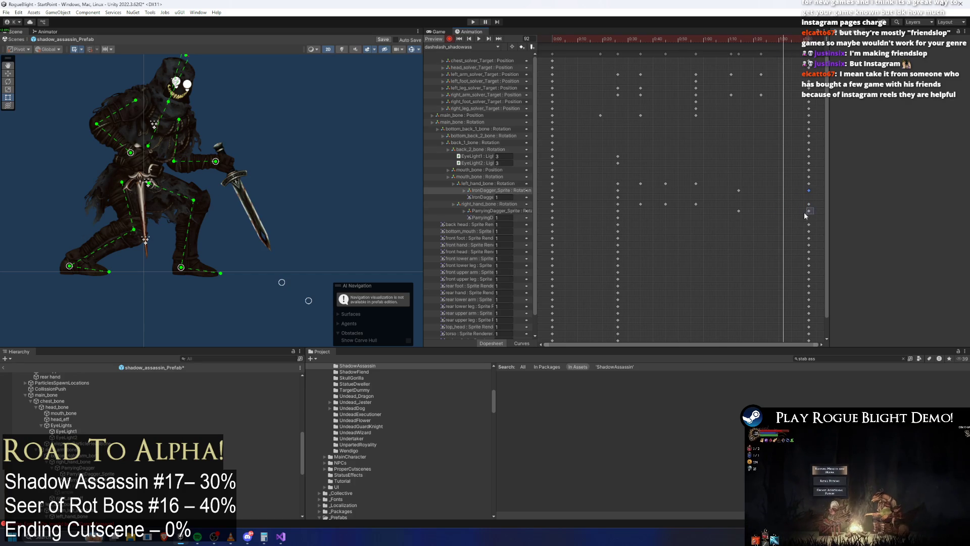
pyautogui.press('space')
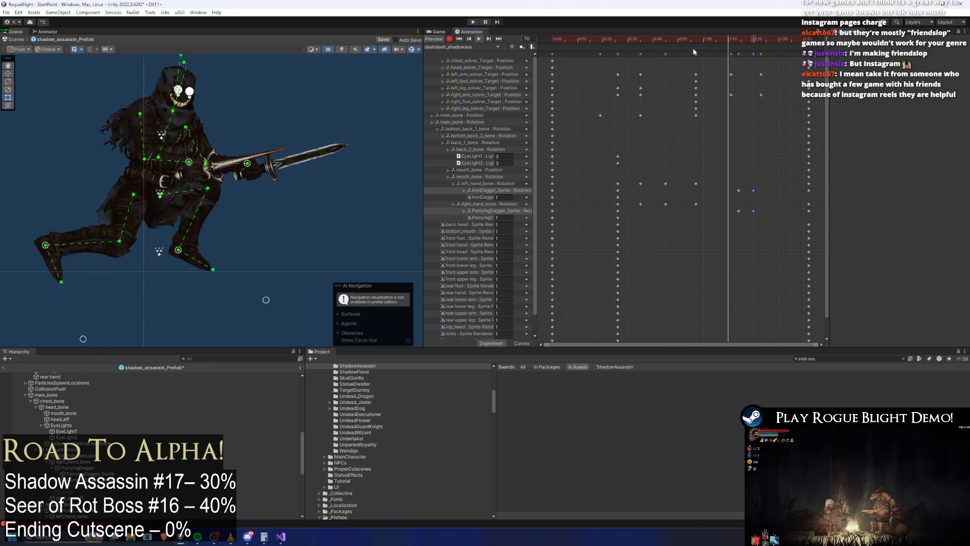
pyautogui.click(738, 211)
pyautogui.moveTo(738, 191)
pyautogui.mouseDown()
pyautogui.moveTo(724, 189)
pyautogui.moveTo(754, 212)
pyautogui.mouseUp()
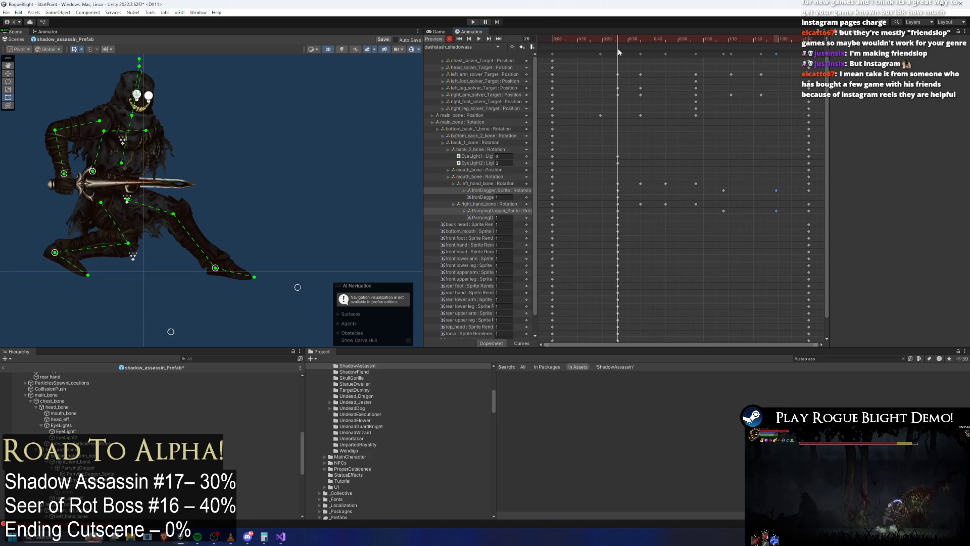
# Pull the rear foot down and back, then preview the clip from the start.
pyautogui.moveTo(132, 236); pyautogui.dragTo(185, 183)
pyautogui.moveTo(108, 204); pyautogui.dragTo(101, 221)
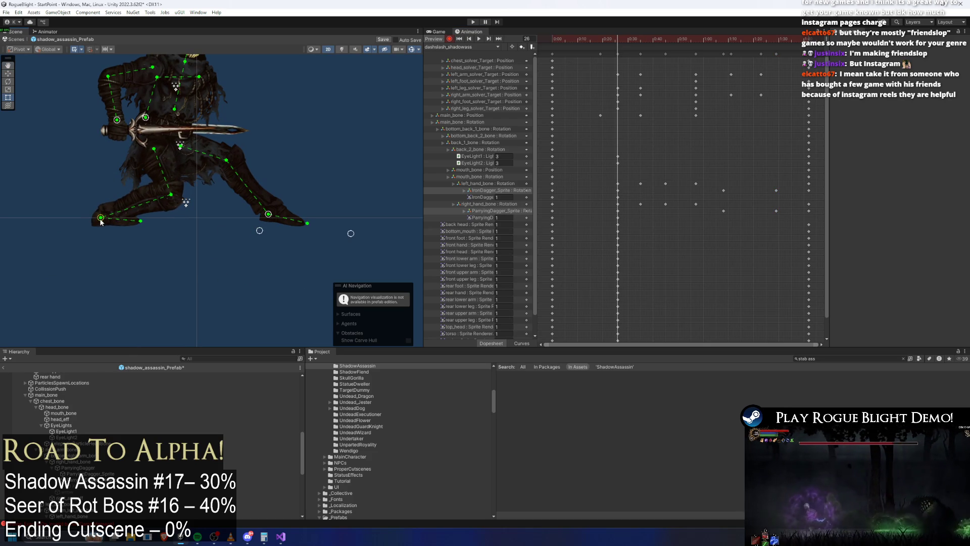
pyautogui.click(556, 38)
pyautogui.press('space')
pyautogui.moveTo(565, 39); pyautogui.dragTo(596, 39)
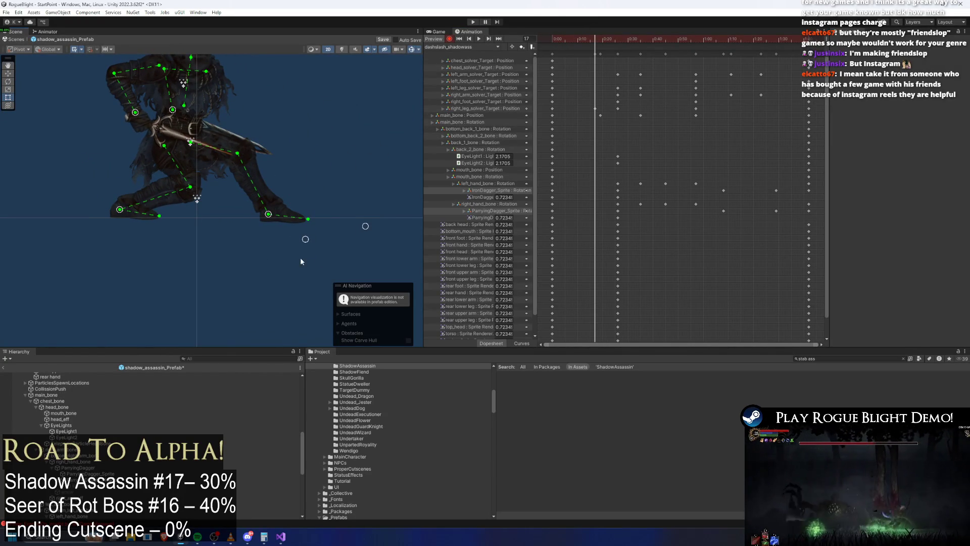
# Delete the selected early right foot and leg keys.
pyautogui.moveTo(548, 119)
pyautogui.mouseDown()
pyautogui.moveTo(579, 97)
pyautogui.moveTo(598, 110)
pyautogui.mouseUp()
pyautogui.click(618, 39)
pyautogui.press('Delete')
# Review the pose around frames 40–44 and select the left_leg_solver_Target key.
pyautogui.moveTo(617, 38)
pyautogui.mouseDown()
pyautogui.moveTo(661, 39)
pyautogui.moveTo(639, 38)
pyautogui.moveTo(653, 42)
pyautogui.mouseUp()
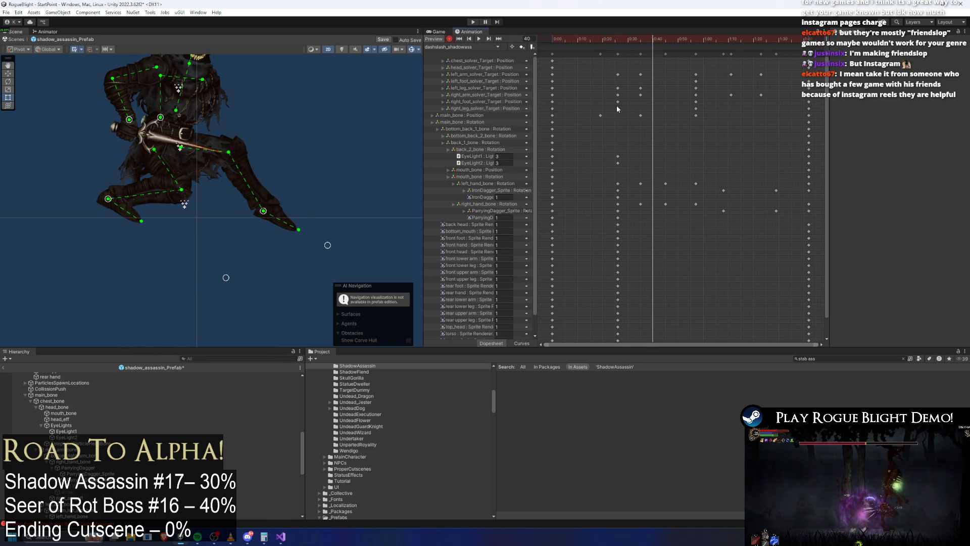
pyautogui.moveTo(634, 34)
pyautogui.mouseDown()
pyautogui.moveTo(693, 31)
pyautogui.moveTo(641, 39)
pyautogui.mouseUp()
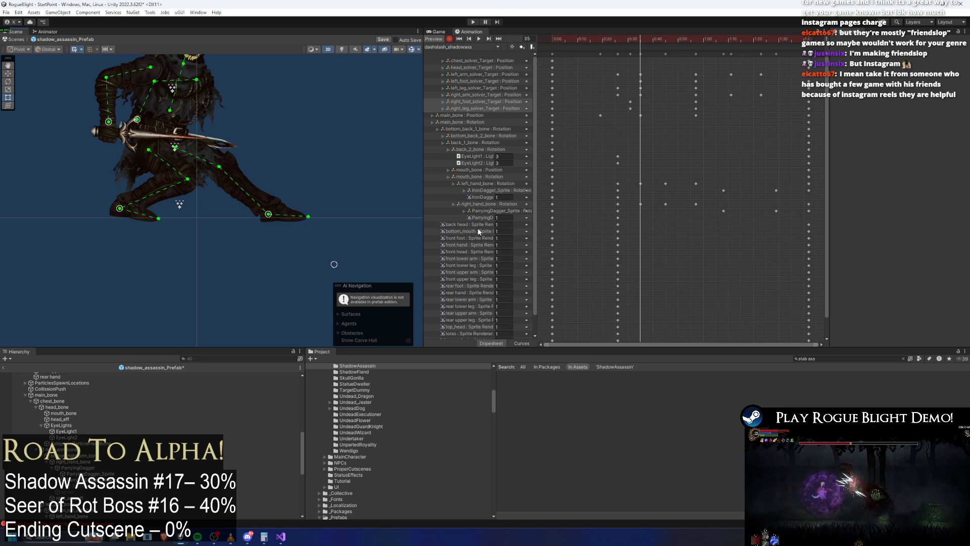
pyautogui.press('space')
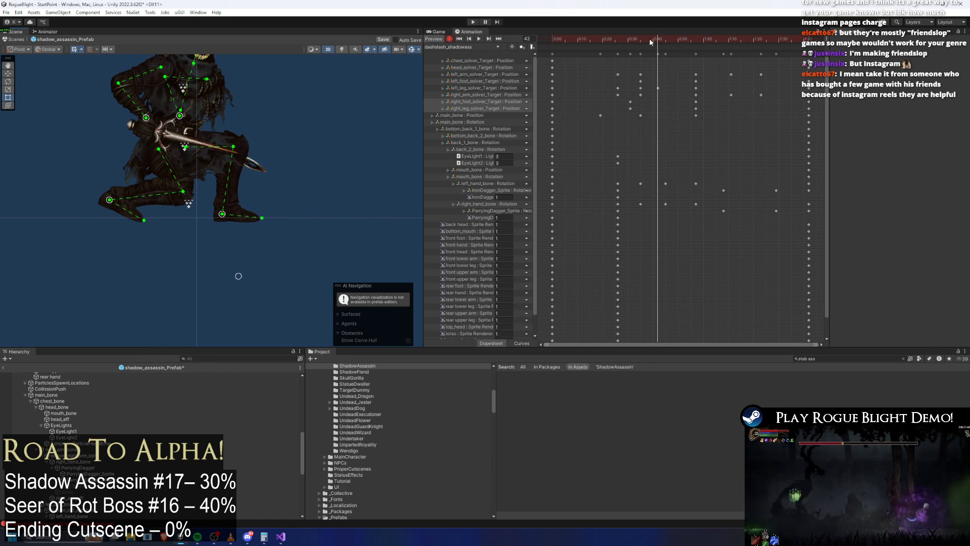
pyautogui.click(656, 88)
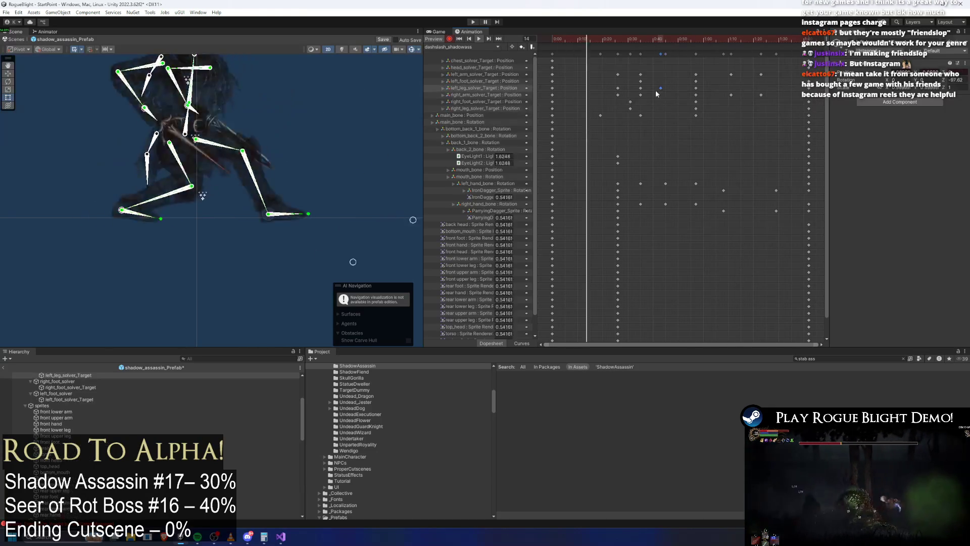
# Nudge the left leg target key later, then delete the stray left leg target keys.
pyautogui.moveTo(662, 88); pyautogui.dragTo(677, 88)
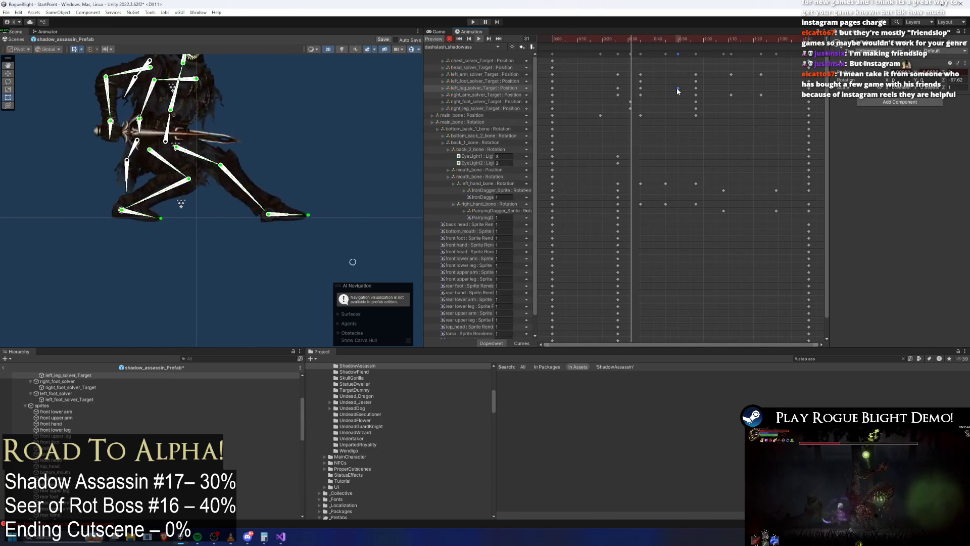
pyautogui.click(678, 87)
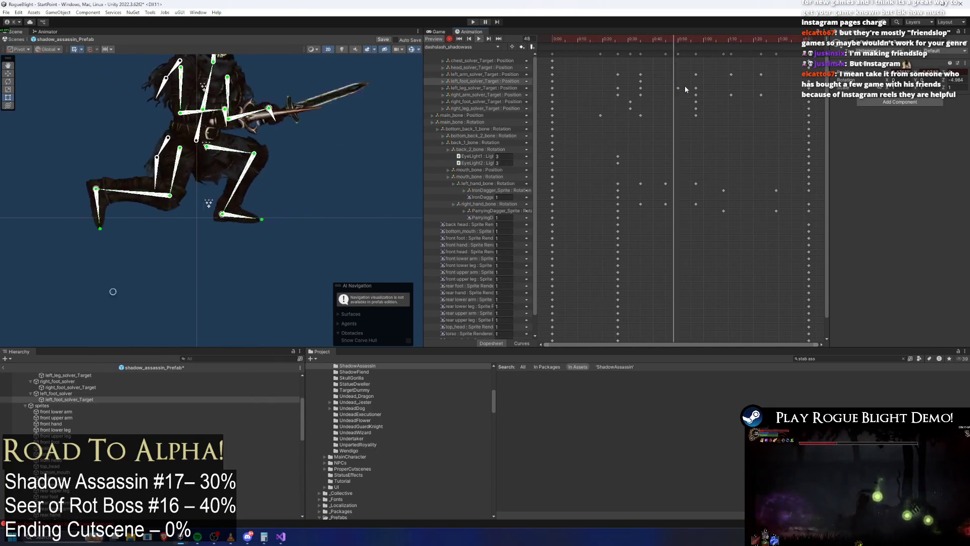
pyautogui.doubleClick(672, 81)
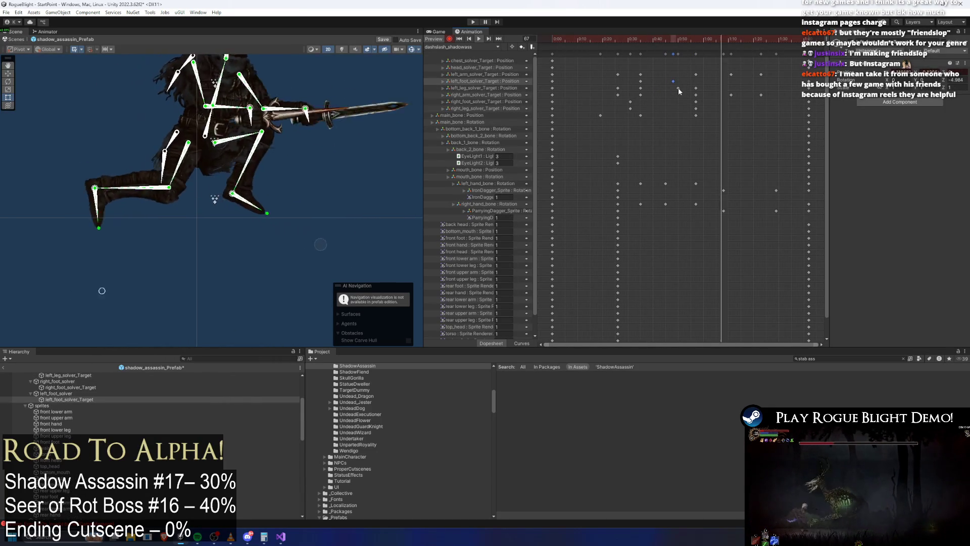
pyautogui.hotkey('ctrl', 'z')
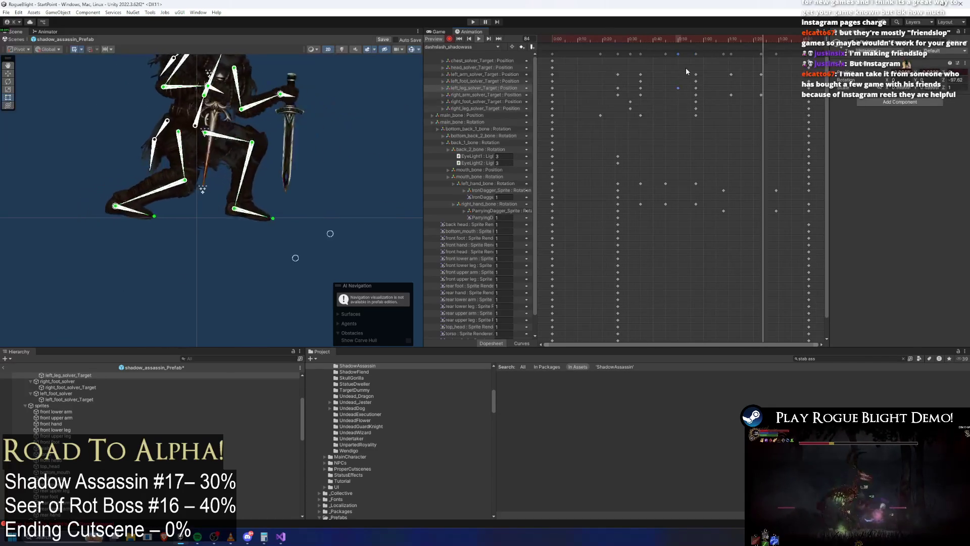
pyautogui.press('Delete')
# Re-pose the rear foot IK target at frame 77 to bend the leg.
pyautogui.moveTo(657, 40); pyautogui.dragTo(673, 40)
pyautogui.click(322, 162)
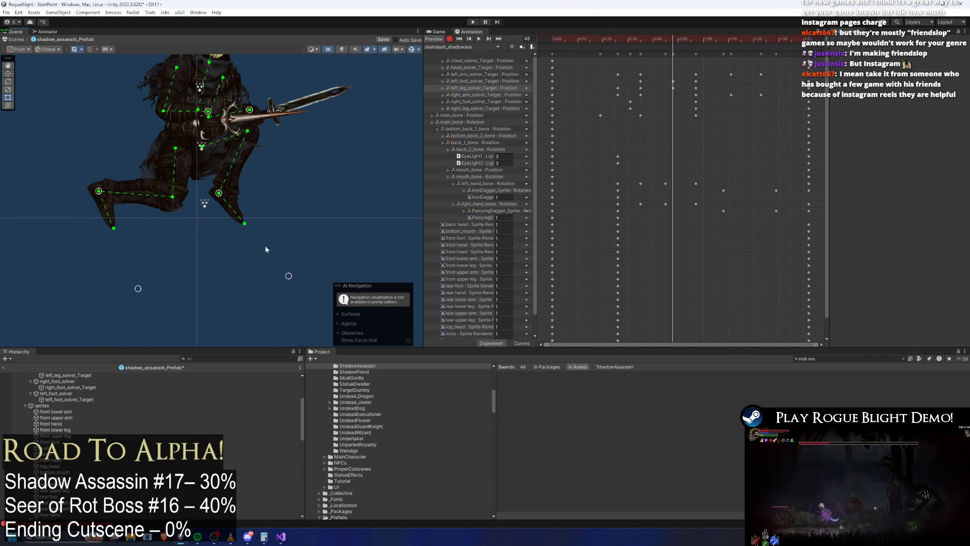
pyautogui.press('space')
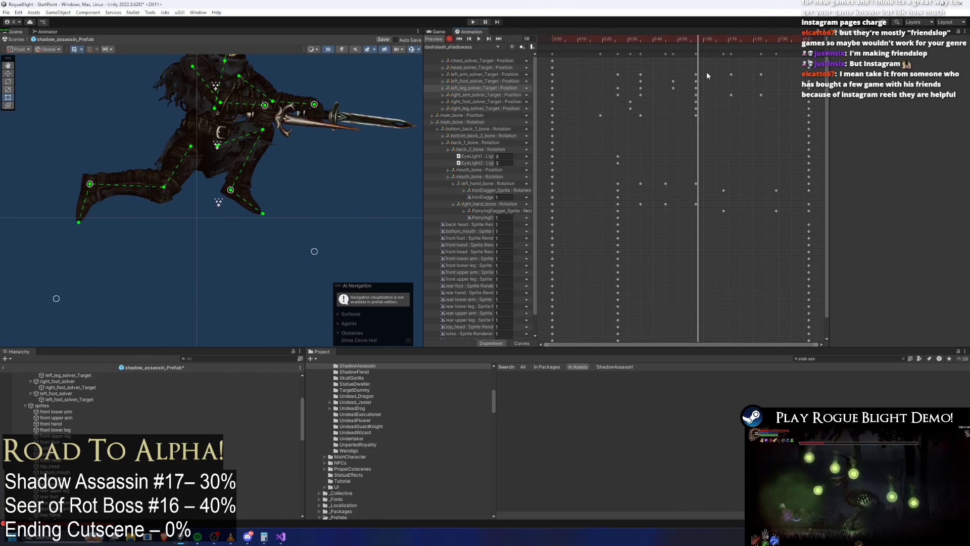
pyautogui.moveTo(714, 42); pyautogui.dragTo(747, 42)
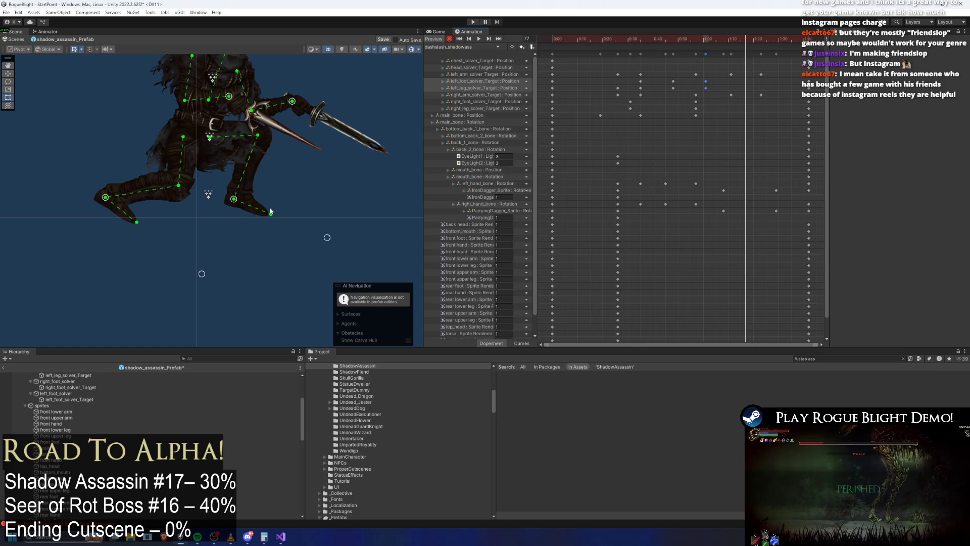
pyautogui.moveTo(239, 204); pyautogui.dragTo(327, 236)
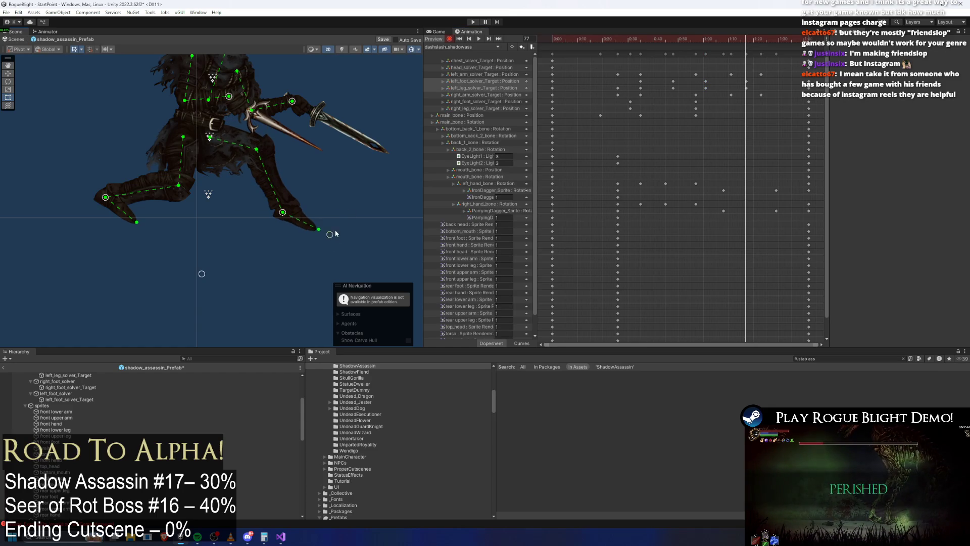
pyautogui.moveTo(108, 202); pyautogui.dragTo(163, 220)
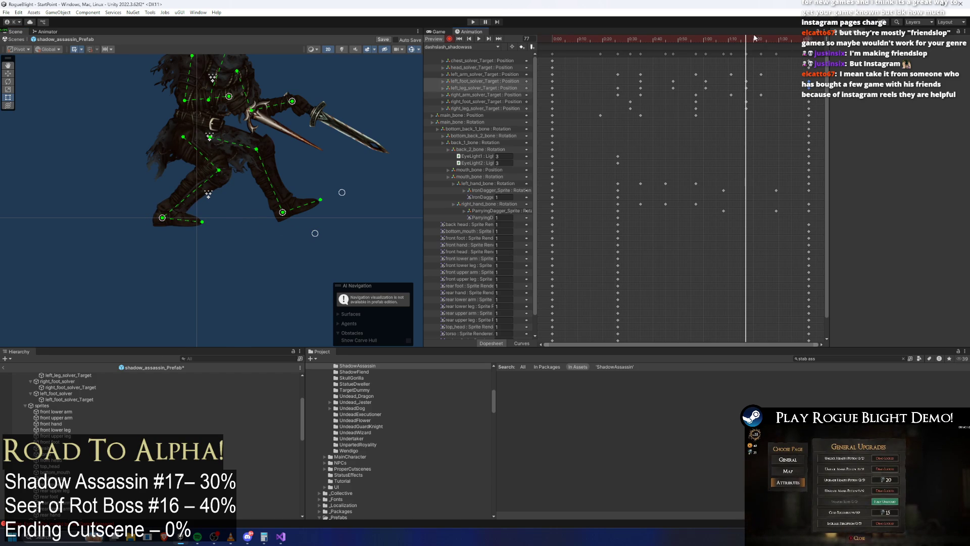
# Move the late leg keys earlier in time and replay to check the new foot pose.
pyautogui.press('space')
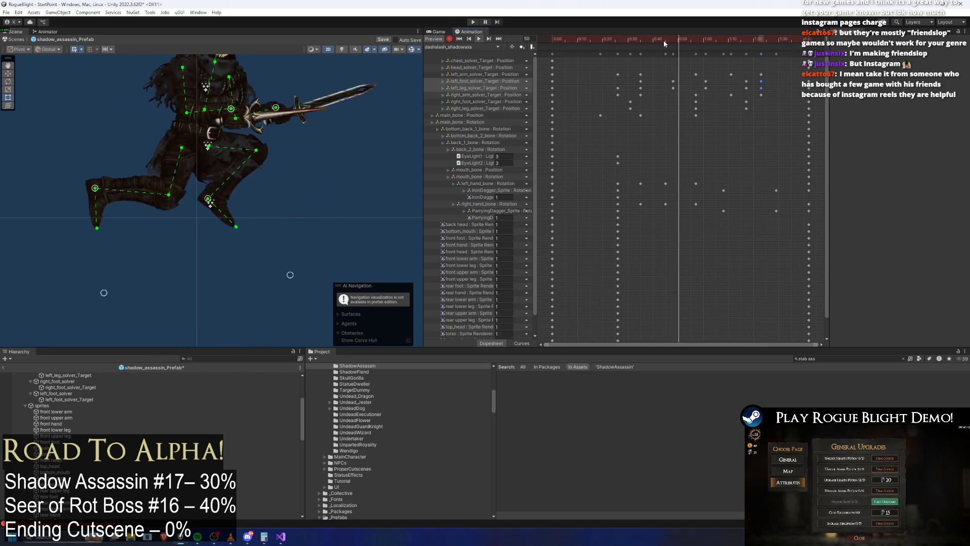
pyautogui.moveTo(739, 77)
pyautogui.mouseDown()
pyautogui.moveTo(745, 91)
pyautogui.moveTo(735, 85)
pyautogui.mouseUp()
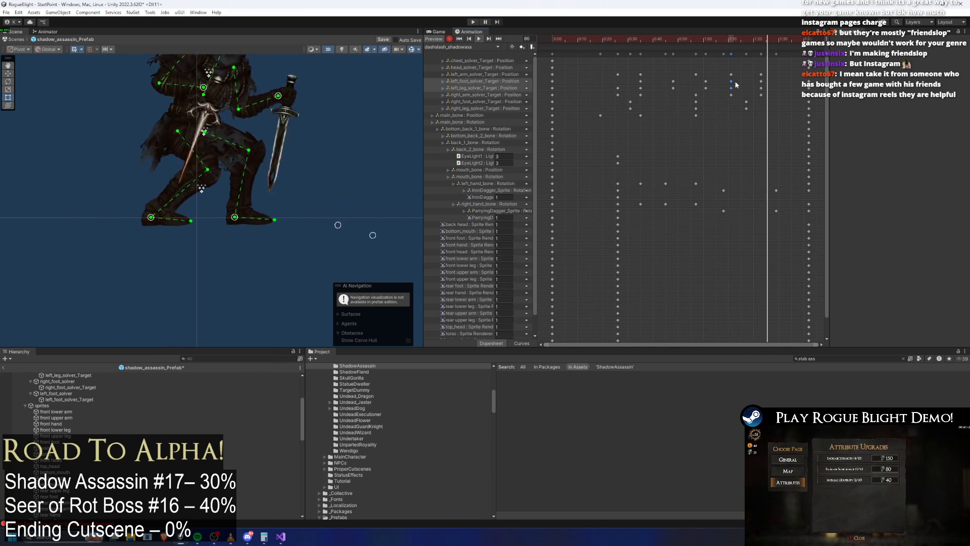
pyautogui.moveTo(726, 38); pyautogui.dragTo(740, 40)
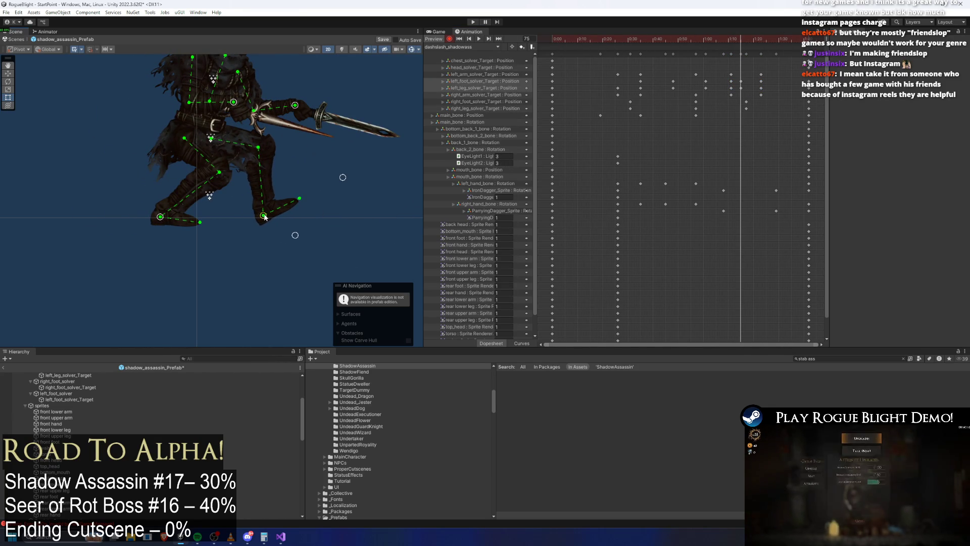
pyautogui.press('space')
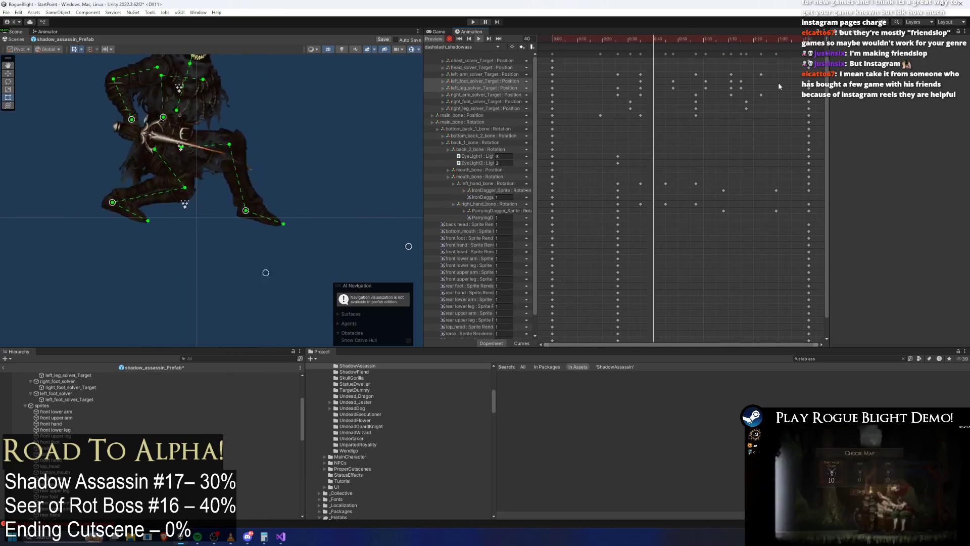
pyautogui.moveTo(737, 92); pyautogui.dragTo(748, 78)
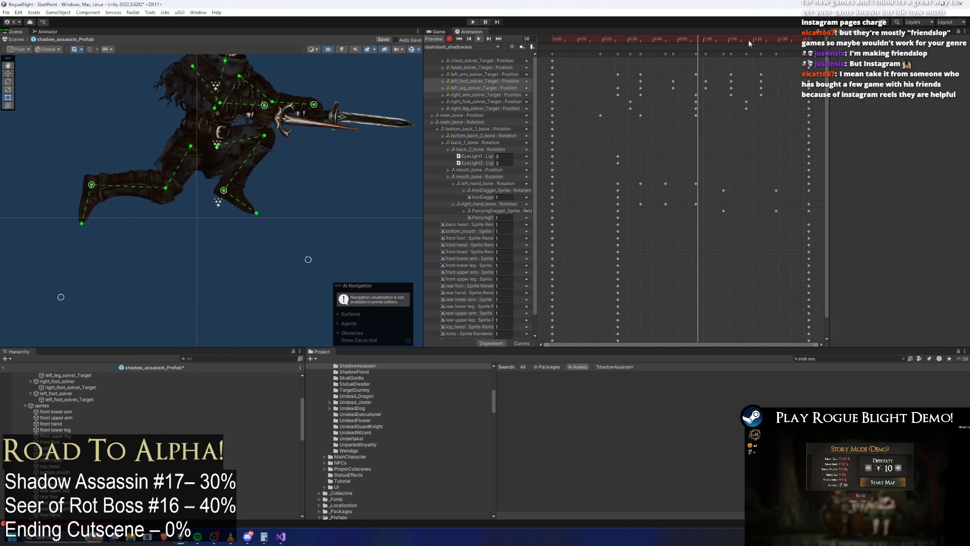
pyautogui.click(731, 38)
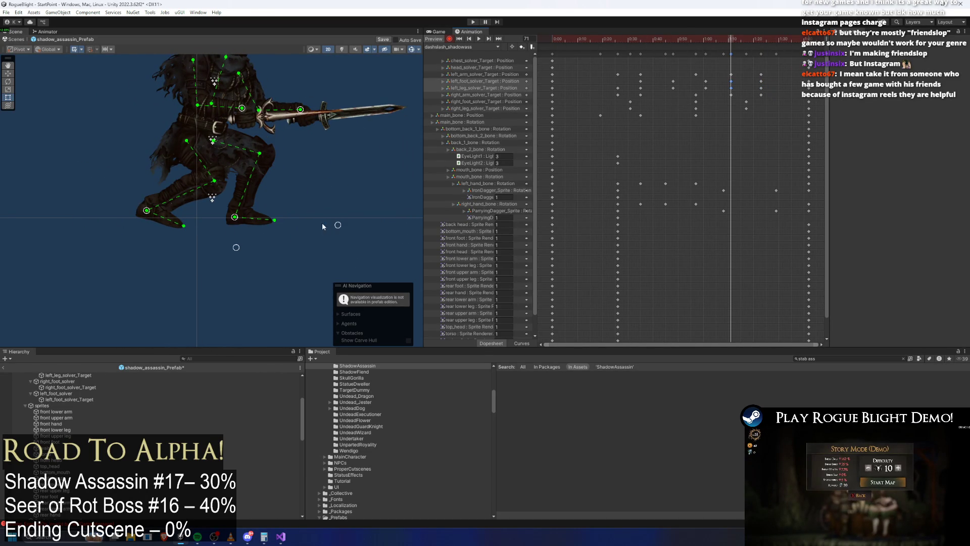
pyautogui.press('space')
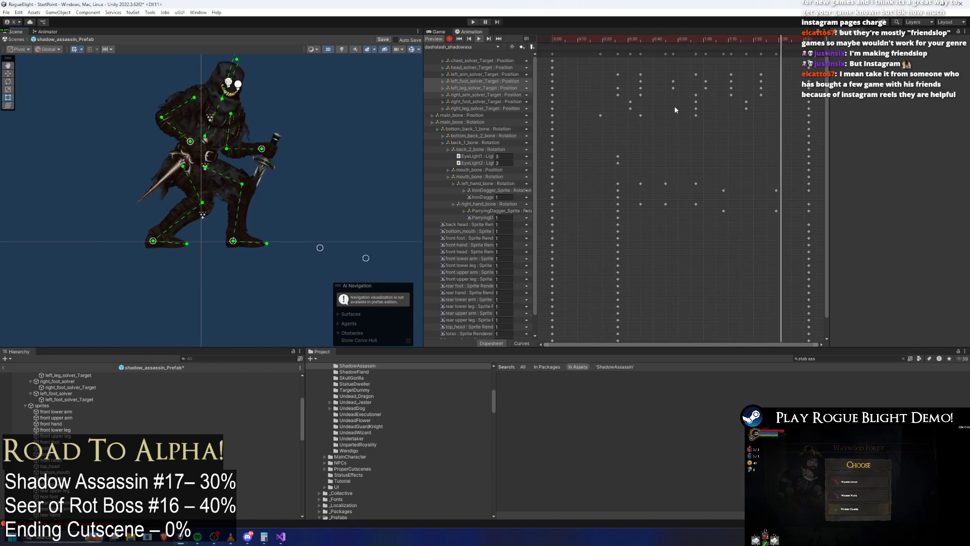
# Review the leg timing between frames 55 and 88 with repeated playback.
pyautogui.click(691, 39)
pyautogui.moveTo(691, 39); pyautogui.dragTo(768, 46)
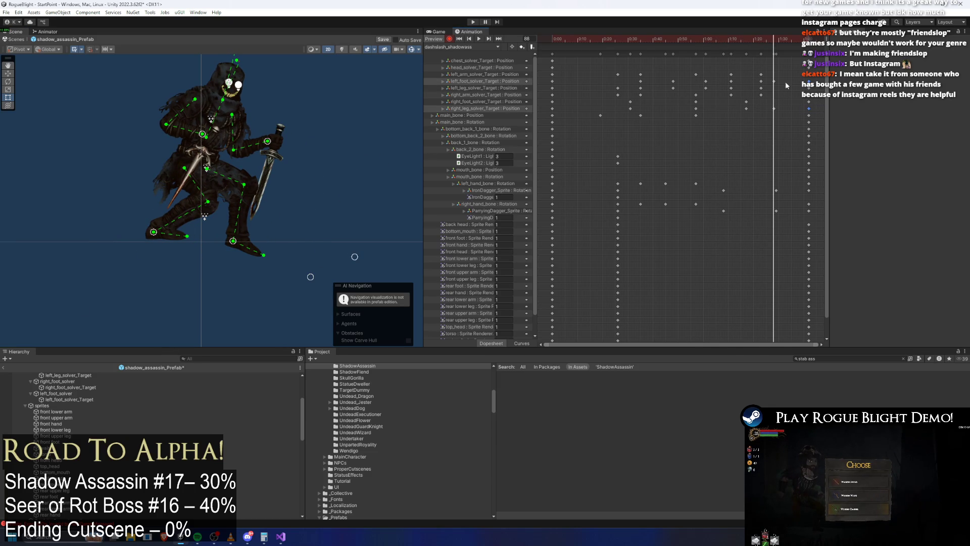
pyautogui.click(747, 39)
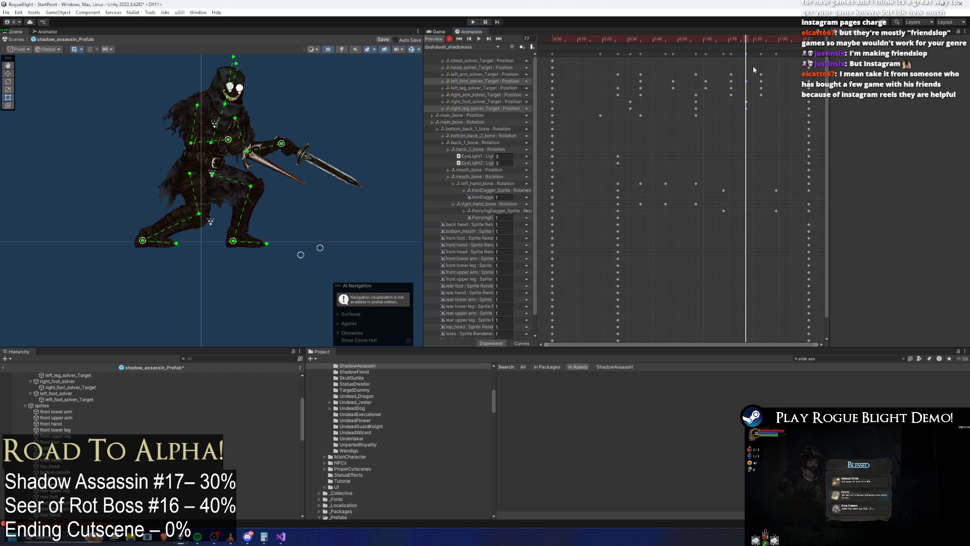
pyautogui.moveTo(738, 39)
pyautogui.mouseDown()
pyautogui.moveTo(729, 39)
pyautogui.moveTo(747, 39)
pyautogui.mouseUp()
pyautogui.press('space')
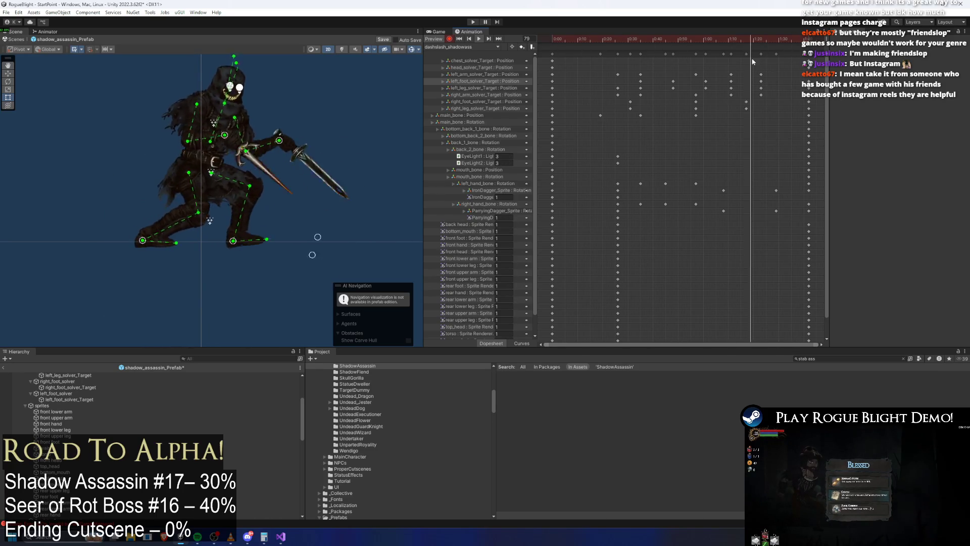
pyautogui.click(728, 41)
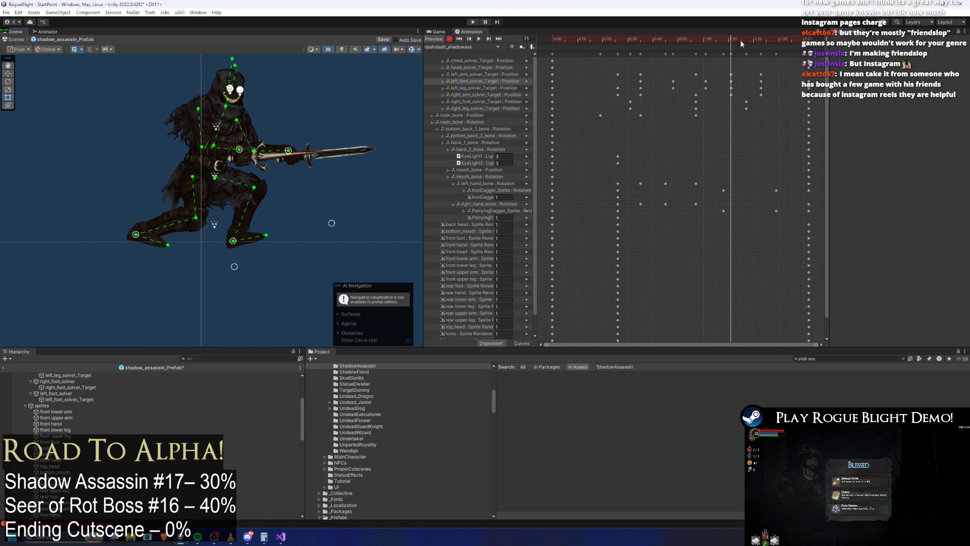
pyautogui.press('space')
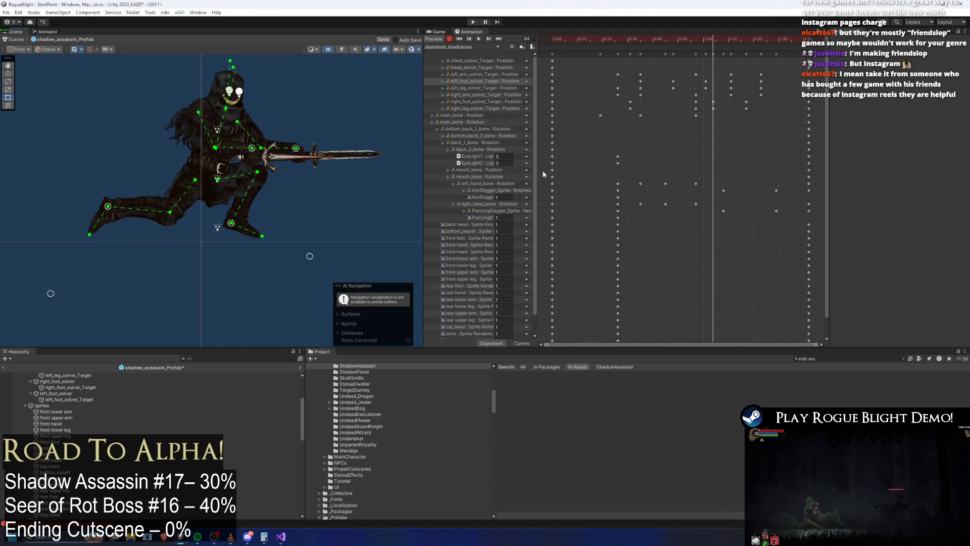
# Lean the chest target forward, keying it at 1:00.
pyautogui.moveTo(701, 111); pyautogui.dragTo(670, 111)
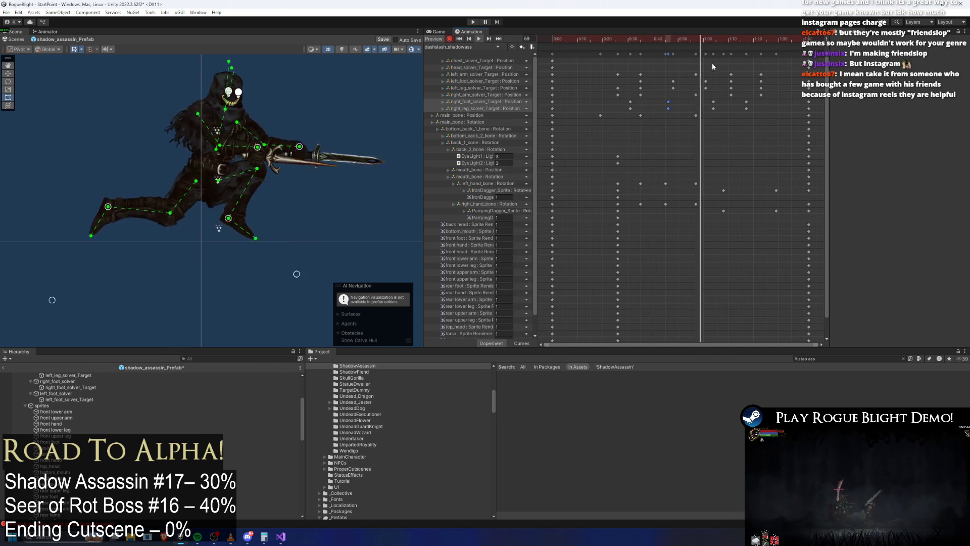
pyautogui.moveTo(610, 42); pyautogui.dragTo(704, 40)
pyautogui.moveTo(251, 180); pyautogui.dragTo(248, 291)
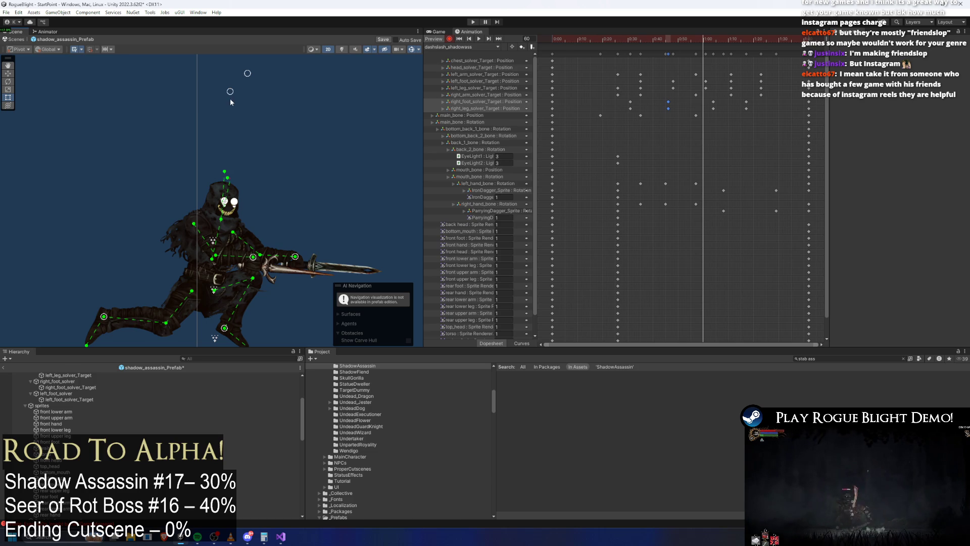
pyautogui.moveTo(252, 74); pyautogui.dragTo(328, 103)
# Copy the starting head and chest keys to 0:35 and pull the head target back.
pyautogui.moveTo(674, 39); pyautogui.dragTo(641, 39)
pyautogui.click(551, 67)
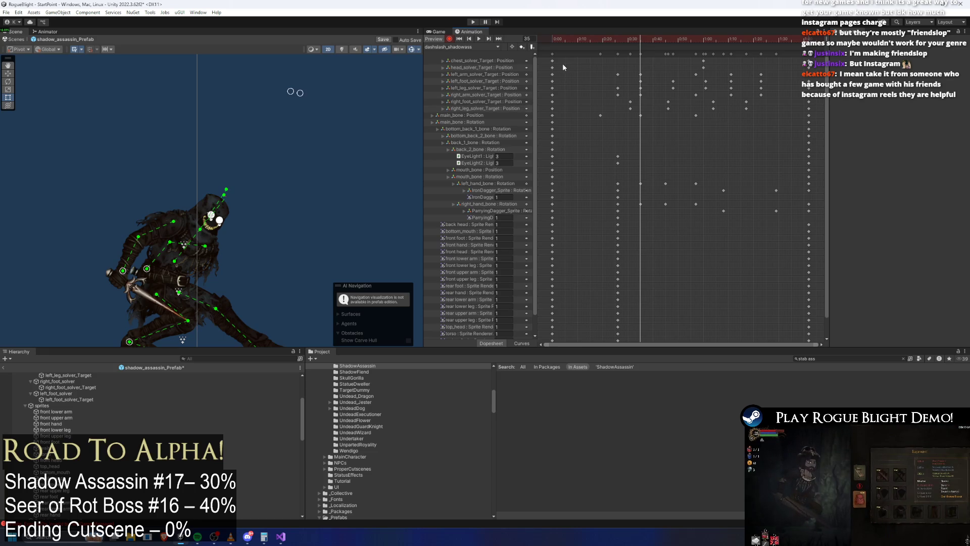
pyautogui.hotkey('ctrl', 'c')
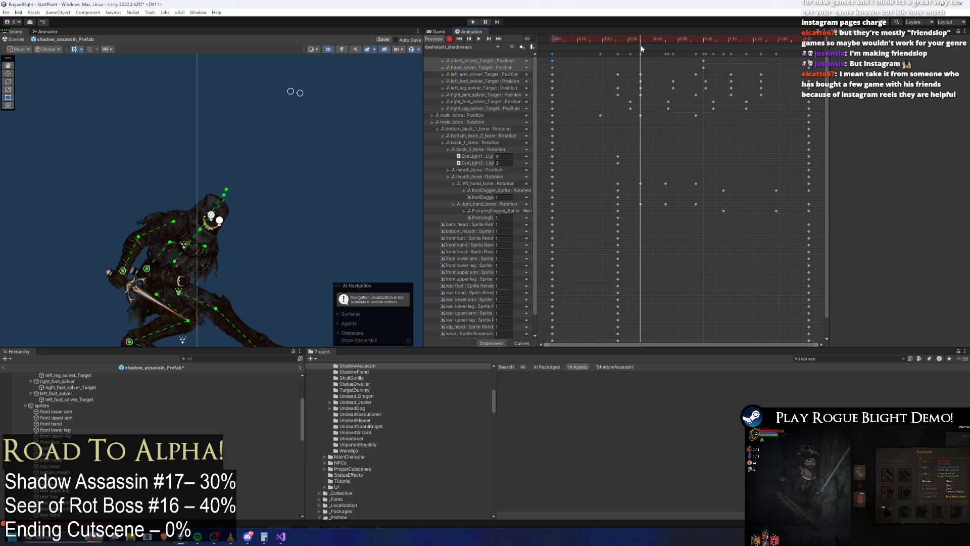
pyautogui.hotkey('ctrl', 'v')
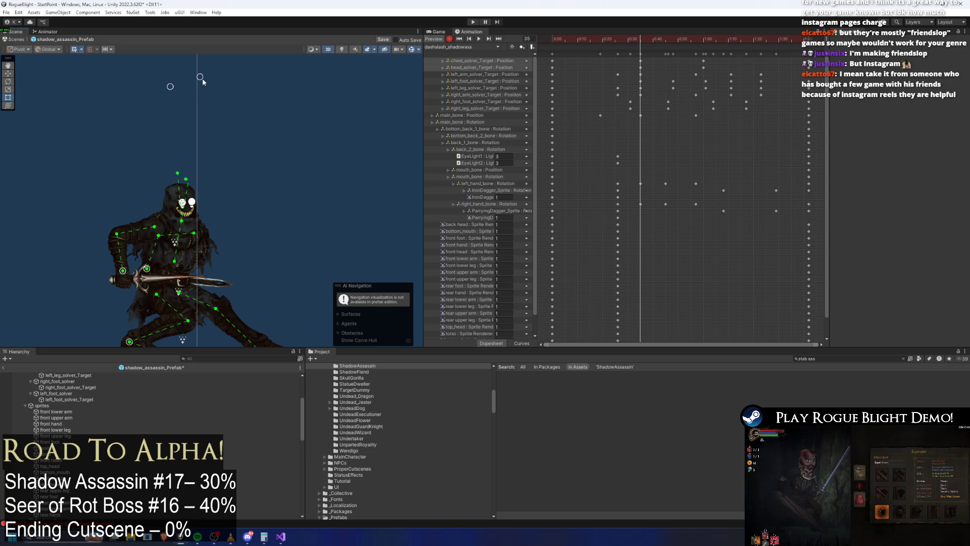
pyautogui.moveTo(202, 79); pyautogui.dragTo(157, 74)
# Tilt and shift the whole body pose around the main bone at 1:00 and frame 62.
pyautogui.click(172, 275)
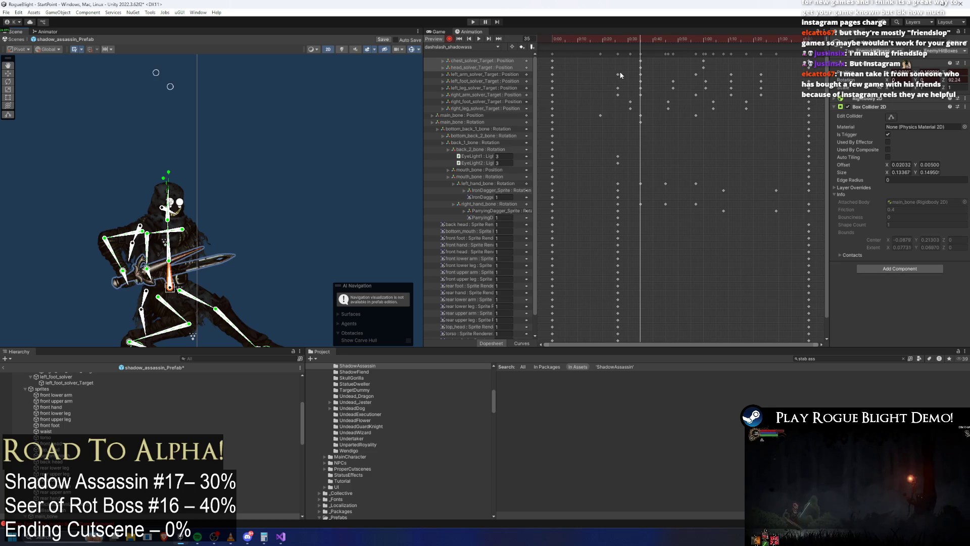
pyautogui.moveTo(649, 39); pyautogui.dragTo(703, 39)
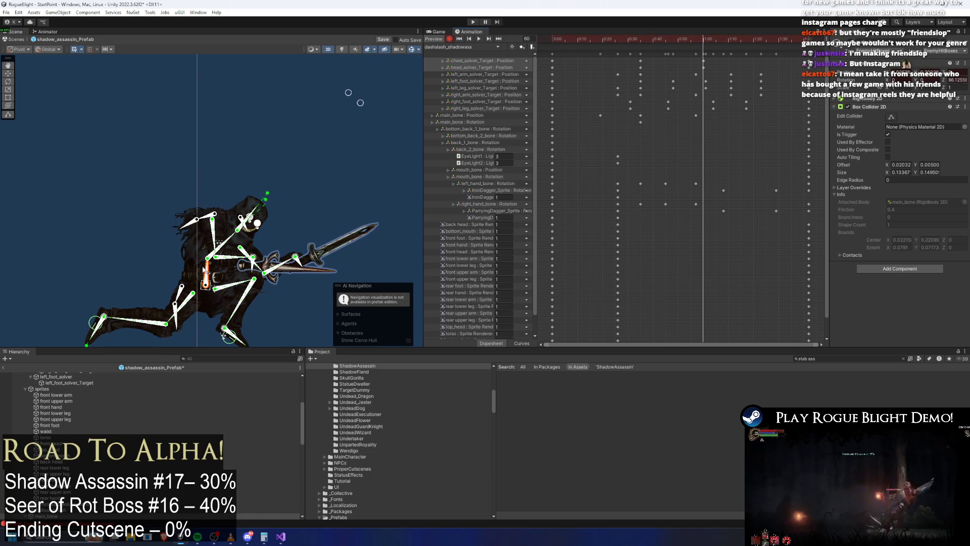
pyautogui.moveTo(204, 272); pyautogui.dragTo(215, 272)
pyautogui.moveTo(635, 38); pyautogui.dragTo(739, 40)
pyautogui.moveTo(202, 289); pyautogui.dragTo(280, 239)
pyautogui.moveTo(328, 93); pyautogui.dragTo(373, 109)
pyautogui.click(215, 276)
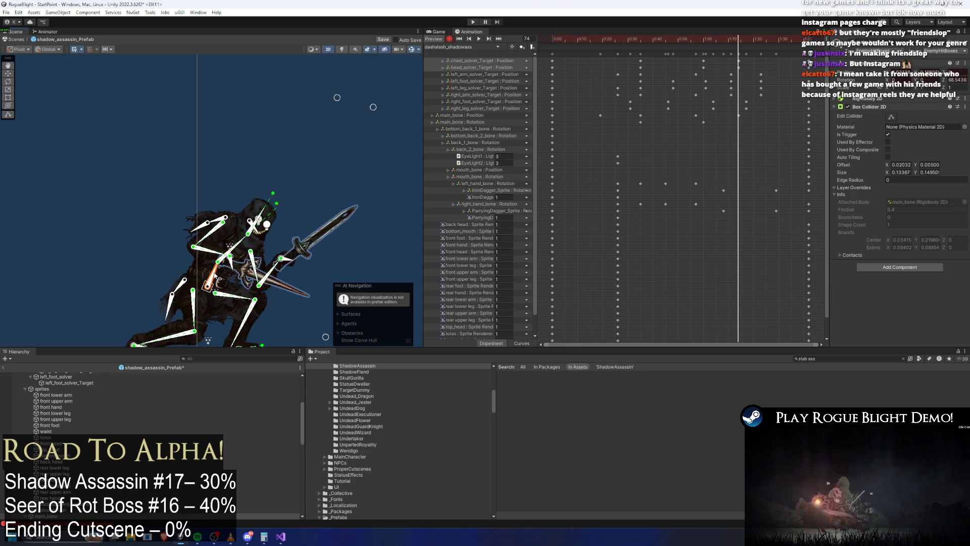
# Level the left-hand dagger arm horizontally at frame 52.
pyautogui.press('space')
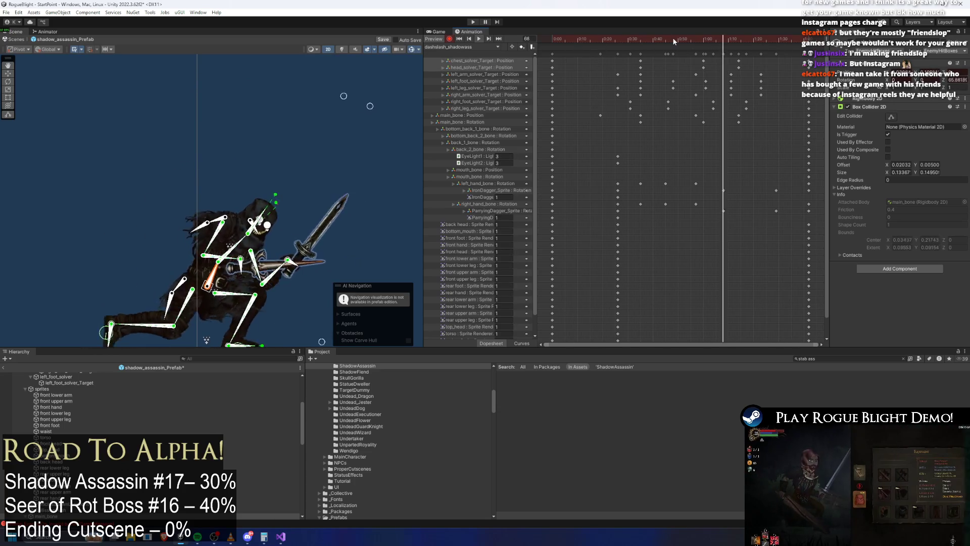
pyautogui.moveTo(639, 40)
pyautogui.mouseDown()
pyautogui.moveTo(651, 38)
pyautogui.moveTo(642, 36)
pyautogui.mouseUp()
pyautogui.click(123, 223)
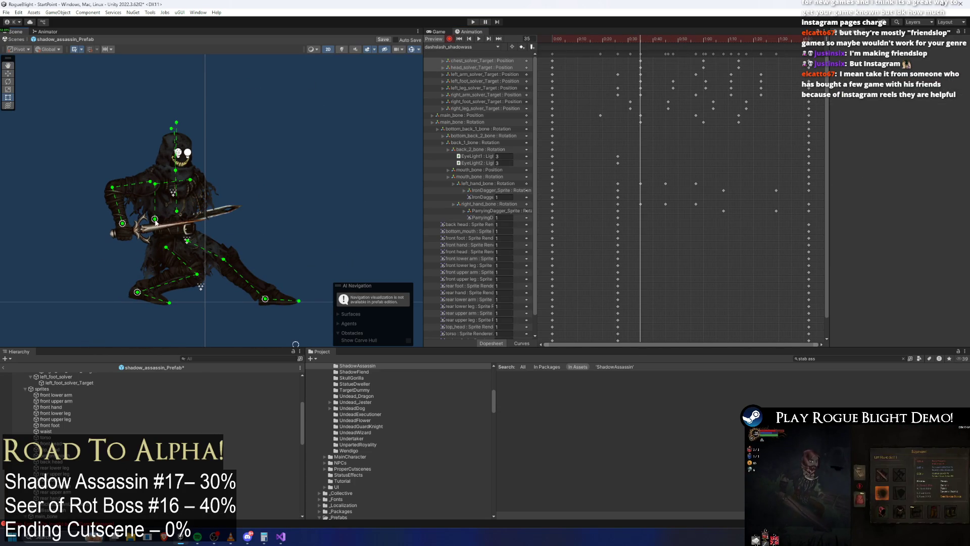
pyautogui.click(122, 228)
pyautogui.click(152, 225)
pyautogui.moveTo(631, 39)
pyautogui.mouseDown()
pyautogui.moveTo(706, 40)
pyautogui.moveTo(674, 42)
pyautogui.mouseUp()
pyautogui.press('.')
pyautogui.press('.')
pyautogui.press('.')
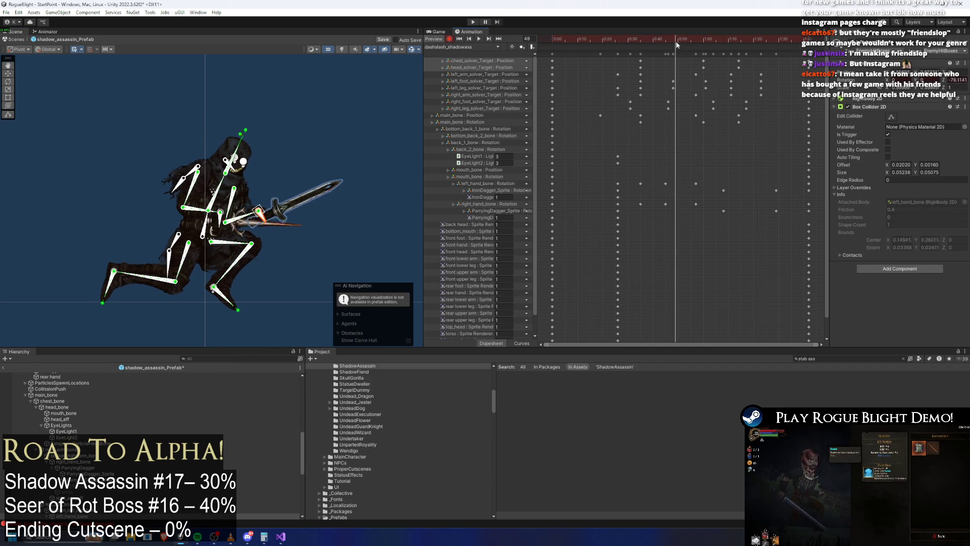
pyautogui.moveTo(286, 211)
pyautogui.mouseDown()
pyautogui.moveTo(318, 217)
pyautogui.moveTo(276, 209)
pyautogui.moveTo(271, 229)
pyautogui.mouseUp()
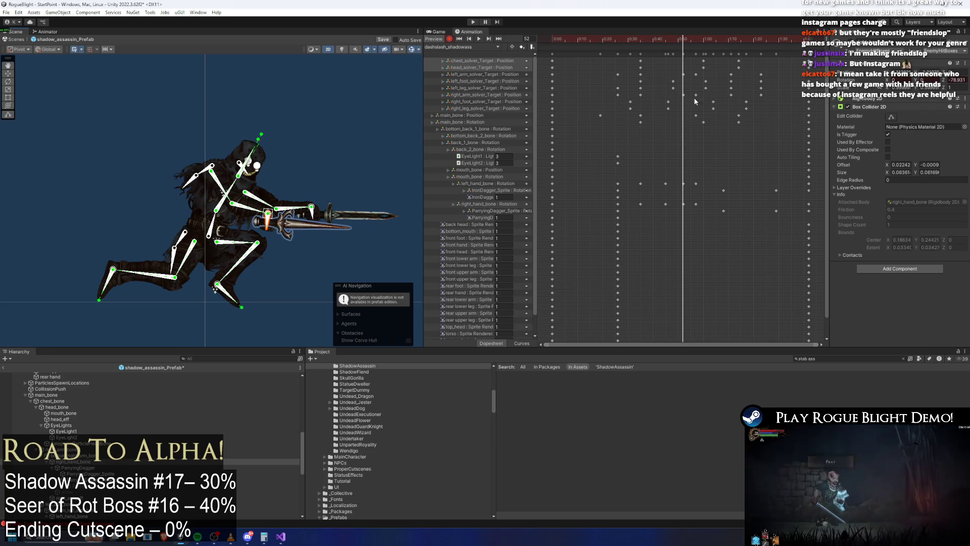
# Rotate the right-hand sword toward horizontal at frames 46 and 41.
pyautogui.moveTo(689, 65); pyautogui.dragTo(674, 212)
pyautogui.moveTo(674, 38); pyautogui.dragTo(670, 38)
pyautogui.click(275, 171)
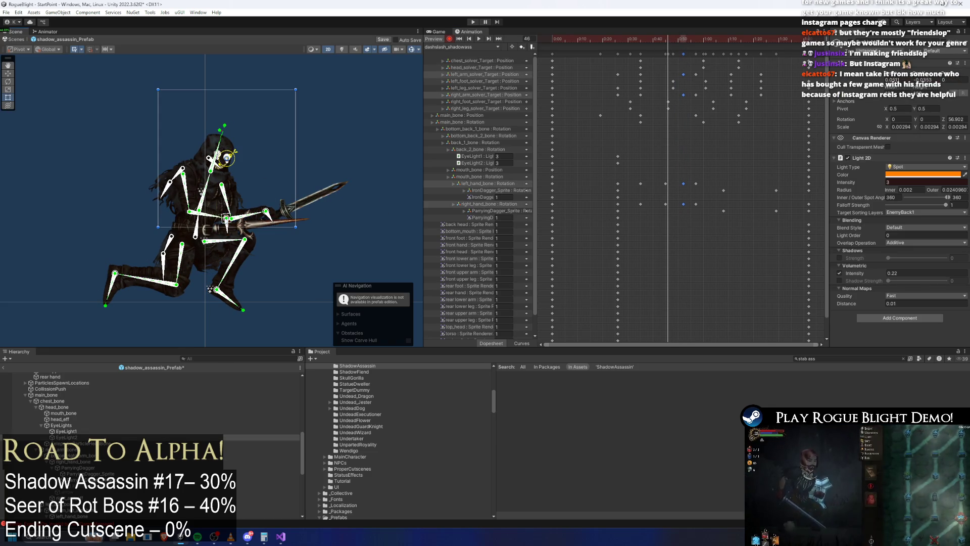
pyautogui.moveTo(268, 212)
pyautogui.mouseDown()
pyautogui.moveTo(288, 230)
pyautogui.moveTo(247, 229)
pyautogui.mouseUp()
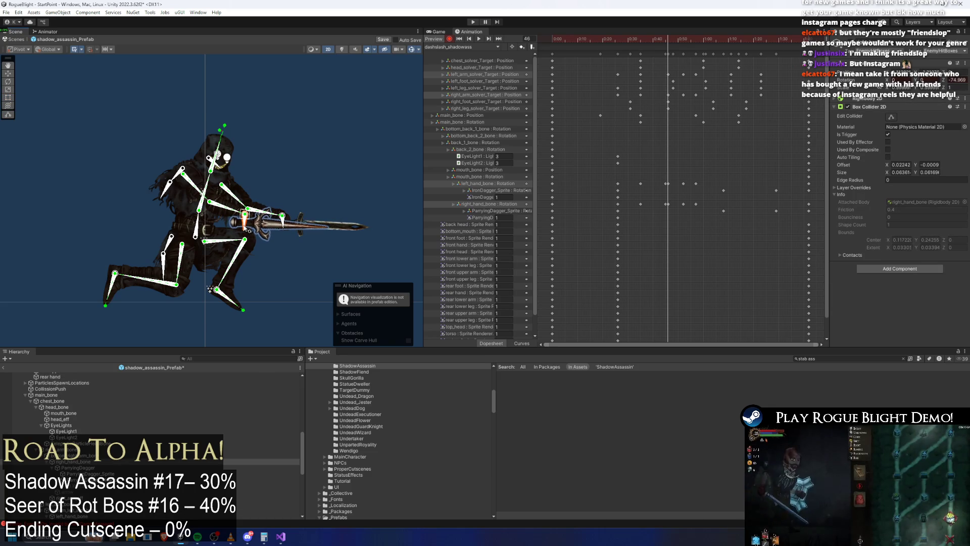
pyautogui.moveTo(646, 40); pyautogui.dragTo(655, 44)
pyautogui.moveTo(194, 233); pyautogui.dragTo(214, 235)
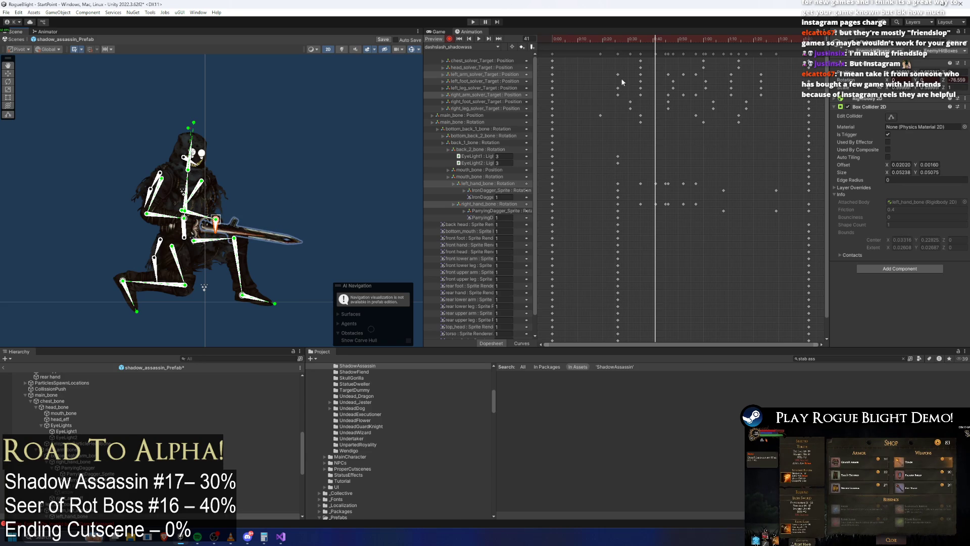
pyautogui.moveTo(658, 38); pyautogui.dragTo(667, 40)
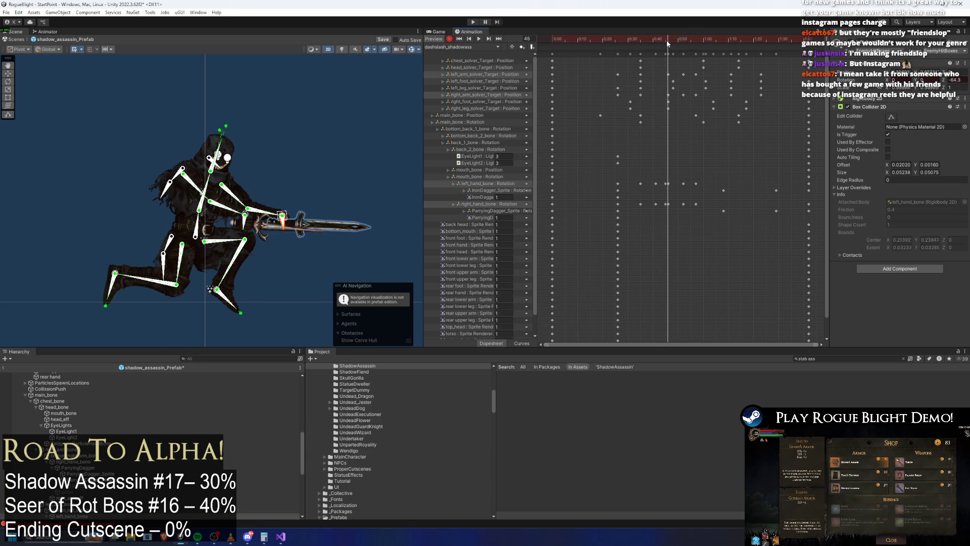
pyautogui.moveTo(657, 167); pyautogui.dragTo(667, 204)
# Reposition the left hand and dagger at frame 44.
pyautogui.click(659, 186)
pyautogui.moveTo(665, 41); pyautogui.dragTo(677, 47)
pyautogui.moveTo(308, 218)
pyautogui.mouseDown()
pyautogui.moveTo(259, 229)
pyautogui.moveTo(308, 227)
pyautogui.mouseUp()
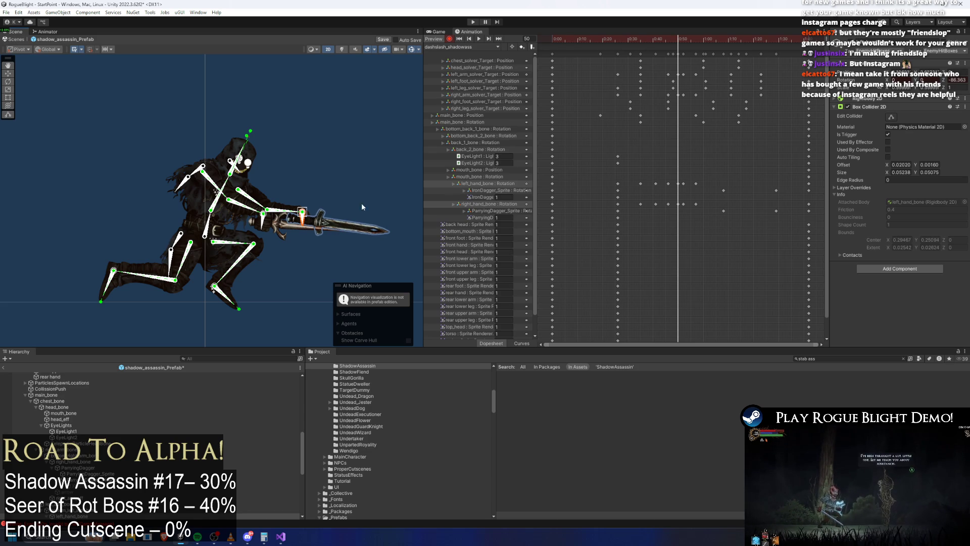
# Push the right hand and dagger further forward at frame 59.
pyautogui.moveTo(682, 38); pyautogui.dragTo(684, 39)
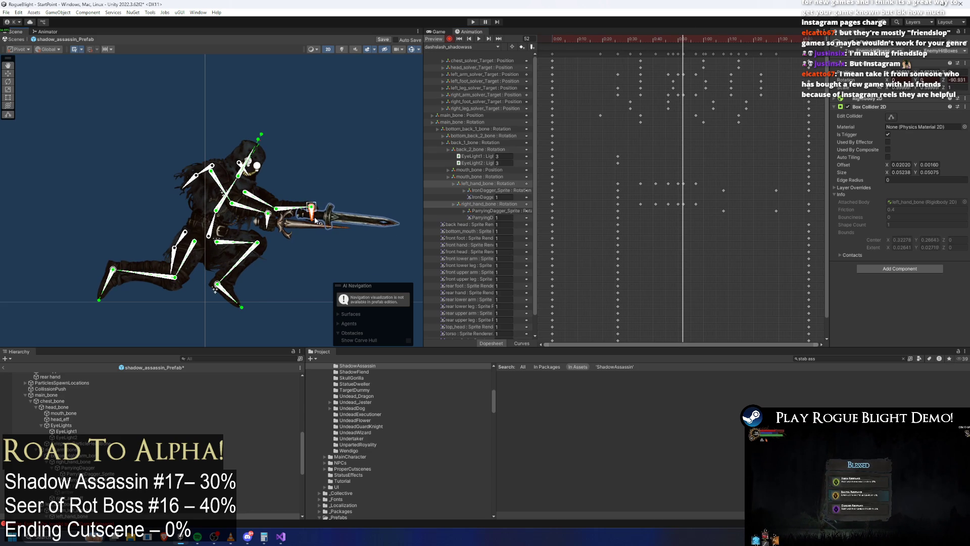
pyautogui.click(269, 223)
pyautogui.moveTo(683, 39); pyautogui.dragTo(695, 39)
pyautogui.moveTo(308, 209)
pyautogui.mouseDown()
pyautogui.moveTo(331, 222)
pyautogui.moveTo(320, 222)
pyautogui.mouseUp()
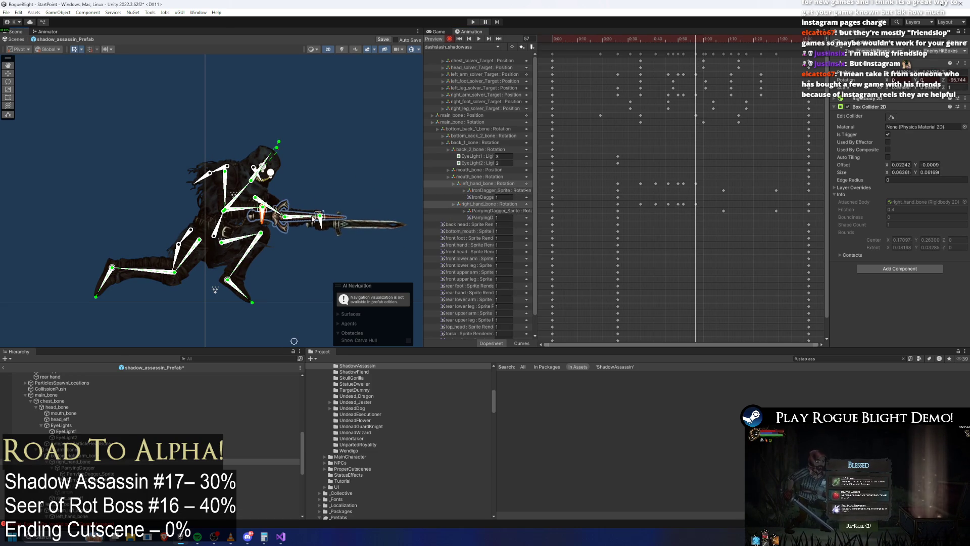
pyautogui.moveTo(262, 208)
pyautogui.mouseDown()
pyautogui.moveTo(301, 226)
pyautogui.moveTo(281, 222)
pyautogui.moveTo(283, 232)
pyautogui.mouseUp()
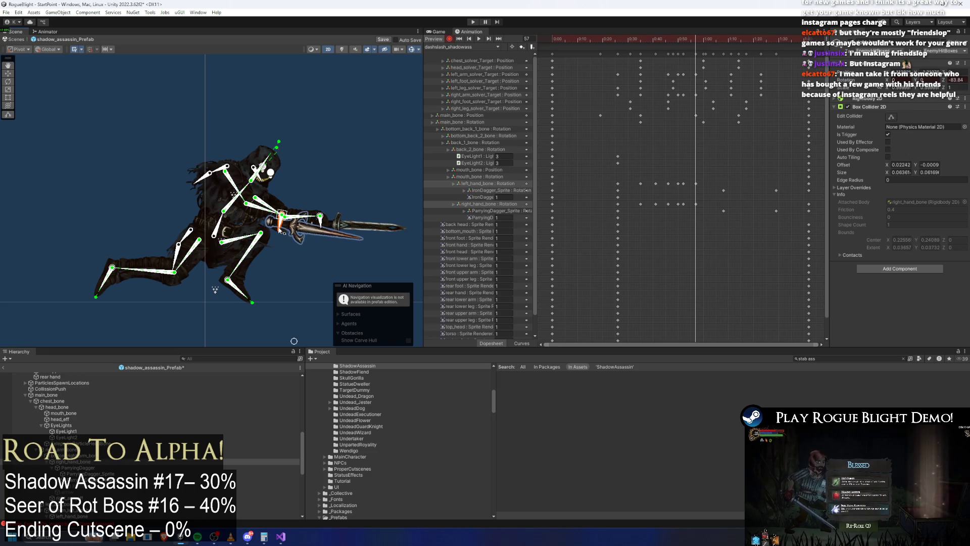
# Level the long sword and adjust the sword arm bones at frame 71.
pyautogui.moveTo(687, 41); pyautogui.dragTo(715, 43)
pyautogui.hotkey('alt', '.')
pyautogui.moveTo(297, 214); pyautogui.dragTo(333, 232)
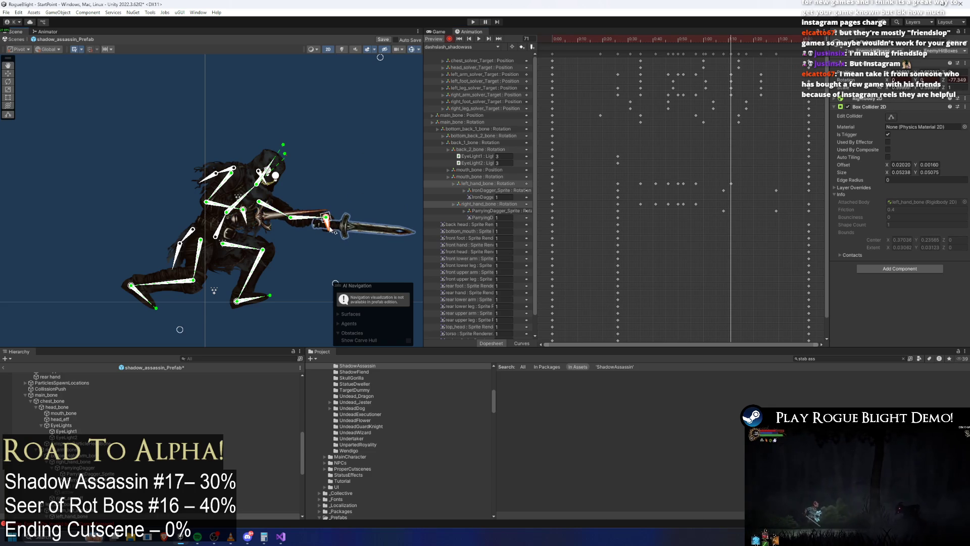
pyautogui.moveTo(244, 212)
pyautogui.mouseDown()
pyautogui.moveTo(289, 220)
pyautogui.moveTo(292, 232)
pyautogui.mouseUp()
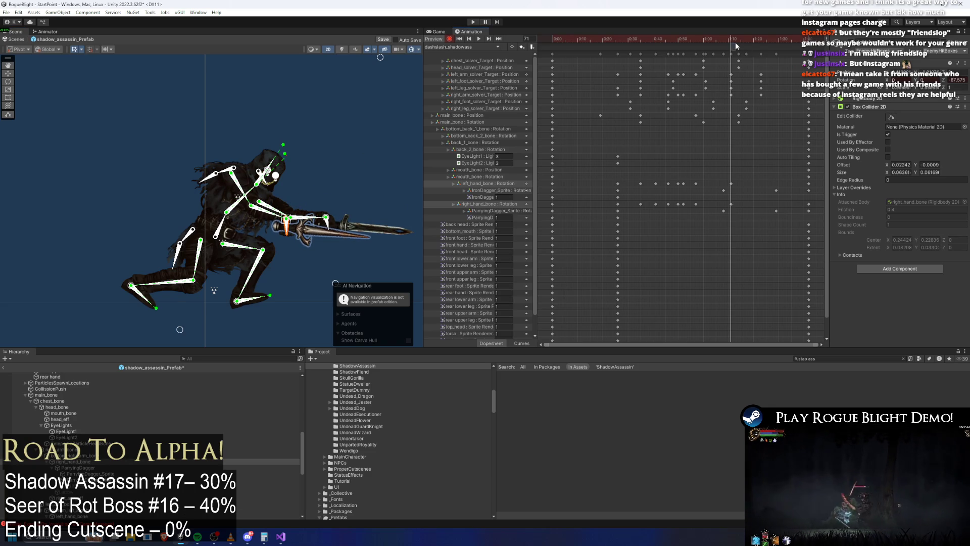
# Raise the dagger hand up and forward at frame 83, then preview the clip.
pyautogui.moveTo(741, 38); pyautogui.dragTo(760, 44)
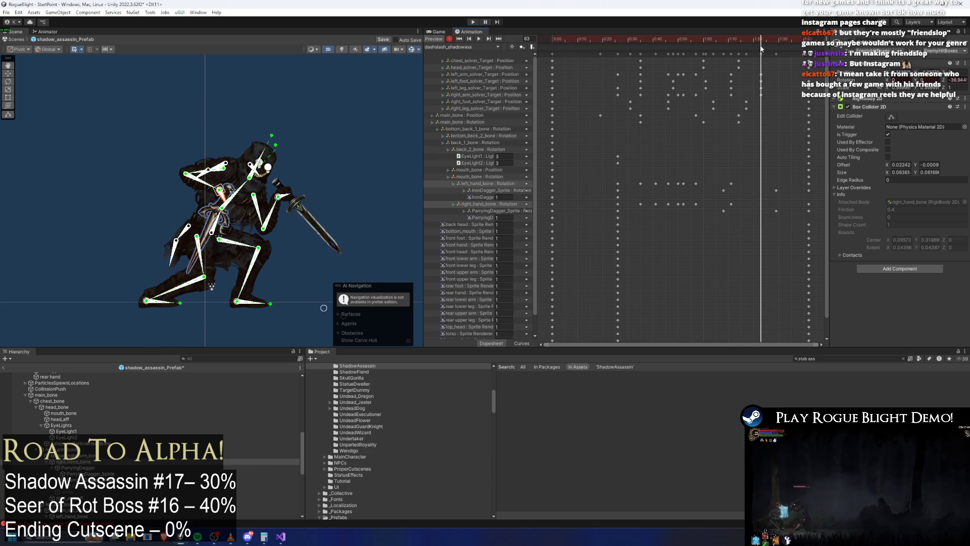
pyautogui.click(338, 173)
pyautogui.moveTo(278, 196); pyautogui.dragTo(311, 186)
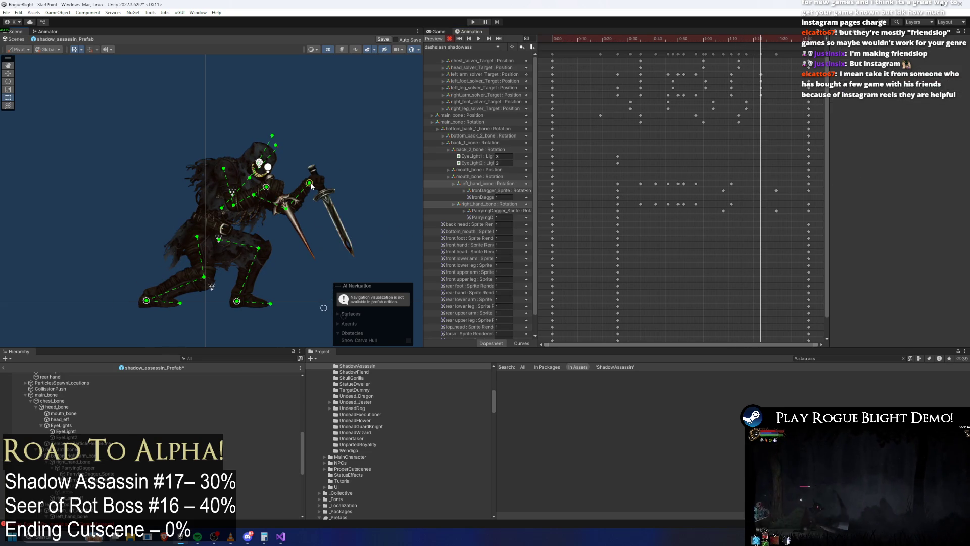
pyautogui.press('space')
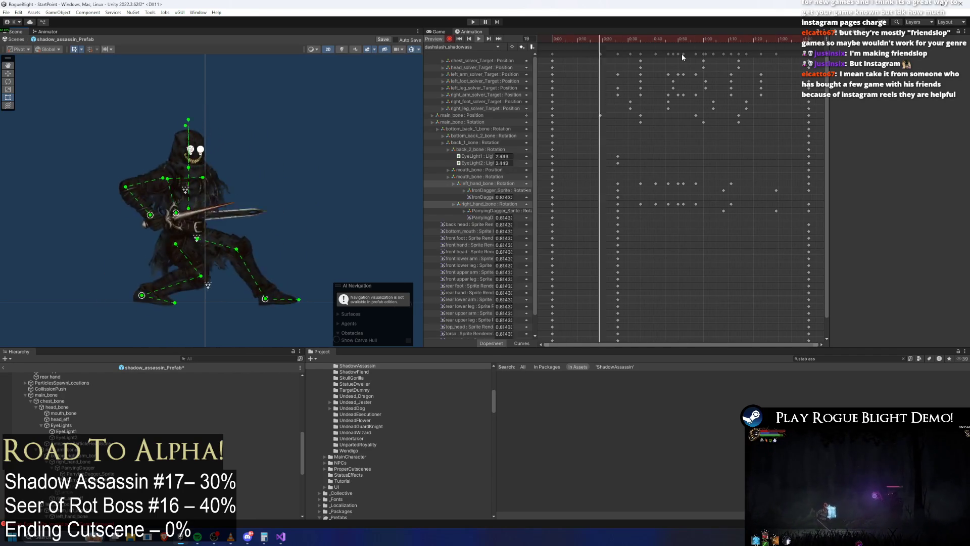
# Scrub back to frame 37 and open the animation clip dropdown.
pyautogui.moveTo(630, 40)
pyautogui.mouseDown()
pyautogui.moveTo(650, 40)
pyautogui.moveTo(541, 44)
pyautogui.moveTo(617, 47)
pyautogui.mouseUp()
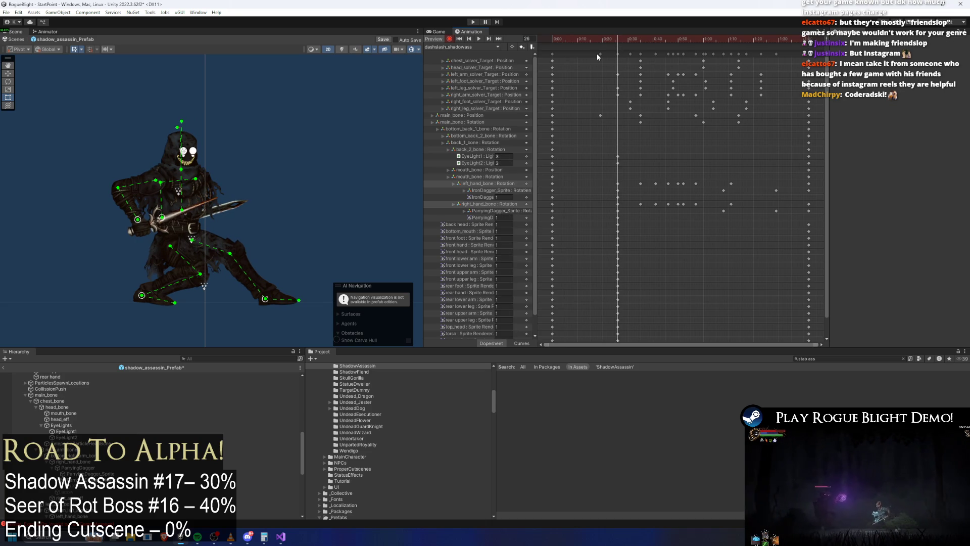
pyautogui.click(464, 46)
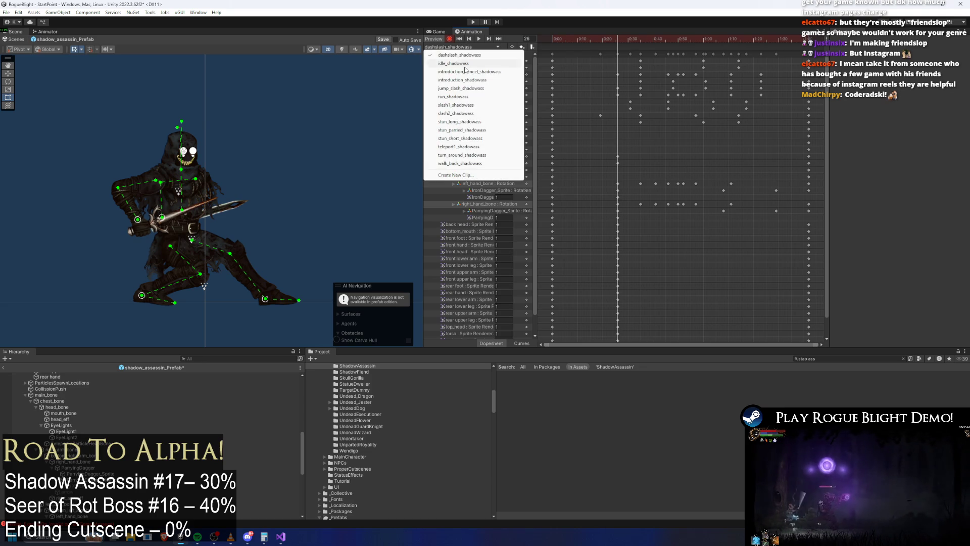
pyautogui.click(455, 113)
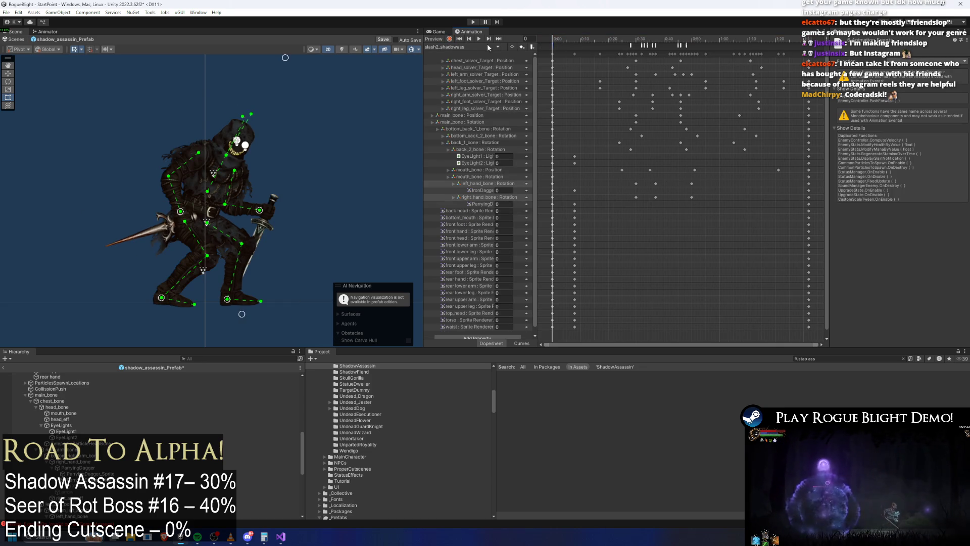
pyautogui.click(458, 47)
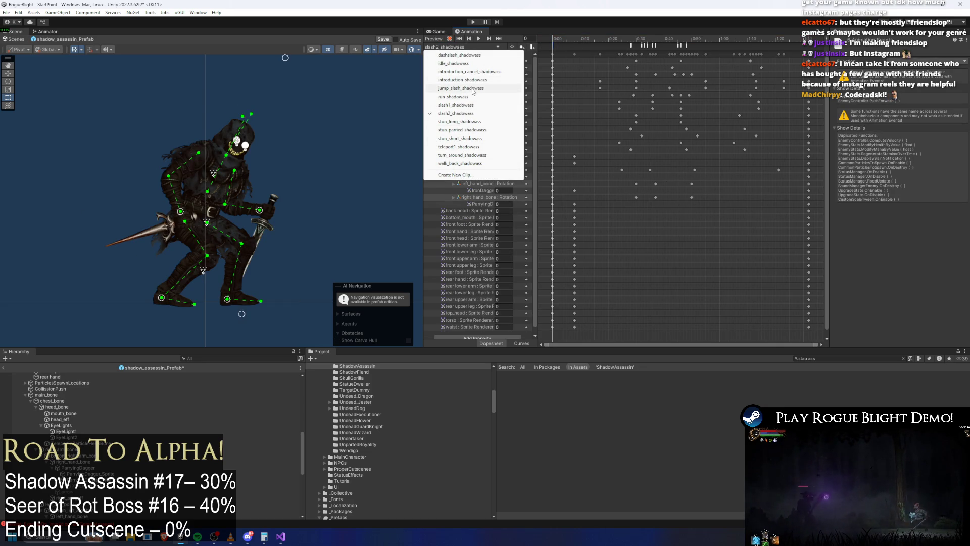
pyautogui.click(473, 89)
pyautogui.click(465, 46)
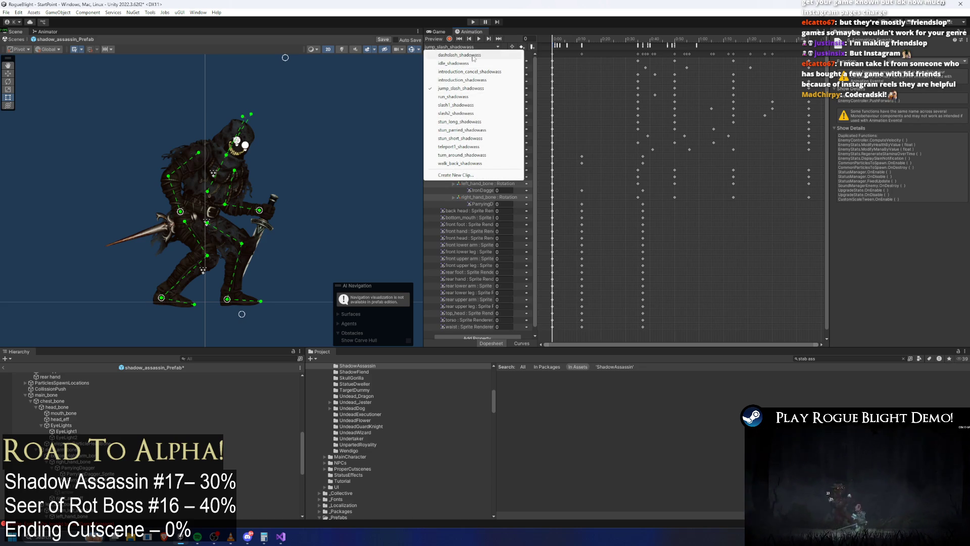
pyautogui.click(459, 55)
pyautogui.moveTo(554, 39); pyautogui.dragTo(574, 40)
pyautogui.click(474, 46)
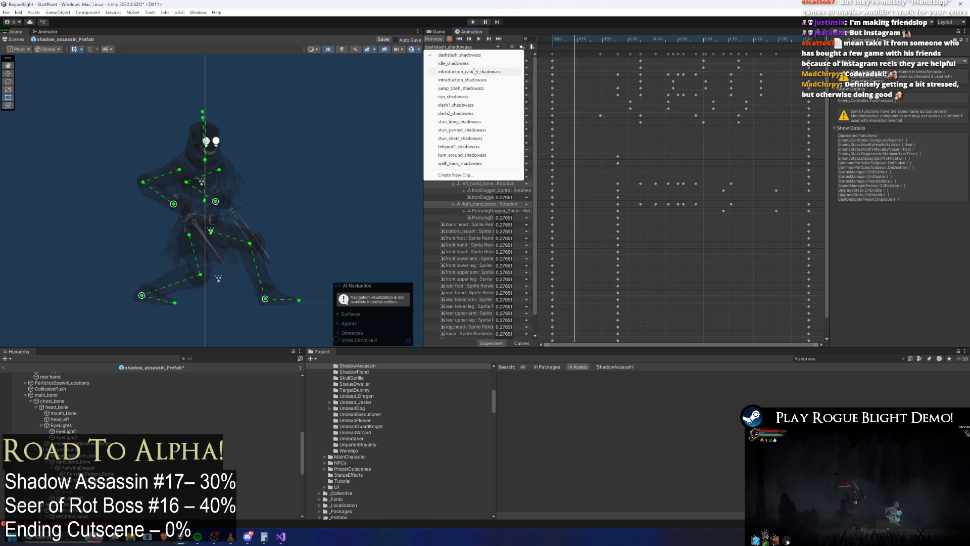
# Switch to the slash2_shadowass clip and scrub to frame 23.
pyautogui.click(457, 55)
pyautogui.click(462, 46)
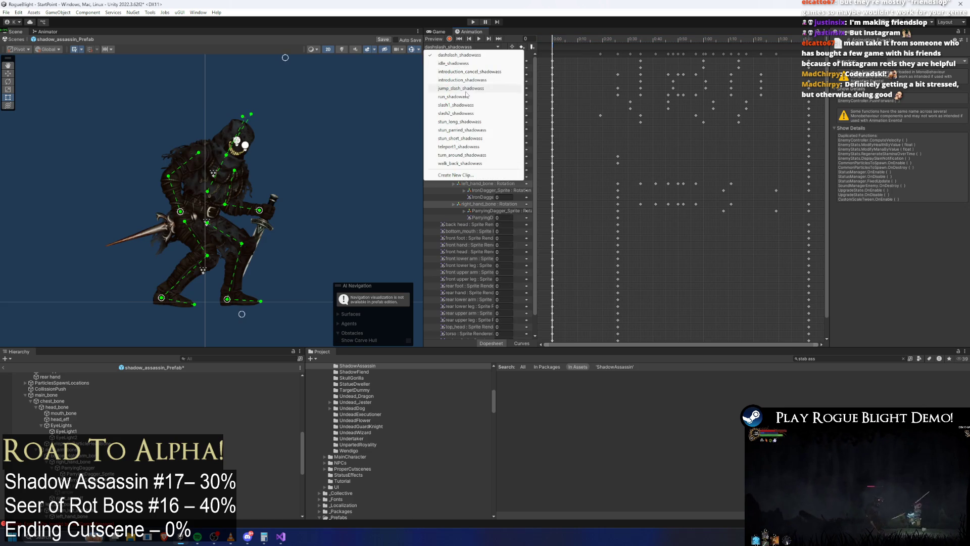
pyautogui.click(471, 113)
pyautogui.moveTo(593, 39); pyautogui.dragTo(620, 53)
pyautogui.scroll(3, 654, 81)
# Inspect slash2_shadowass's PushForward, EnabledAttackTrail and DisableAttackTrail events for reference timing.
pyautogui.click(612, 40)
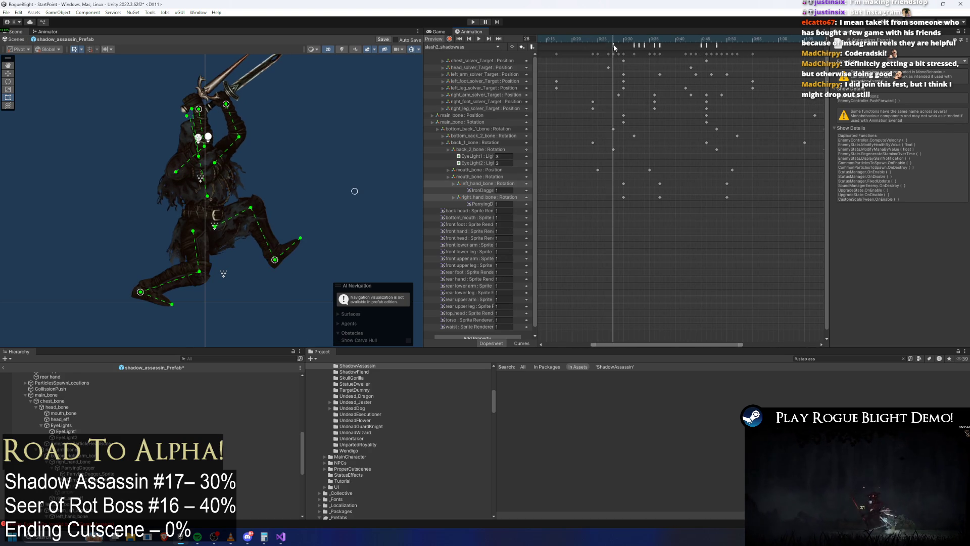
pyautogui.click(615, 45)
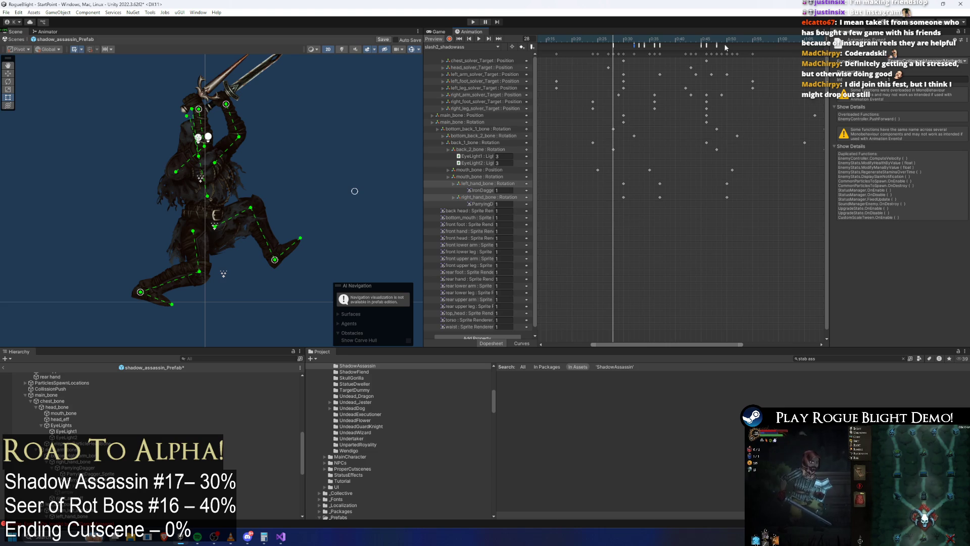
pyautogui.click(645, 44)
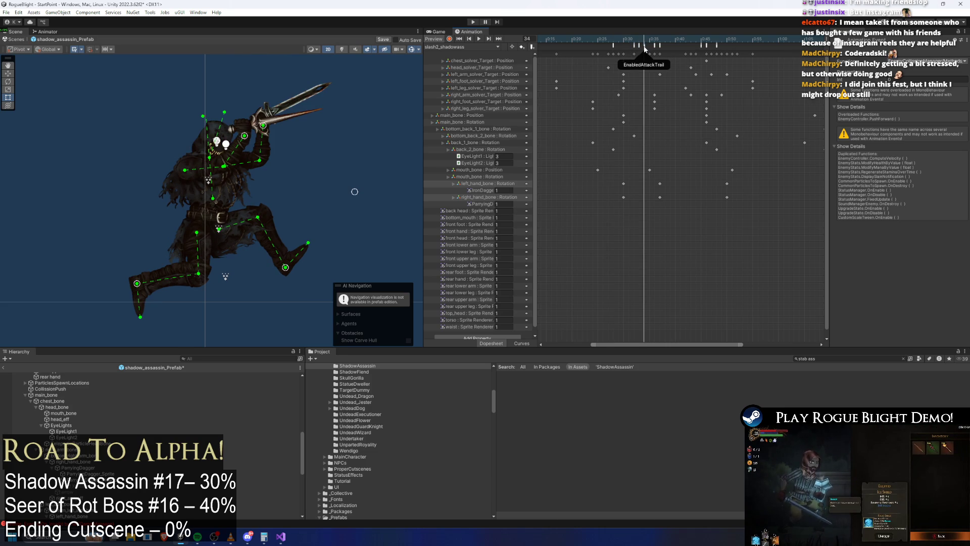
pyautogui.click(661, 45)
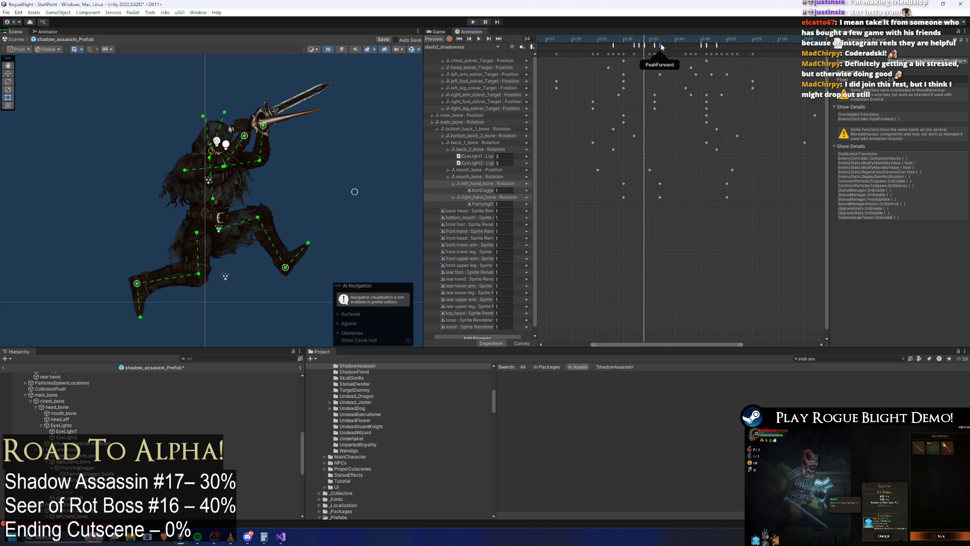
pyautogui.click(700, 47)
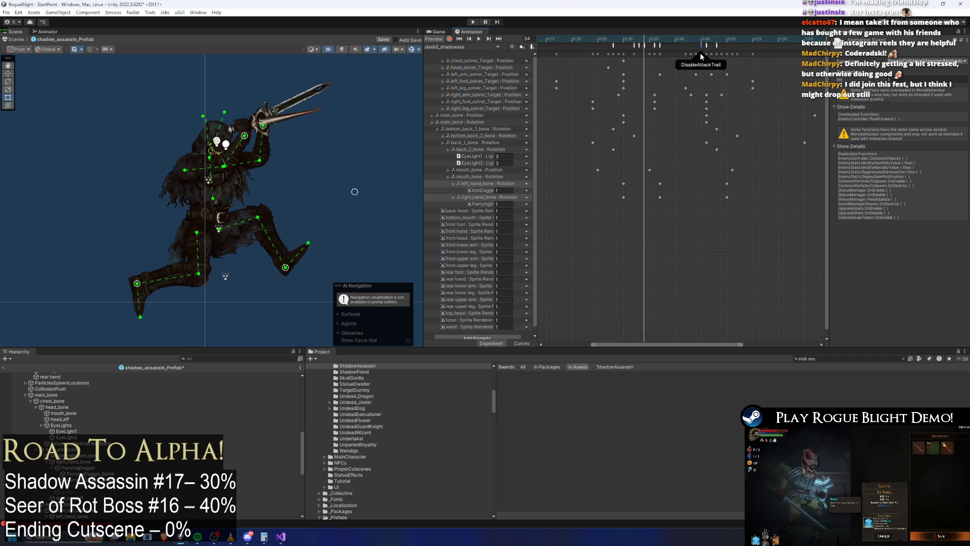
pyautogui.click(614, 41)
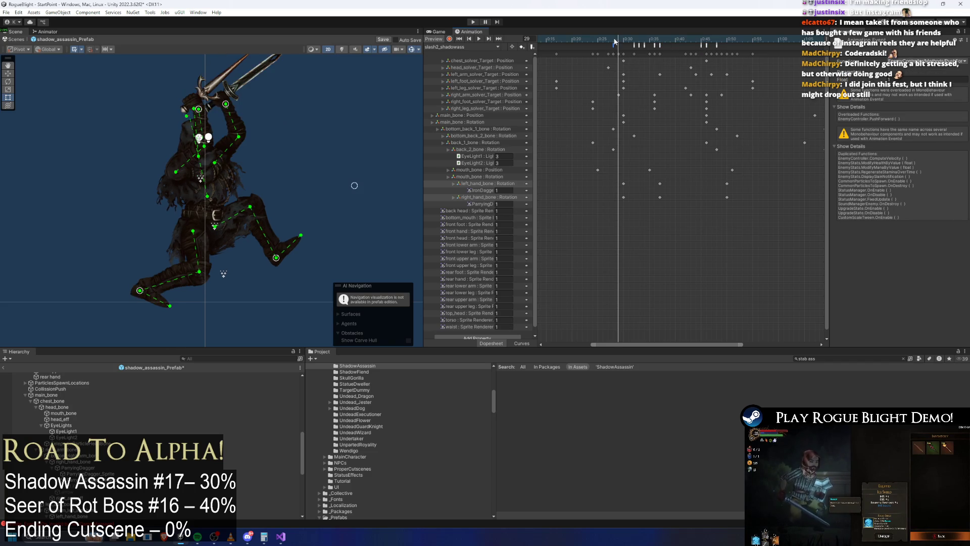
pyautogui.moveTo(592, 49); pyautogui.dragTo(745, 51)
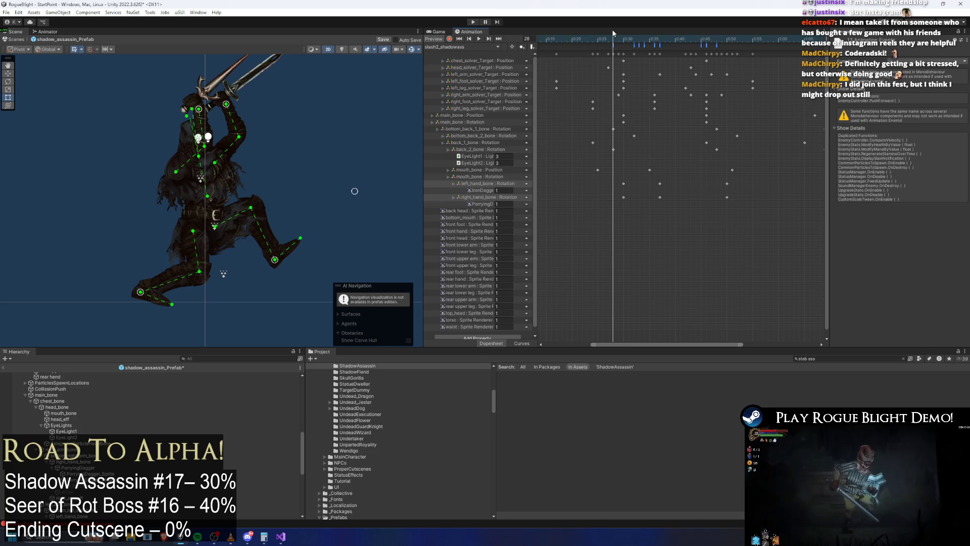
# Switch to dashslash_shadowass and shift six attack events later in the clip.
pyautogui.click(460, 47)
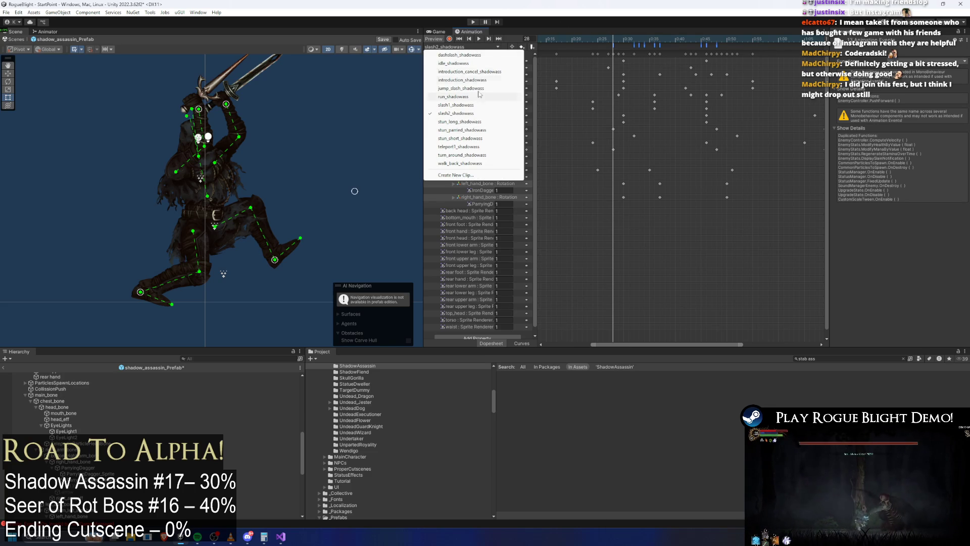
pyautogui.click(478, 56)
pyautogui.moveTo(593, 38); pyautogui.dragTo(617, 43)
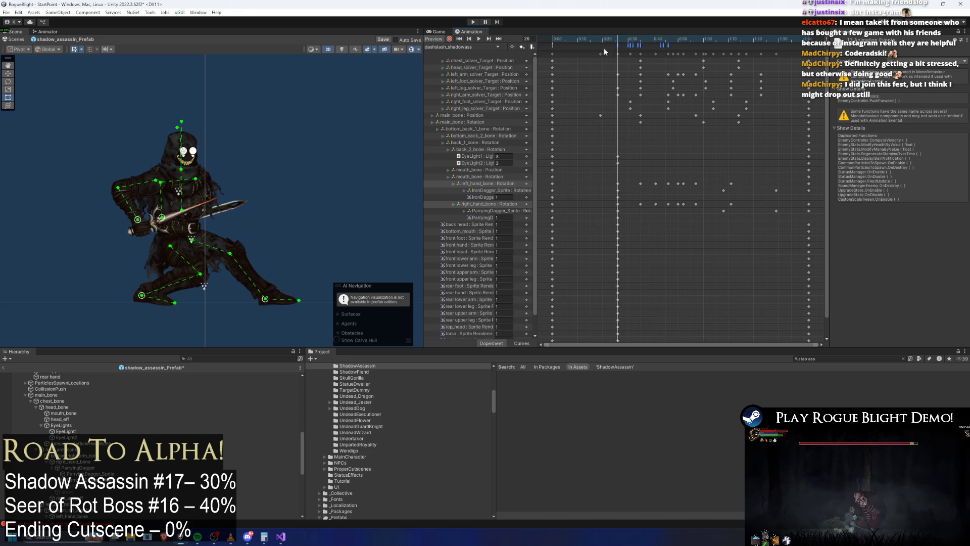
pyautogui.click(615, 45)
pyautogui.moveTo(677, 49)
pyautogui.mouseDown()
pyautogui.moveTo(625, 47)
pyautogui.moveTo(739, 45)
pyautogui.mouseUp()
pyautogui.click(609, 40)
# Move the EnabledAttackTrail event earlier, to around frame 40.
pyautogui.moveTo(608, 40); pyautogui.dragTo(653, 46)
pyautogui.click(653, 46)
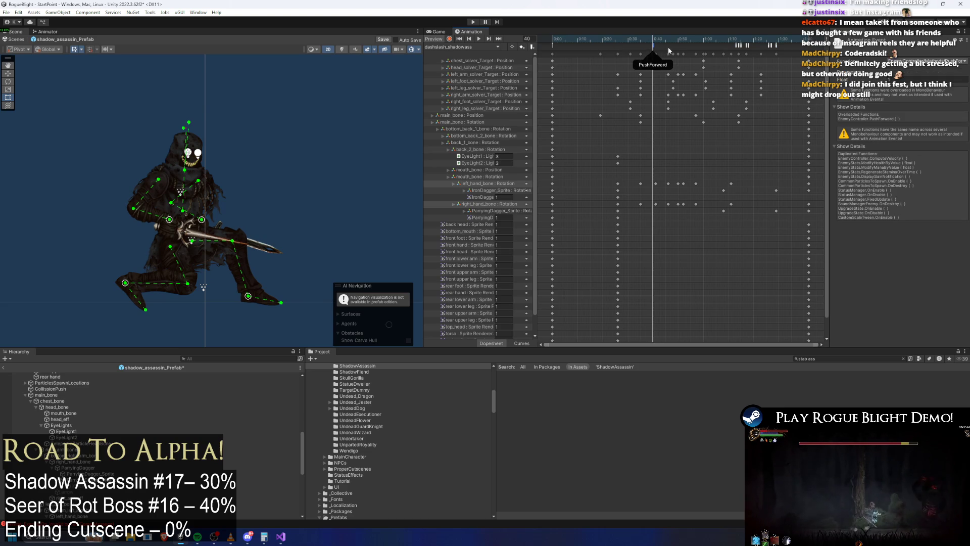
pyautogui.click(730, 52)
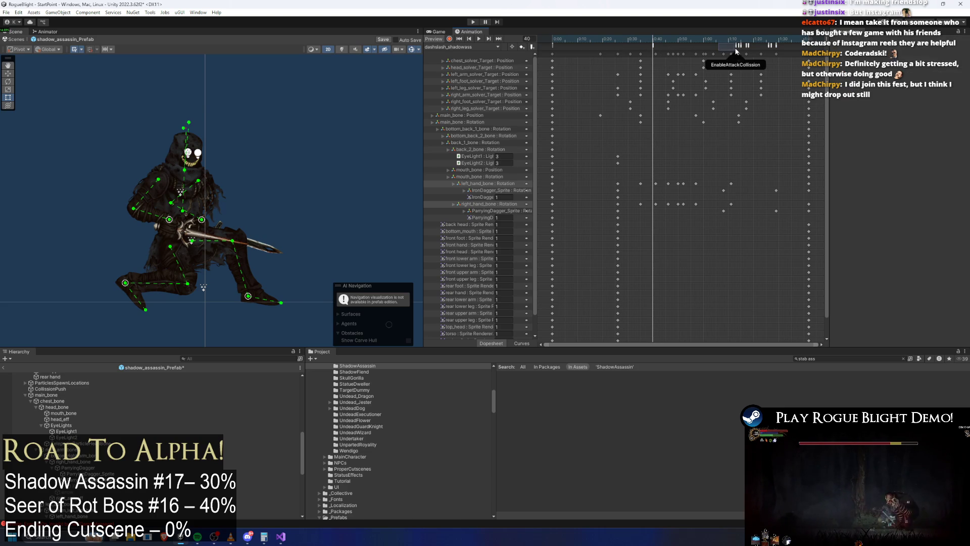
pyautogui.moveTo(735, 47); pyautogui.dragTo(685, 49)
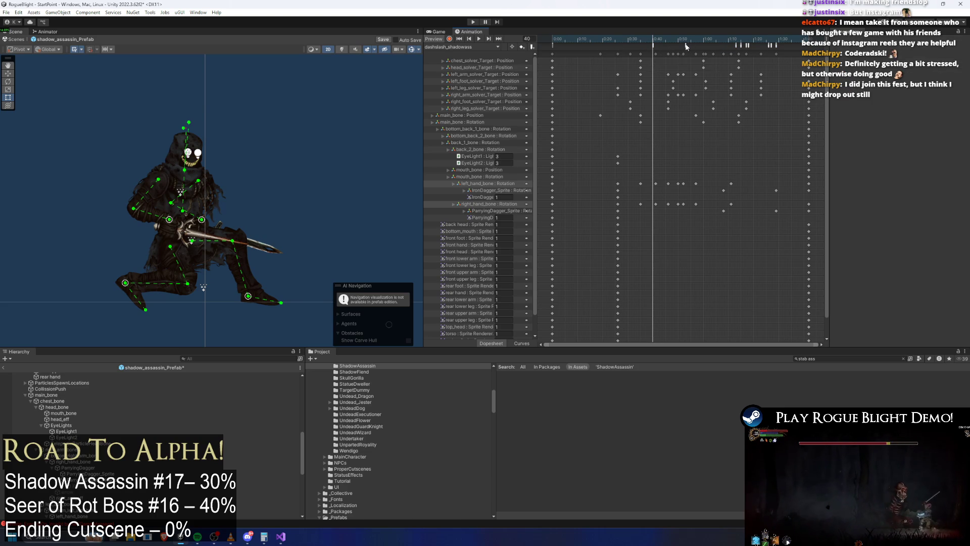
pyautogui.click(740, 47)
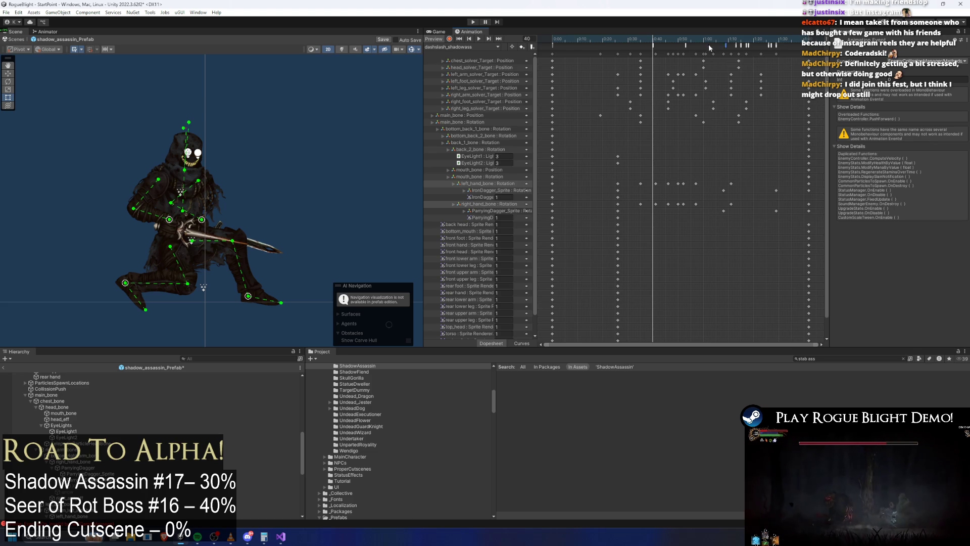
pyautogui.moveTo(741, 46); pyautogui.dragTo(705, 46)
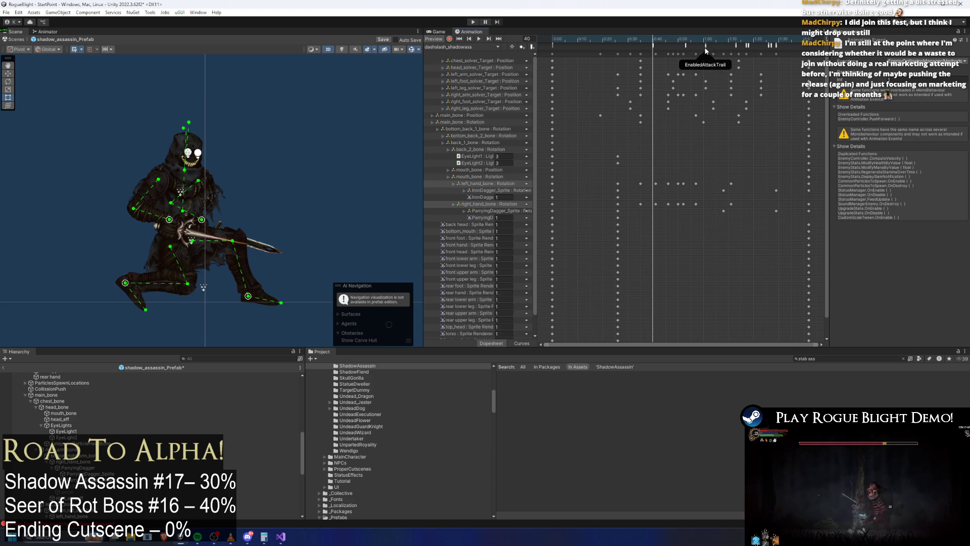
# Move the PlayEnemyAttackSoundEvent earlier and check the timing from frame 42 to 61.
pyautogui.click(747, 46)
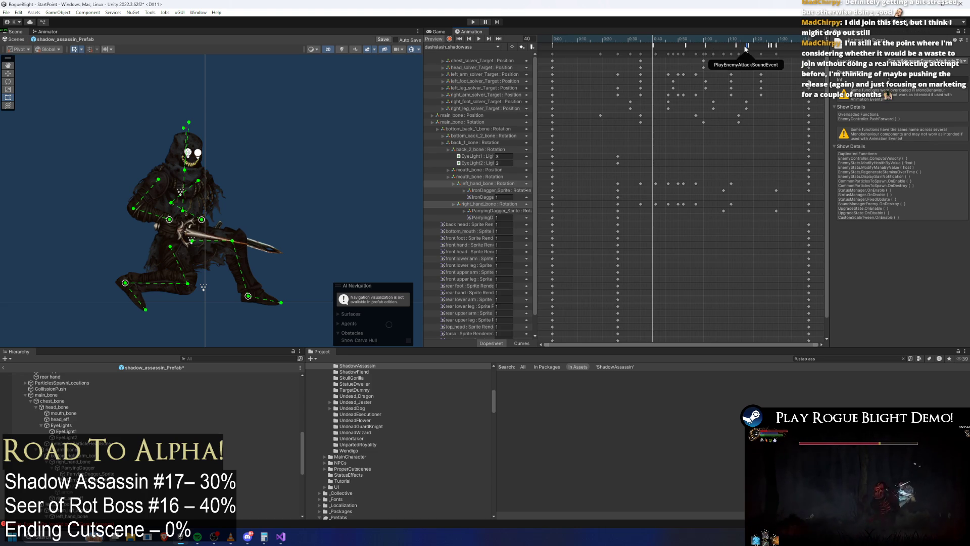
pyautogui.moveTo(745, 46); pyautogui.dragTo(686, 47)
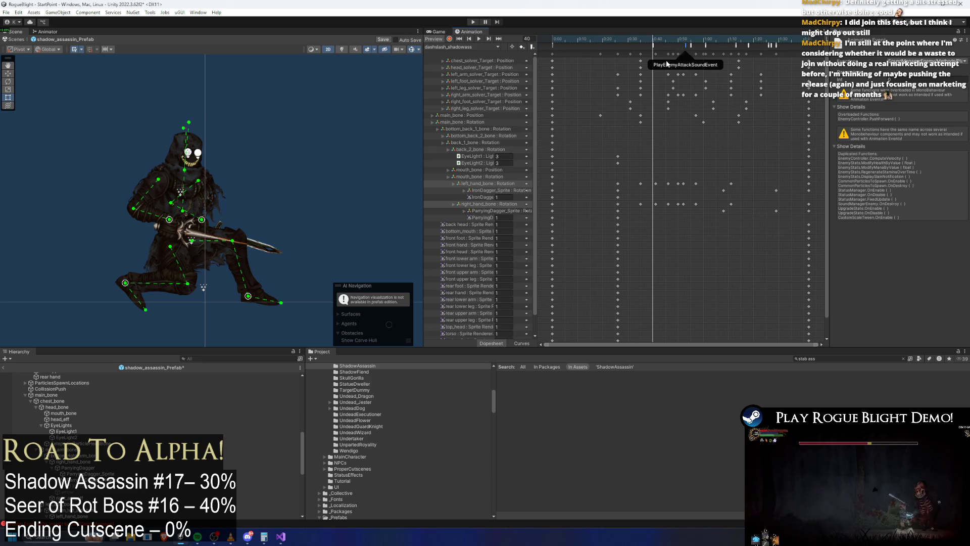
pyautogui.moveTo(650, 34)
pyautogui.mouseDown()
pyautogui.moveTo(641, 36)
pyautogui.moveTo(658, 46)
pyautogui.mouseUp()
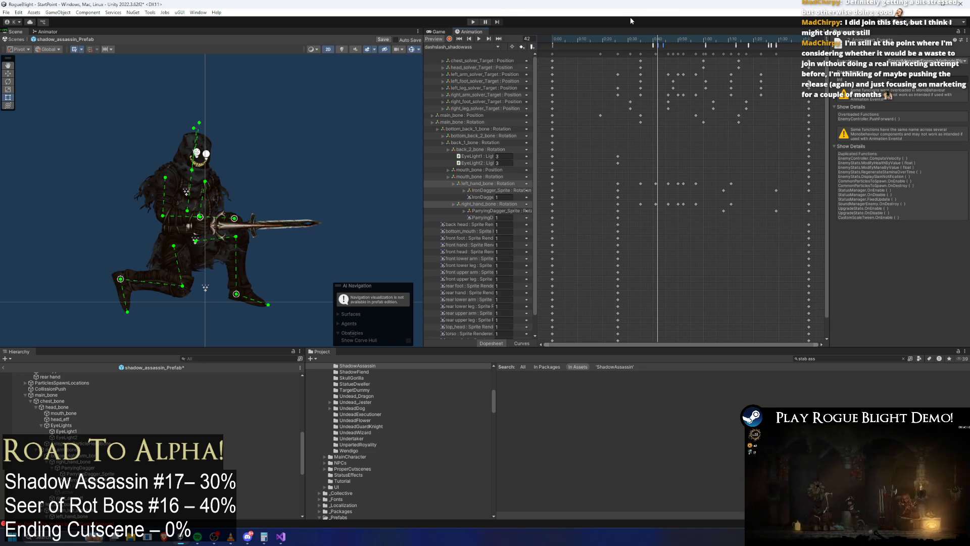
pyautogui.moveTo(672, 37); pyautogui.dragTo(692, 39)
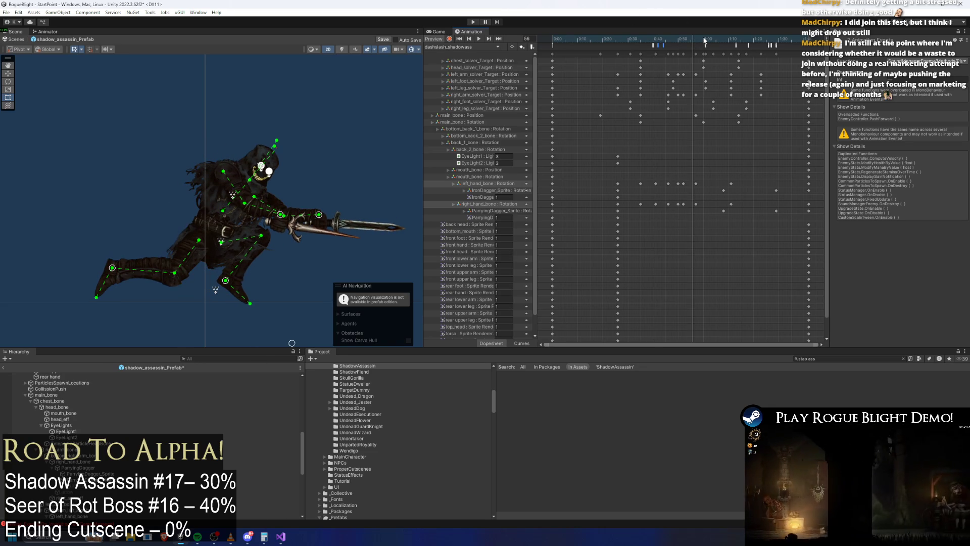
pyautogui.click(705, 41)
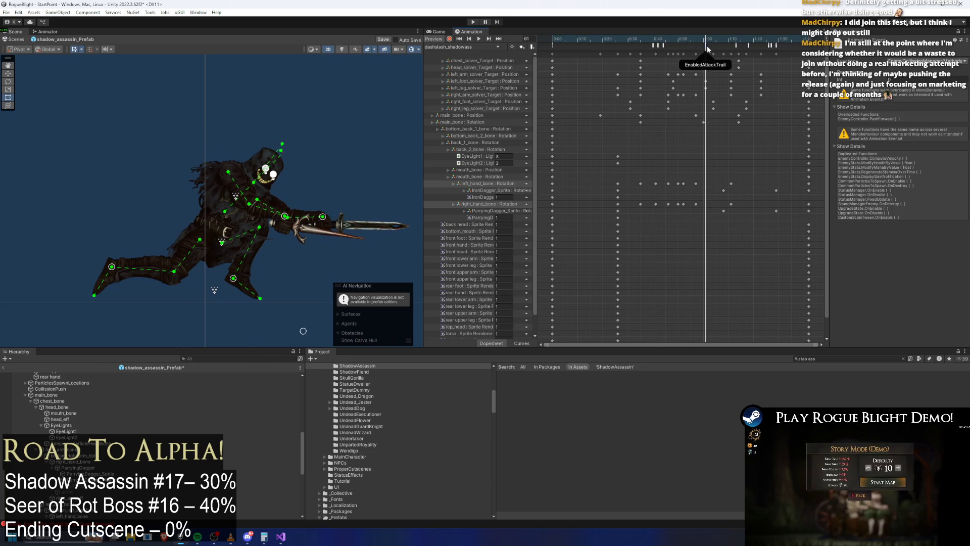
# Widen the event area and scrub frames 42–50 to inspect the EnableAttackCollission event.
pyautogui.moveTo(830, 68); pyautogui.dragTo(685, 55)
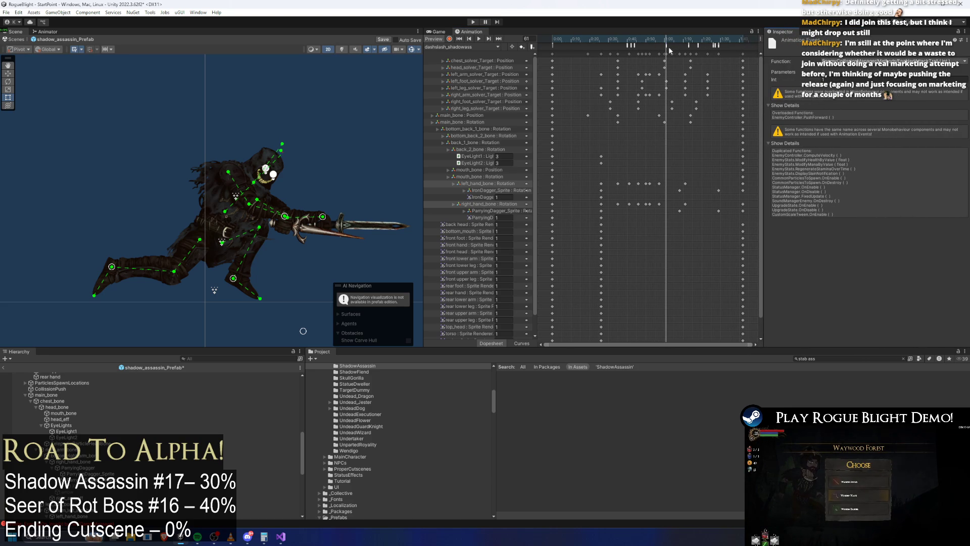
pyautogui.moveTo(667, 46)
pyautogui.mouseDown()
pyautogui.moveTo(621, 45)
pyautogui.moveTo(633, 49)
pyautogui.mouseUp()
pyautogui.click(667, 45)
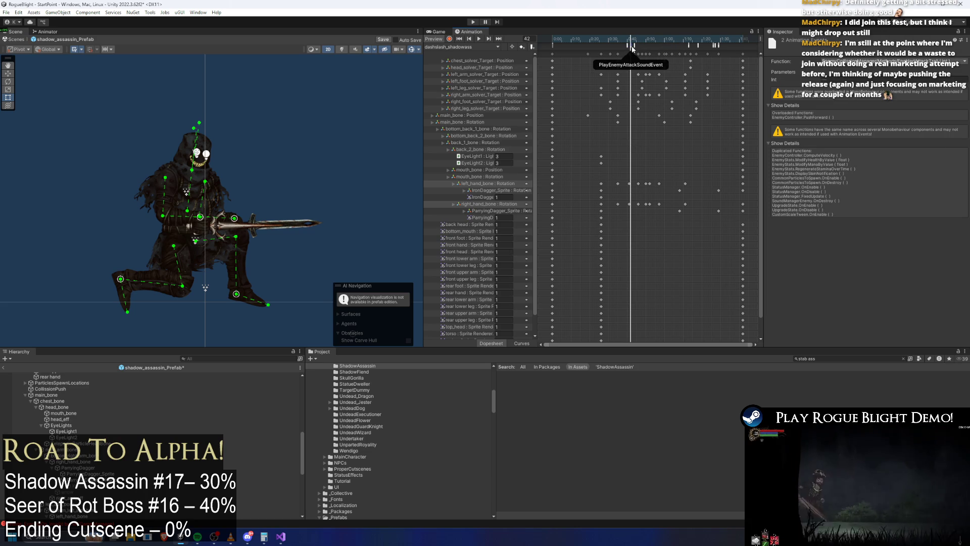
pyautogui.press('.')
pyautogui.press('.')
pyautogui.press('.')
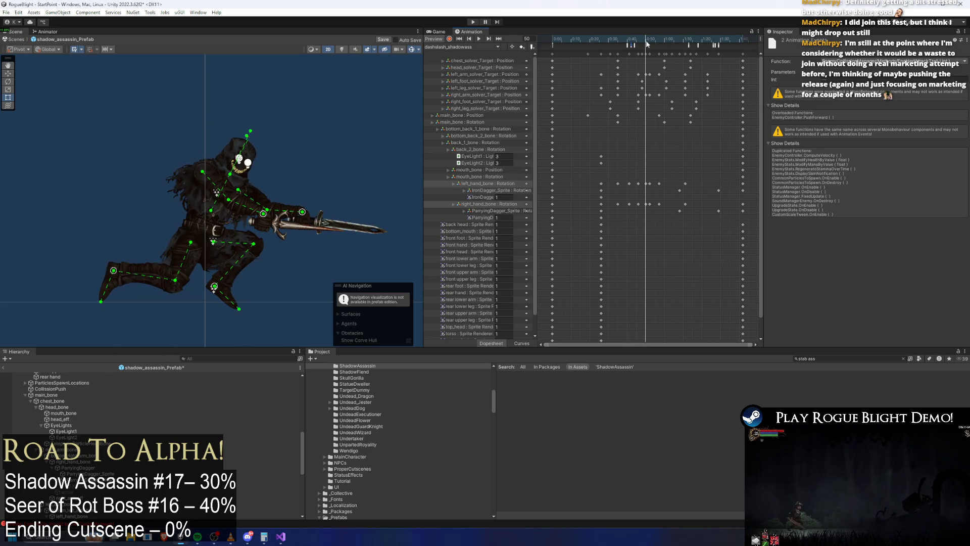
pyautogui.click(689, 46)
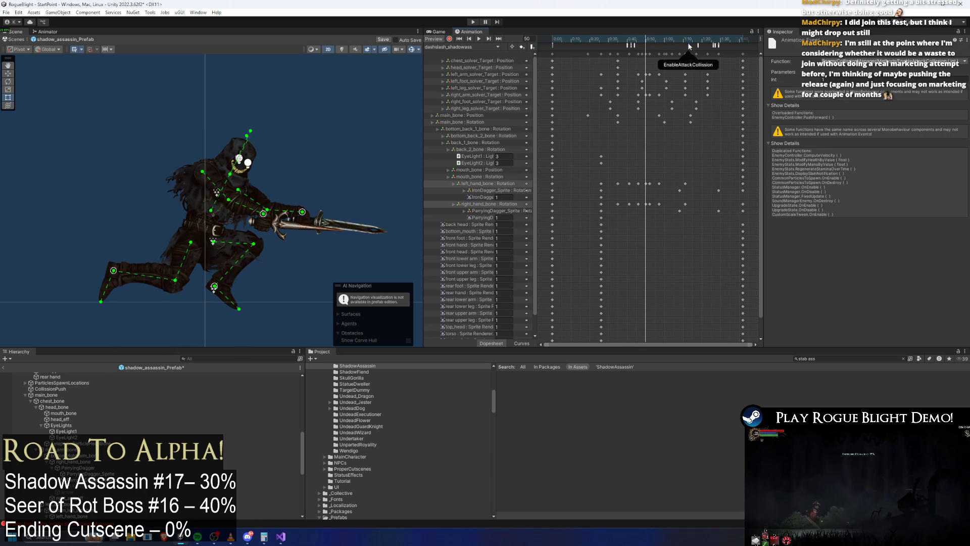
pyautogui.click(629, 39)
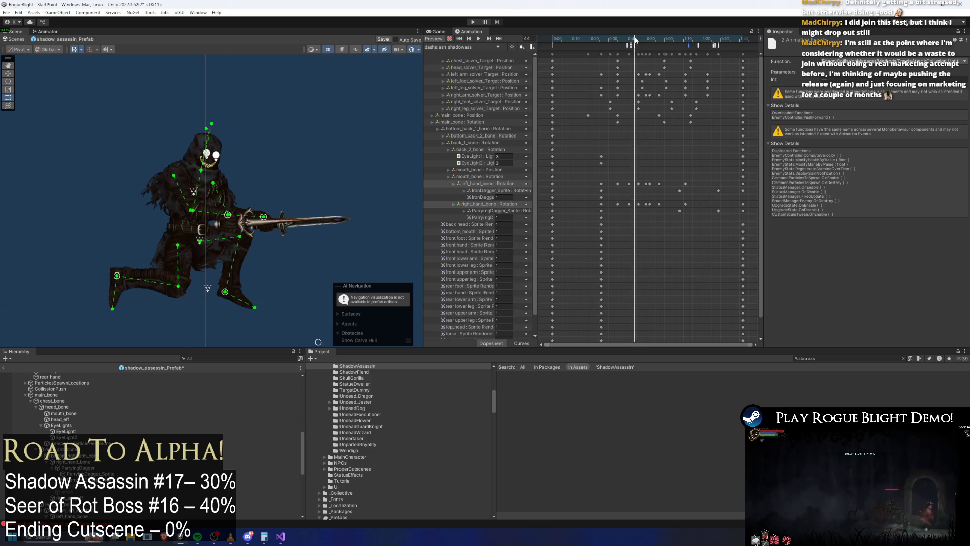
pyautogui.moveTo(629, 39); pyautogui.dragTo(631, 39)
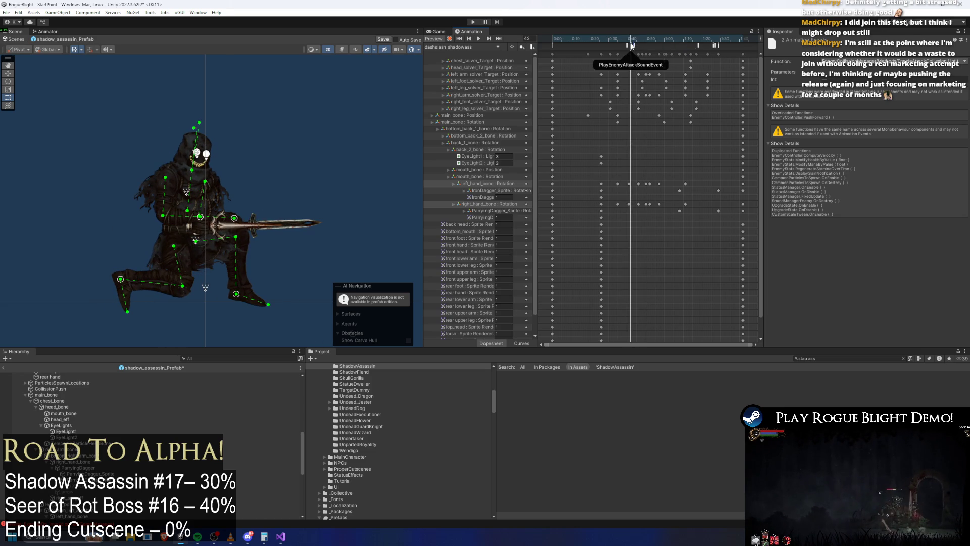
pyautogui.click(629, 44)
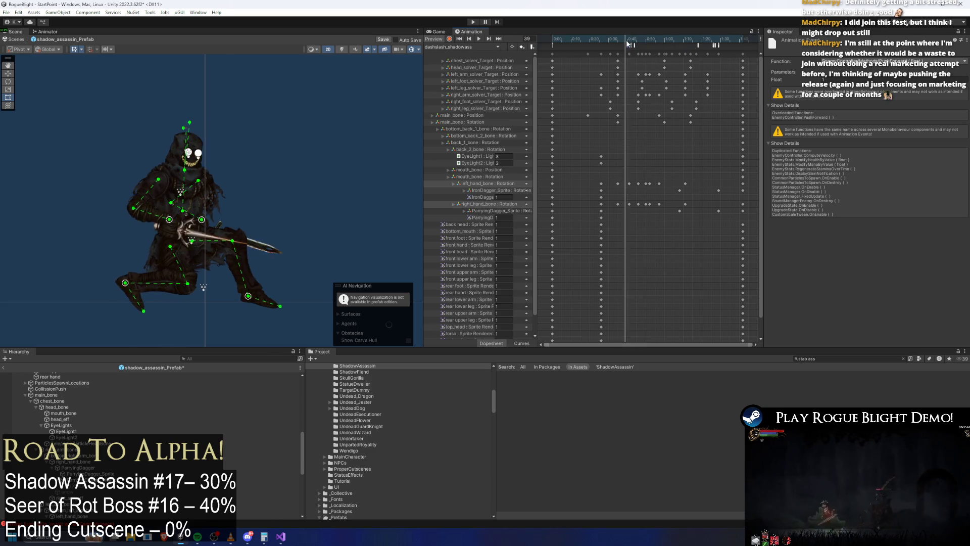
pyautogui.moveTo(631, 40); pyautogui.dragTo(640, 38)
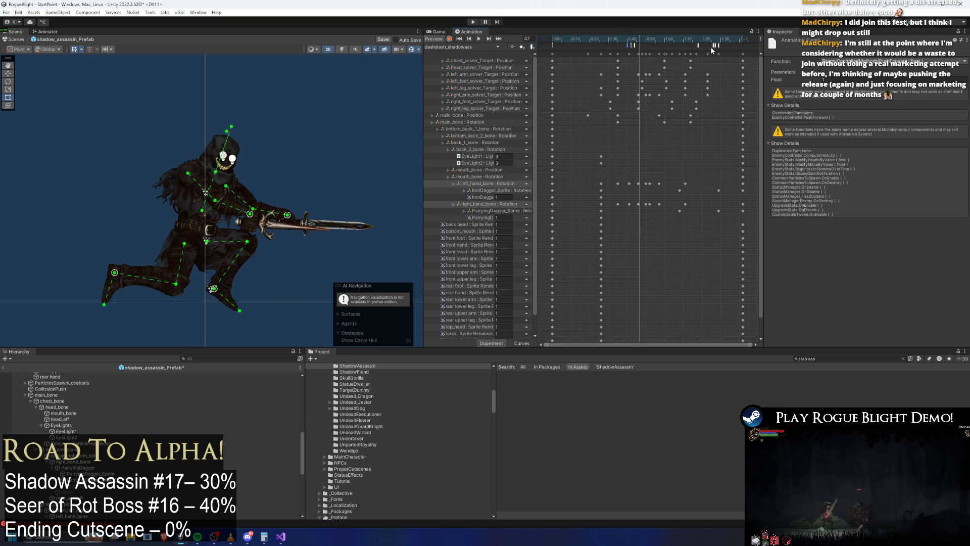
# Shift PushForward and DisableAttackTrail earlier and nudge StopForward slightly later.
pyautogui.moveTo(698, 45)
pyautogui.mouseDown()
pyautogui.moveTo(629, 45)
pyautogui.moveTo(688, 40)
pyautogui.mouseUp()
pyautogui.click(637, 38)
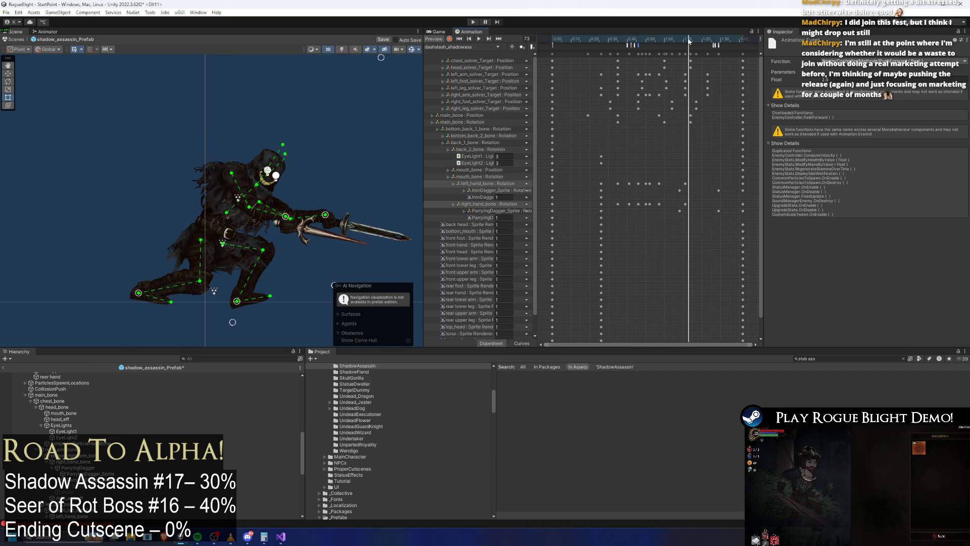
pyautogui.click(711, 49)
pyautogui.click(712, 49)
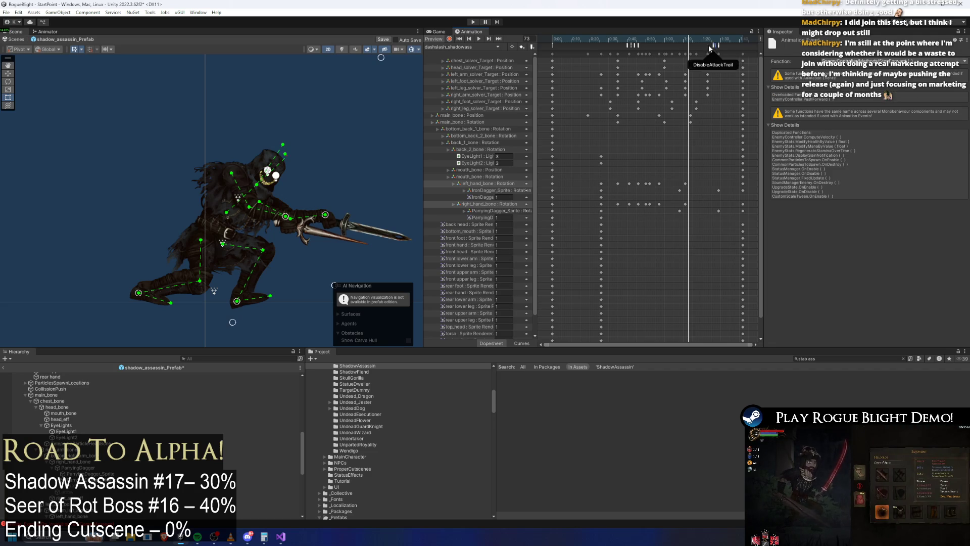
pyautogui.click(677, 49)
pyautogui.moveTo(677, 49); pyautogui.dragTo(688, 49)
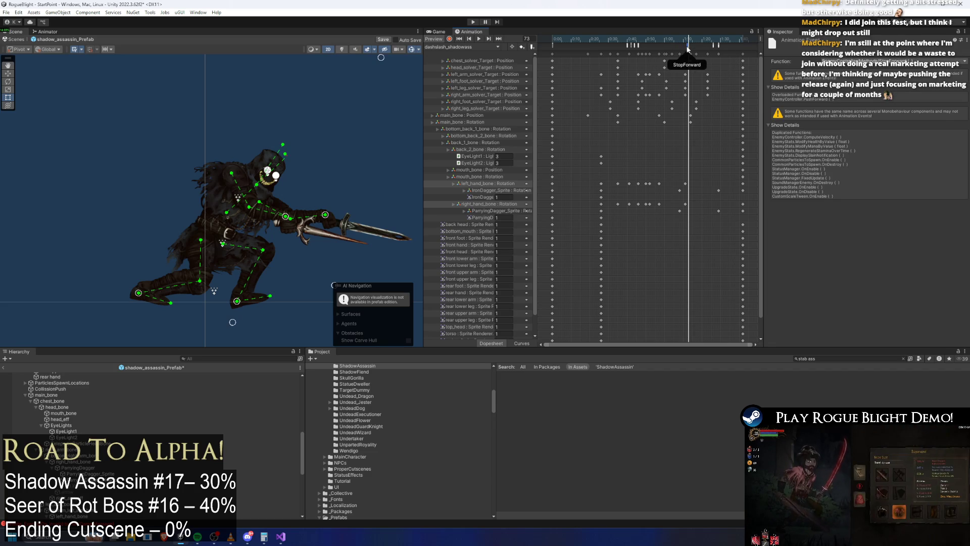
pyautogui.click(713, 45)
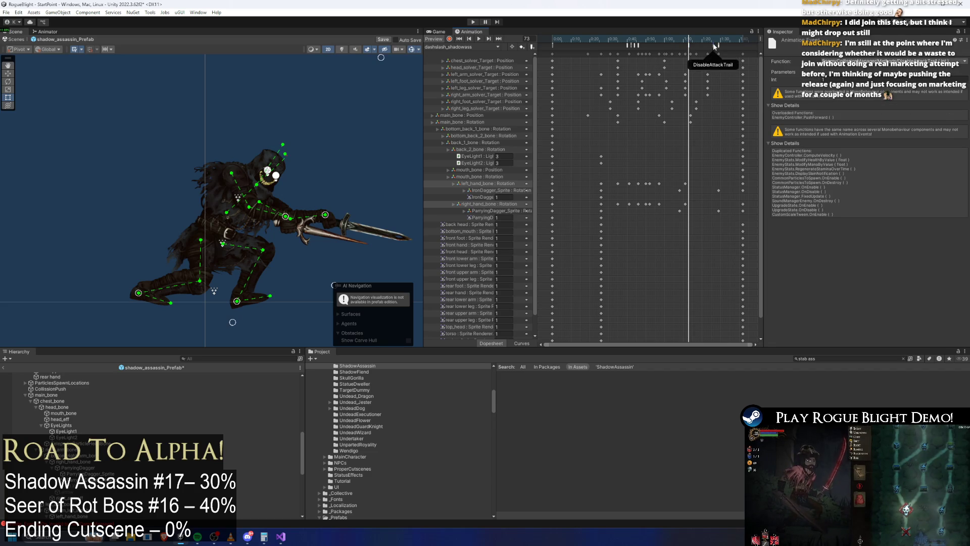
pyautogui.moveTo(714, 46); pyautogui.dragTo(672, 45)
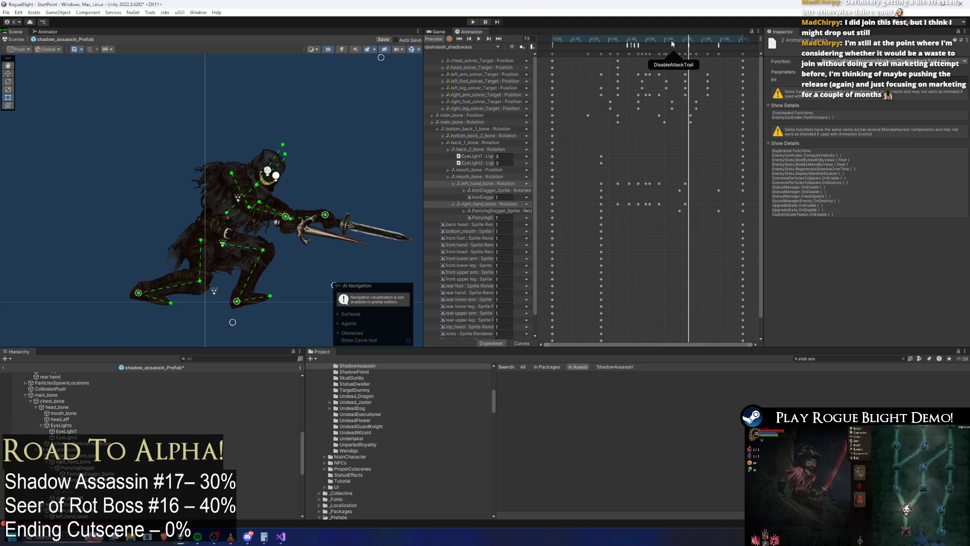
# Drag the DisableAttackCollision marker back beside StopForward near frame 72.
pyautogui.click(674, 40)
pyautogui.click(680, 43)
pyautogui.click(718, 46)
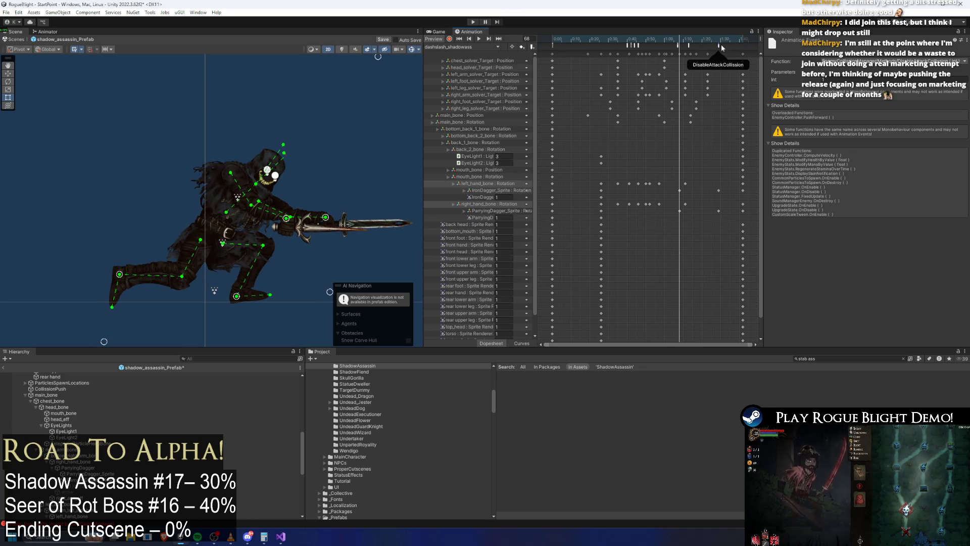
pyautogui.click(689, 45)
pyautogui.click(687, 42)
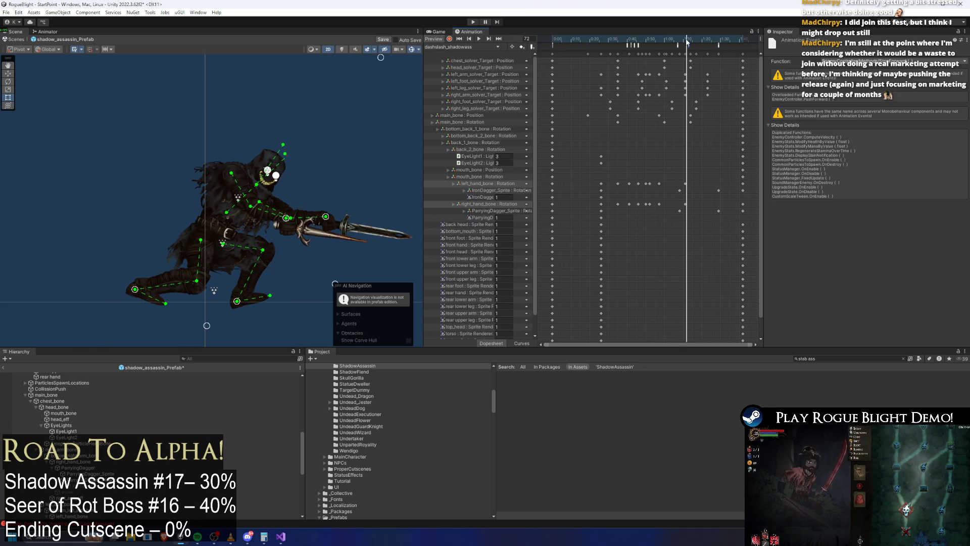
pyautogui.moveTo(719, 46)
pyautogui.mouseDown()
pyautogui.moveTo(670, 40)
pyautogui.moveTo(698, 39)
pyautogui.moveTo(687, 39)
pyautogui.mouseUp()
# Rotate the front foot downward at frame 72, then undo the extra ankle tilt.
pyautogui.moveTo(378, 144); pyautogui.dragTo(343, 95)
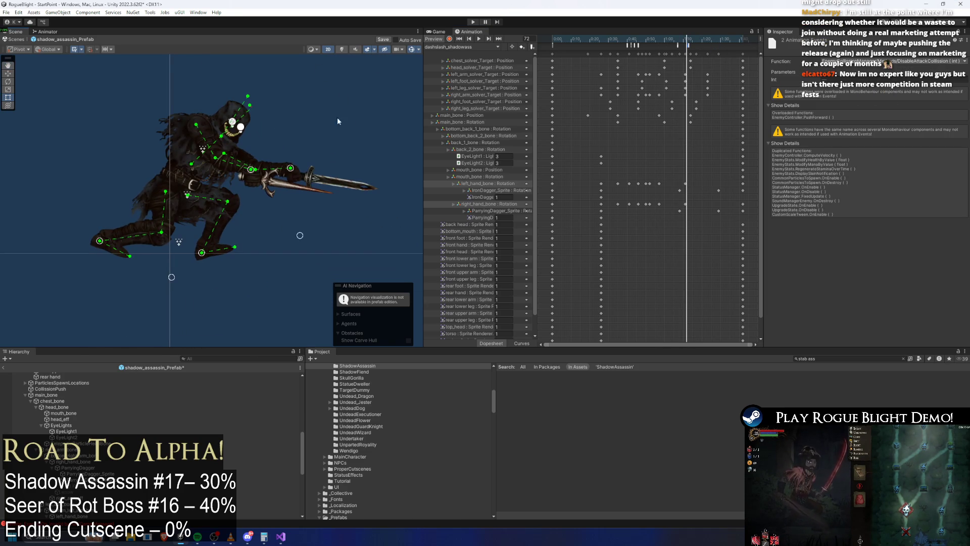
pyautogui.moveTo(300, 236); pyautogui.dragTo(358, 269)
pyautogui.moveTo(686, 39)
pyautogui.mouseDown()
pyautogui.moveTo(675, 39)
pyautogui.moveTo(702, 39)
pyautogui.moveTo(683, 38)
pyautogui.moveTo(691, 38)
pyautogui.mouseUp()
pyautogui.moveTo(299, 239); pyautogui.dragTo(329, 264)
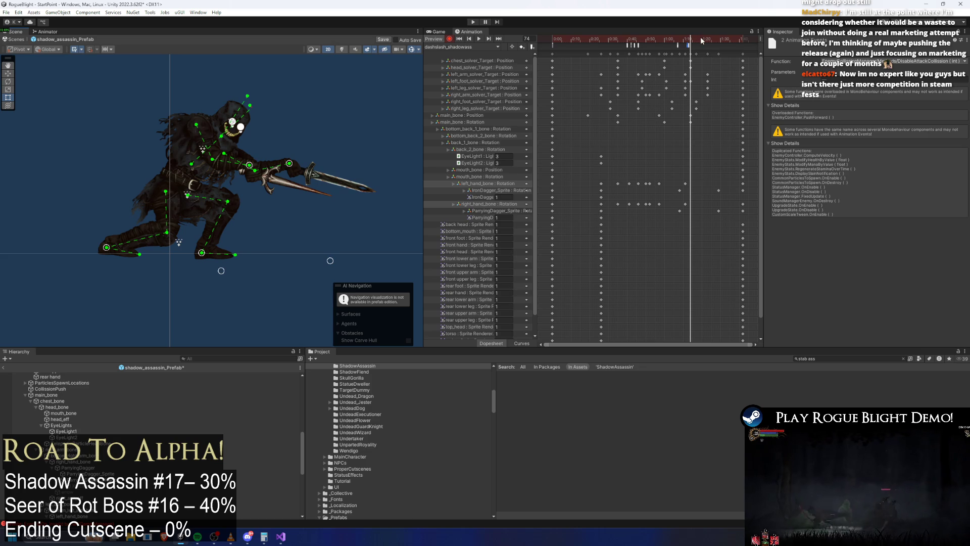
pyautogui.hotkey('ctrl', 'z')
# Drag the left_foot_solver_Target key from 1:20 to 1:05 and check frames 61–70.
pyautogui.click(709, 82)
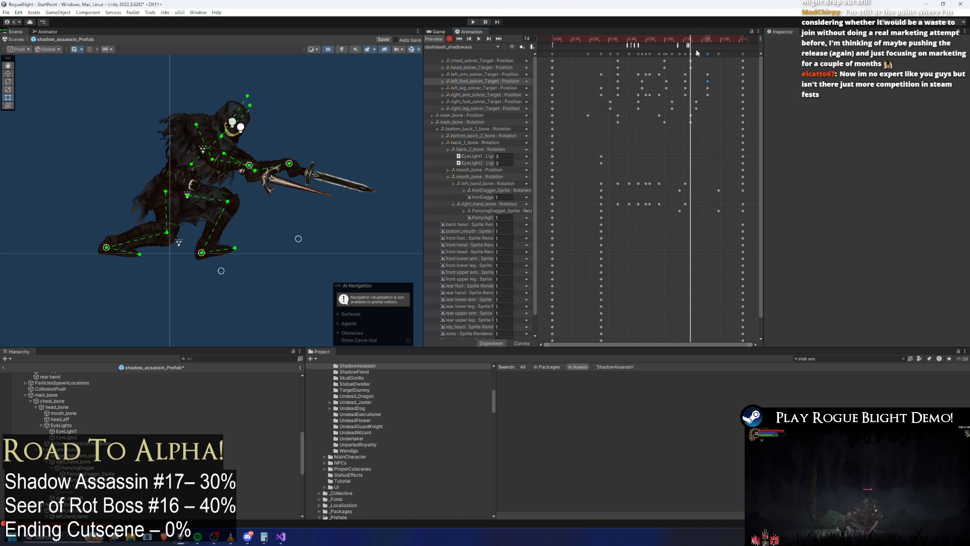
pyautogui.moveTo(708, 81); pyautogui.dragTo(675, 84)
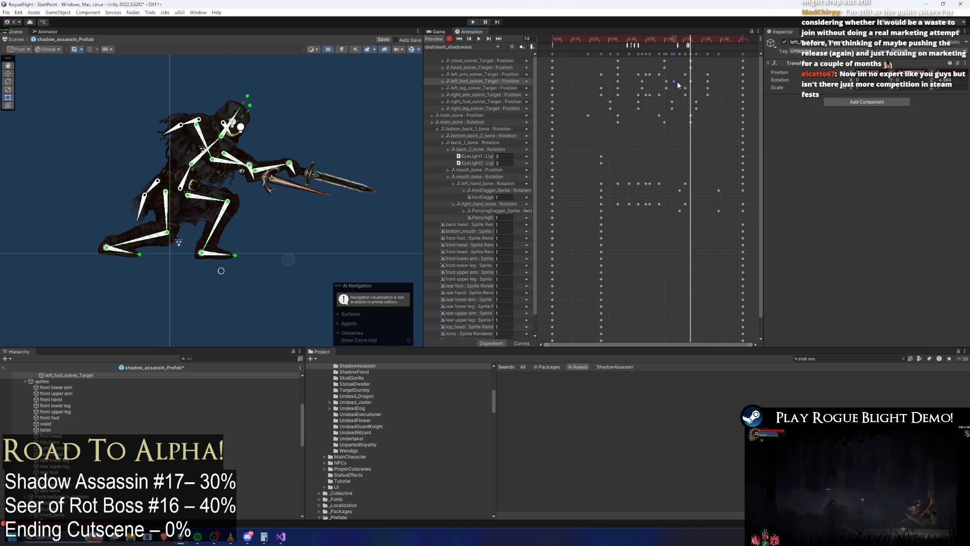
pyautogui.moveTo(683, 39)
pyautogui.mouseDown()
pyautogui.moveTo(656, 38)
pyautogui.moveTo(717, 39)
pyautogui.moveTo(677, 44)
pyautogui.moveTo(698, 48)
pyautogui.mouseUp()
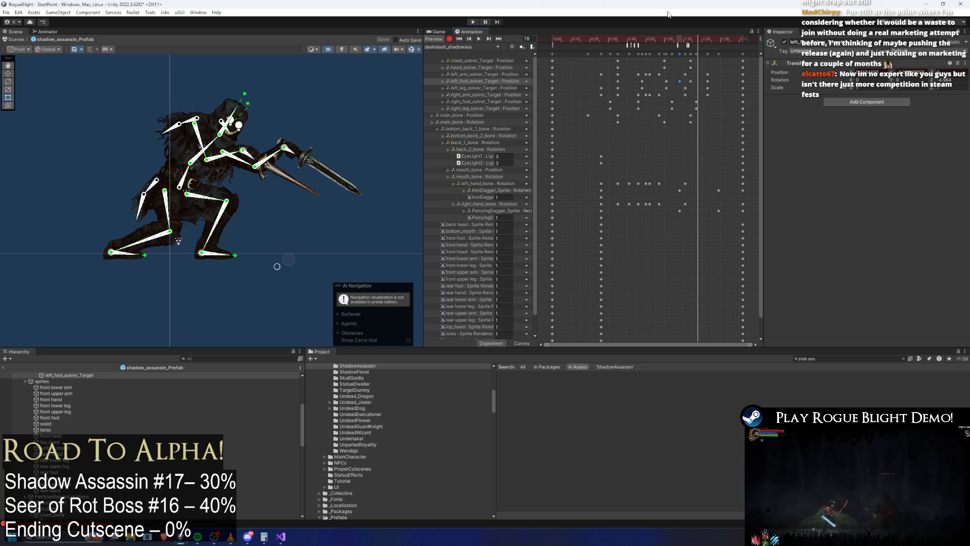
pyautogui.moveTo(668, 43)
pyautogui.mouseDown()
pyautogui.moveTo(699, 39)
pyautogui.moveTo(595, 39)
pyautogui.moveTo(731, 40)
pyautogui.moveTo(652, 42)
pyautogui.moveTo(688, 39)
pyautogui.mouseUp()
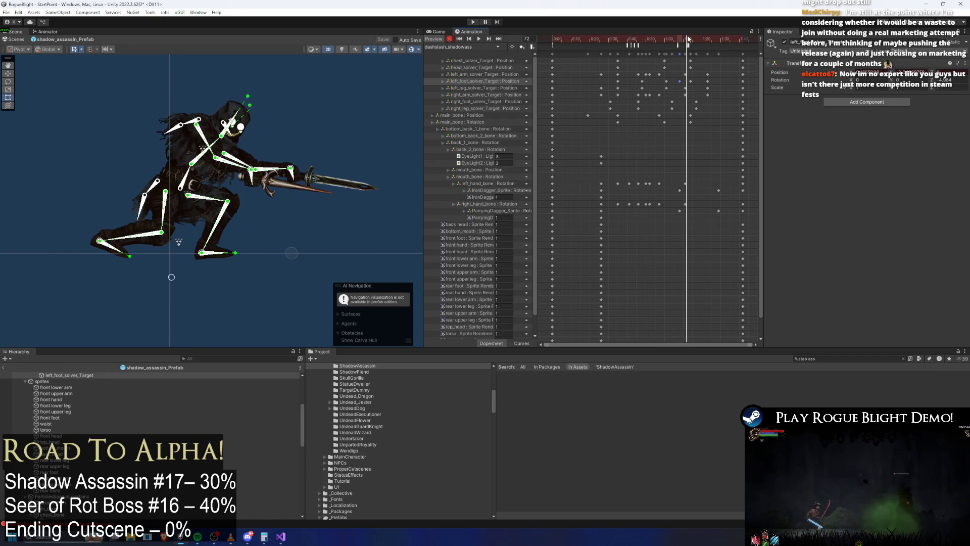
# Play the clip and scrub through to frame 102 to review the new timing.
pyautogui.press('space')
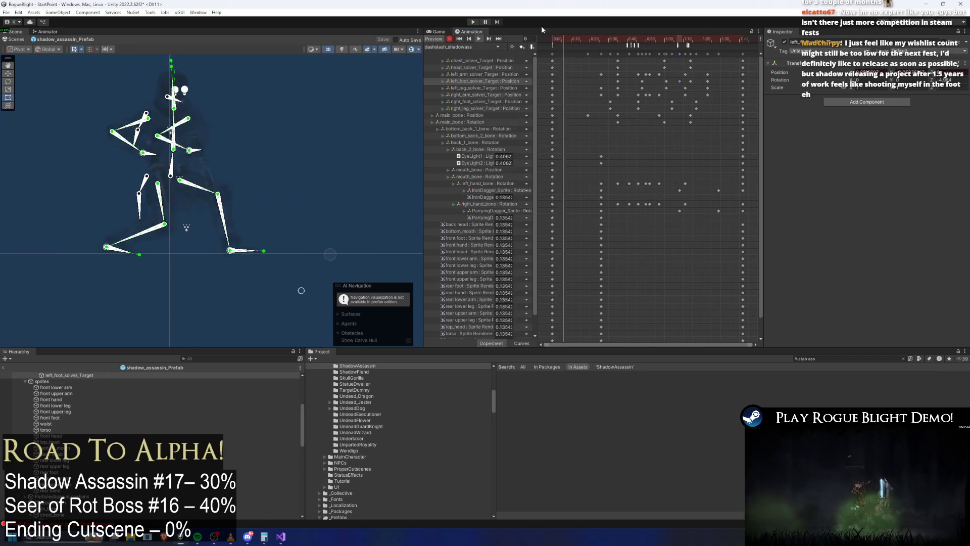
pyautogui.moveTo(207, 237); pyautogui.dragTo(223, 222)
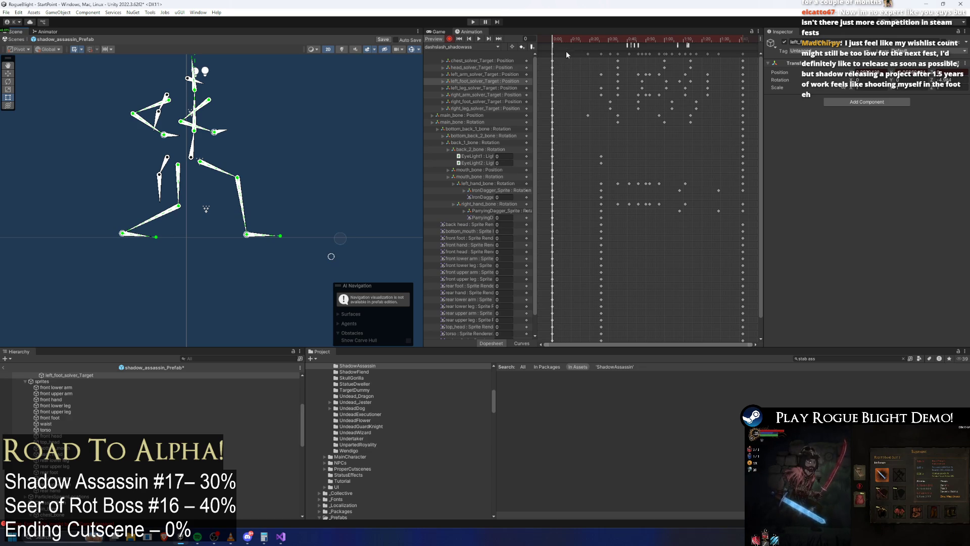
pyautogui.moveTo(556, 39)
pyautogui.mouseDown()
pyautogui.moveTo(717, 40)
pyautogui.moveTo(733, 76)
pyautogui.moveTo(738, 189)
pyautogui.moveTo(638, 197)
pyautogui.moveTo(615, 217)
pyautogui.mouseUp()
pyautogui.moveTo(741, 41); pyautogui.dragTo(550, 41)
pyautogui.press('space')
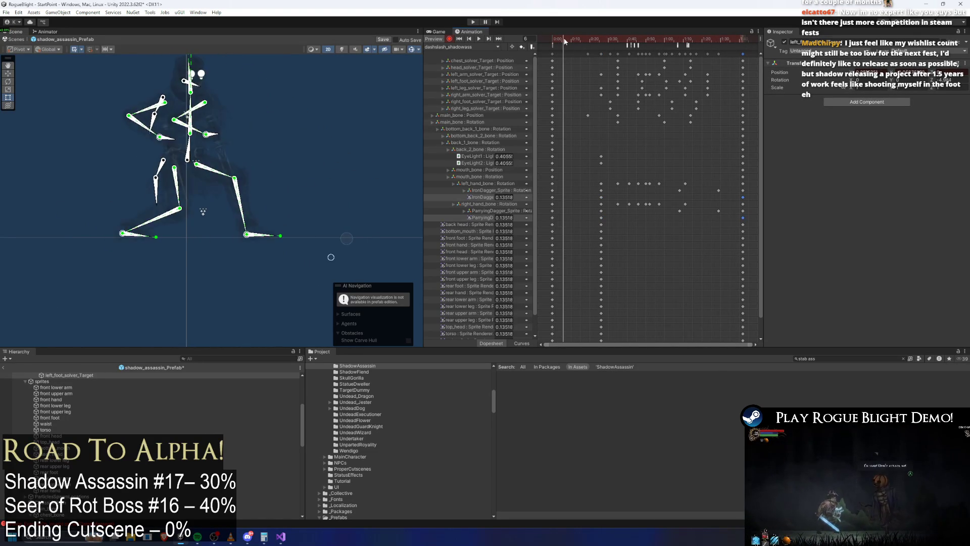
pyautogui.scroll(5, 152, 86)
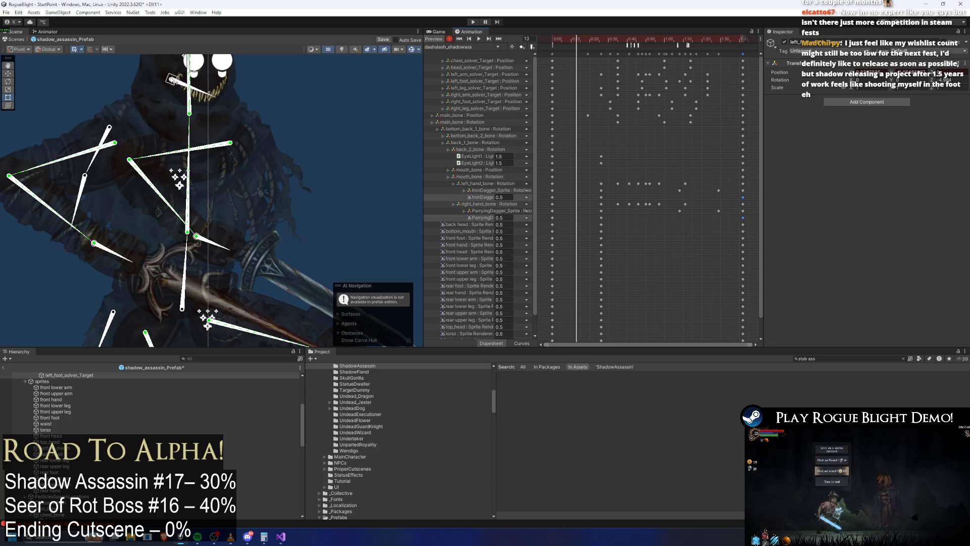
# Select mouth_bone and box-select its Position keys around frames 17–29.
pyautogui.scroll(3, 172, 80)
pyautogui.click(172, 82)
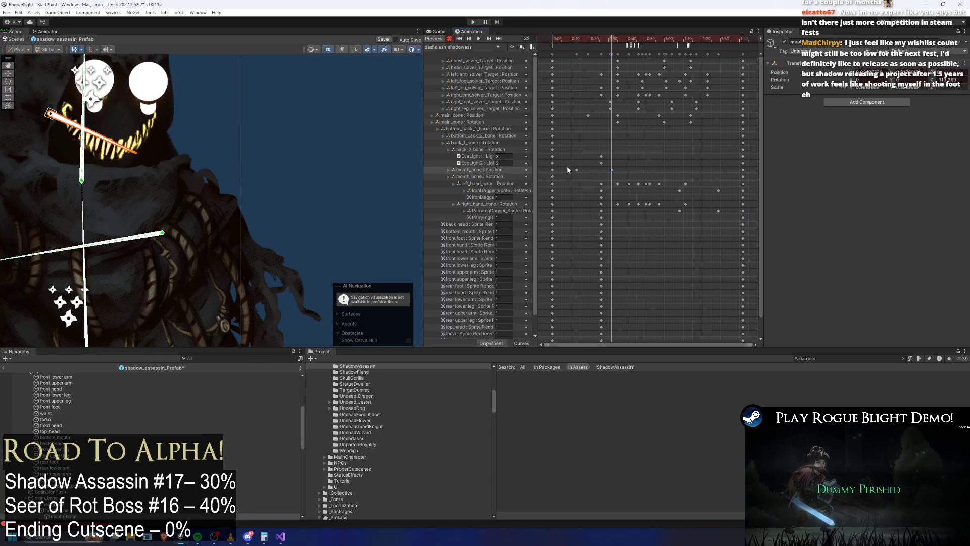
pyautogui.click(577, 169)
pyautogui.click(589, 38)
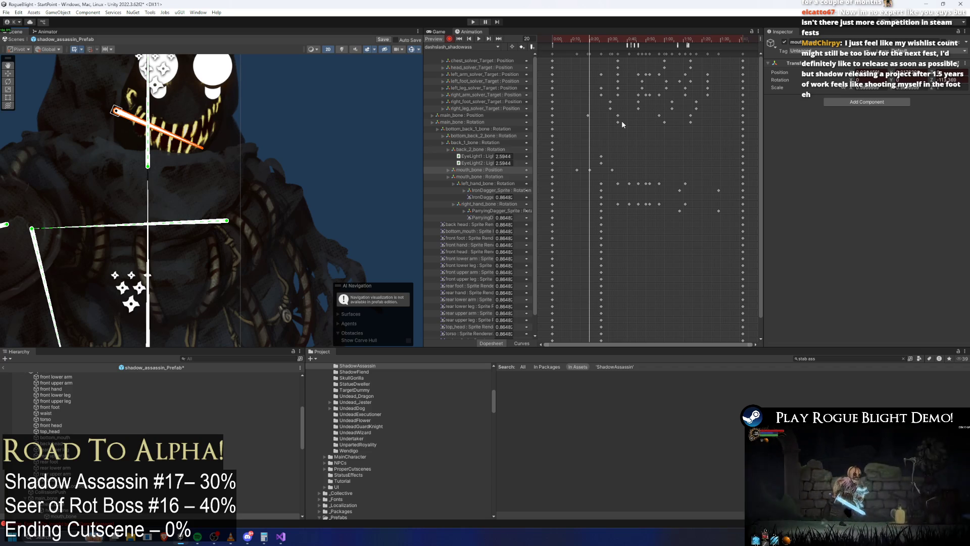
pyautogui.click(585, 41)
pyautogui.moveTo(584, 41); pyautogui.dragTo(606, 42)
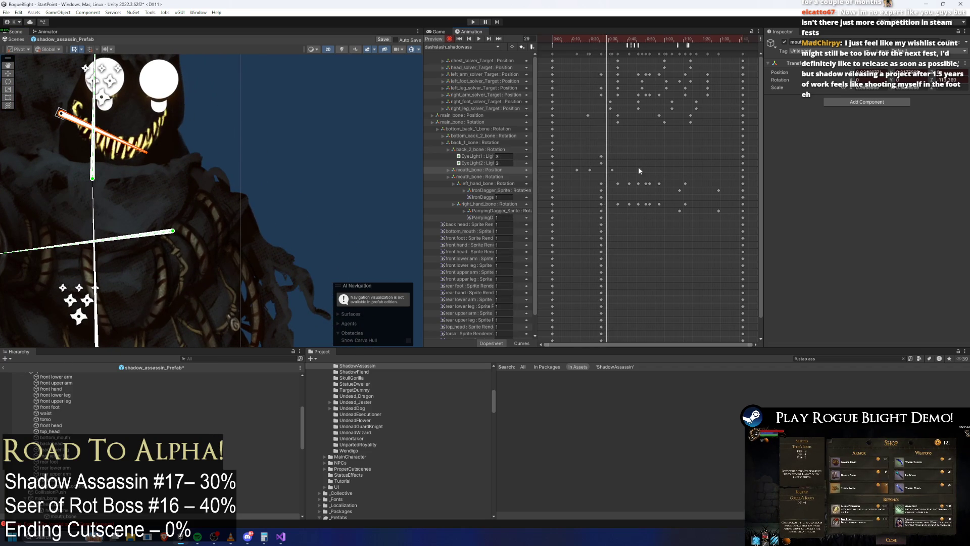
pyautogui.moveTo(638, 167); pyautogui.dragTo(577, 172)
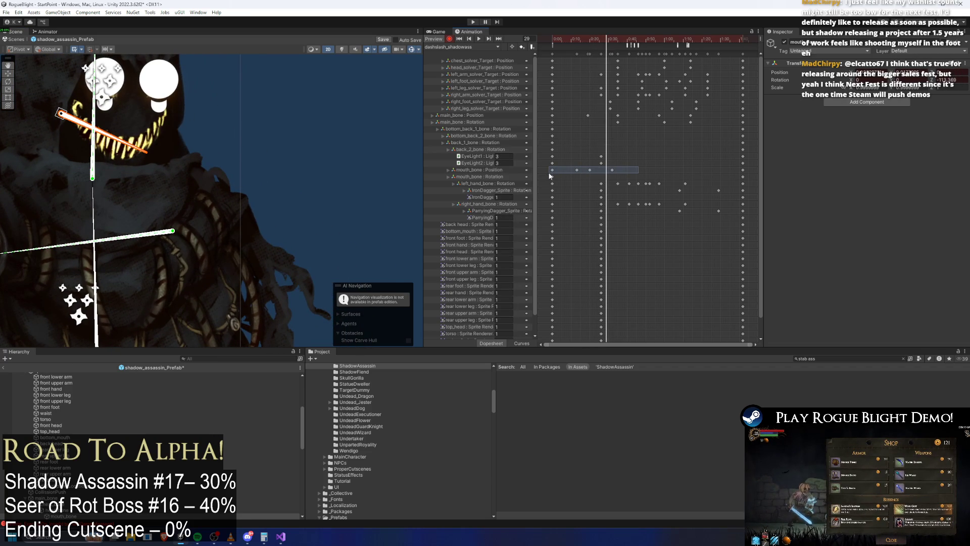
# Paste the mouth Position keys at frame 48 and review the pose through frame 91.
pyautogui.moveTo(606, 42); pyautogui.dragTo(641, 41)
pyautogui.hotkey('ctrl', 'v')
pyautogui.click(655, 41)
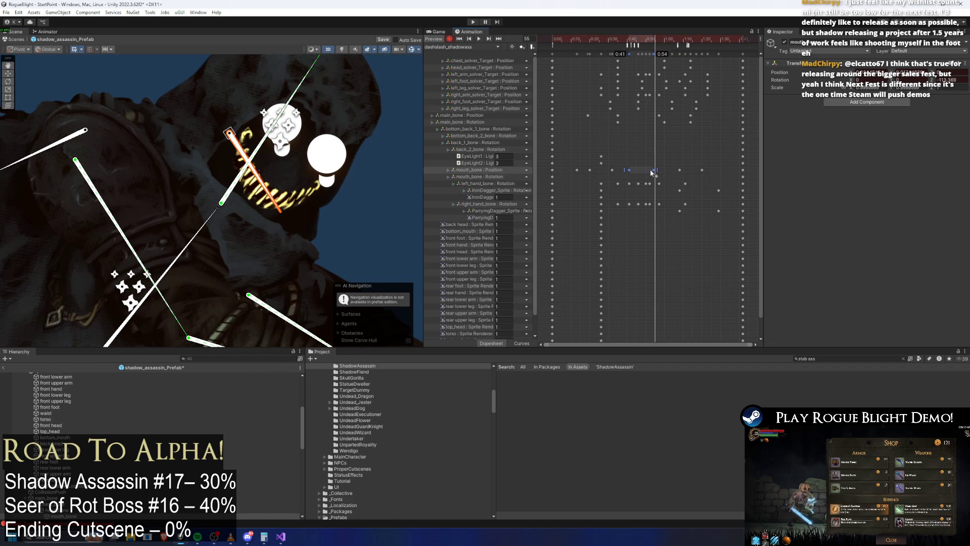
pyautogui.moveTo(618, 41); pyautogui.dragTo(679, 50)
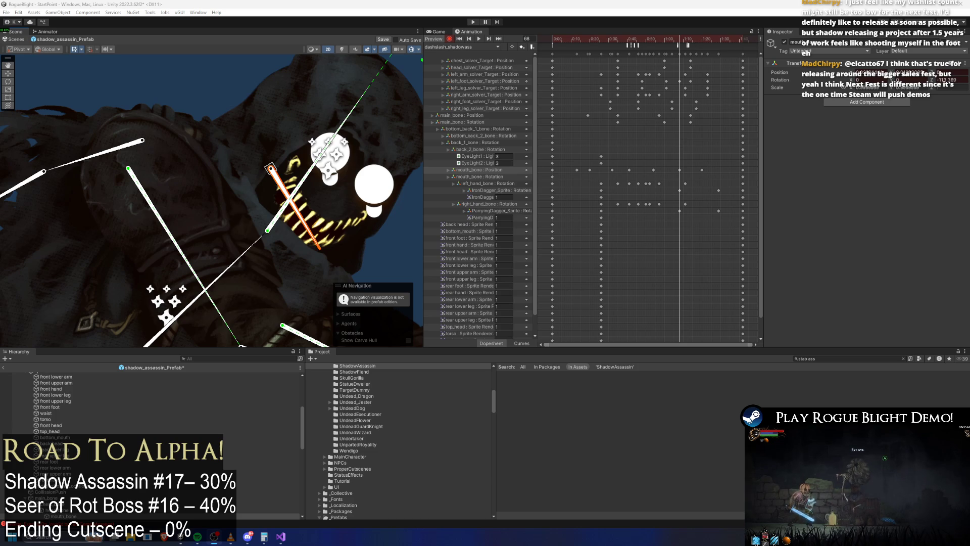
pyautogui.moveTo(690, 49)
pyautogui.mouseDown()
pyautogui.moveTo(726, 42)
pyautogui.moveTo(610, 44)
pyautogui.mouseUp()
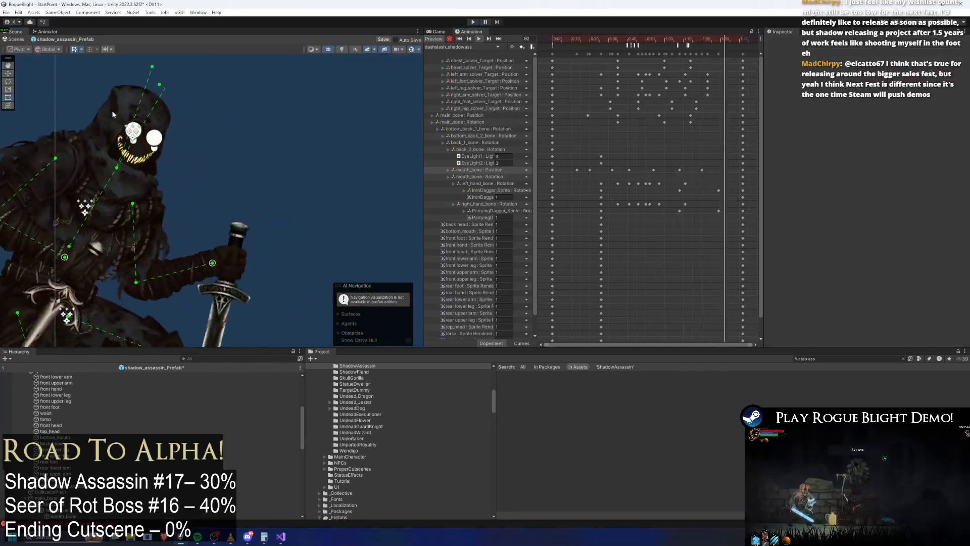
pyautogui.click(174, 125)
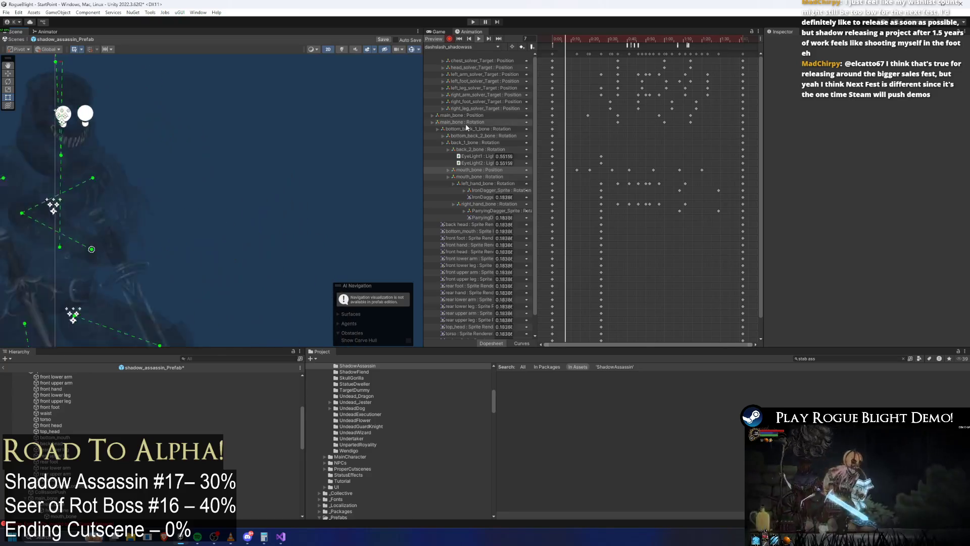
pyautogui.scroll(-2, 468, 123)
pyautogui.scroll(-2, 297, 164)
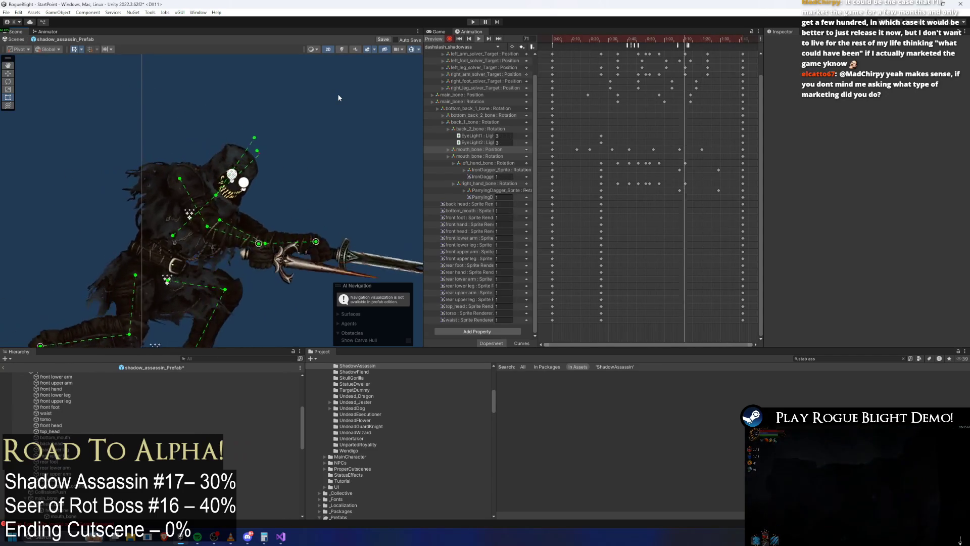
# Stop at frame 72, reposition the sword hand at frame 88, and play back the attack.
pyautogui.click(687, 41)
pyautogui.moveTo(687, 45)
pyautogui.mouseDown()
pyautogui.moveTo(724, 46)
pyautogui.moveTo(702, 46)
pyautogui.mouseUp()
pyautogui.moveTo(243, 222); pyautogui.dragTo(249, 209)
pyautogui.moveTo(702, 45); pyautogui.dragTo(716, 41)
pyautogui.moveTo(275, 207); pyautogui.dragTo(191, 216)
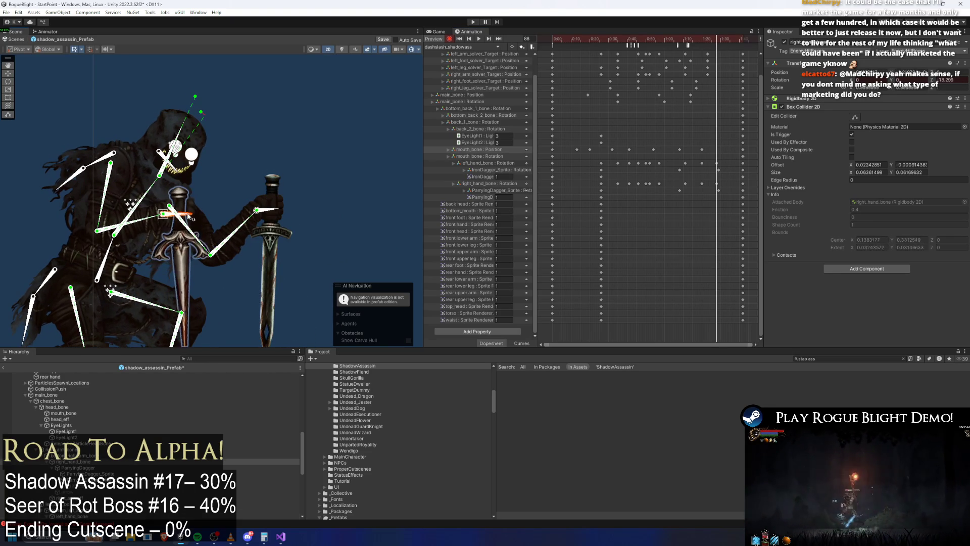
pyautogui.press('space')
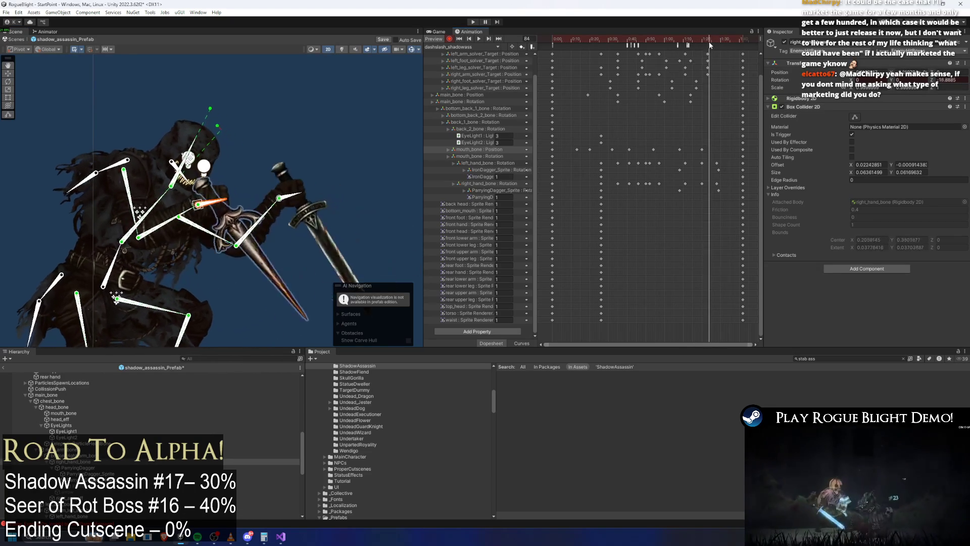
pyautogui.click(293, 130)
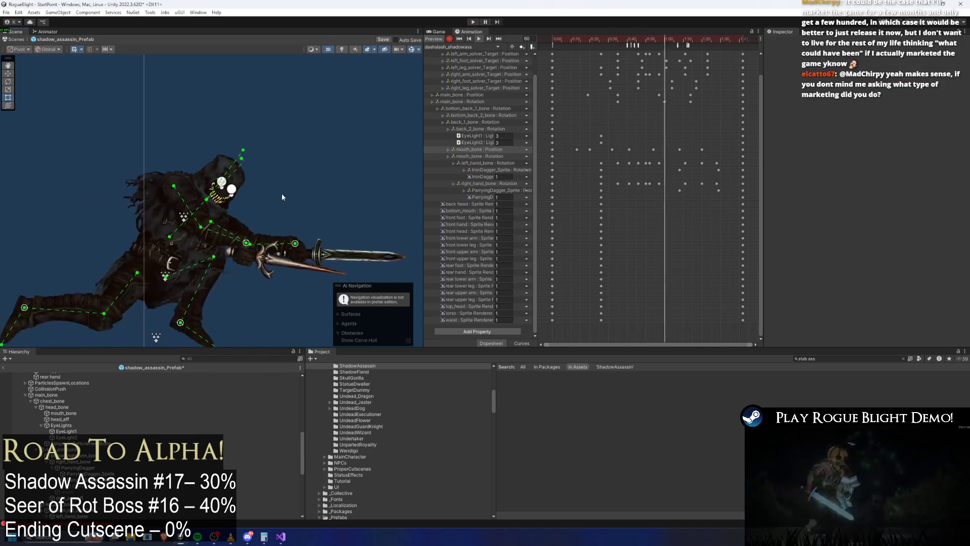
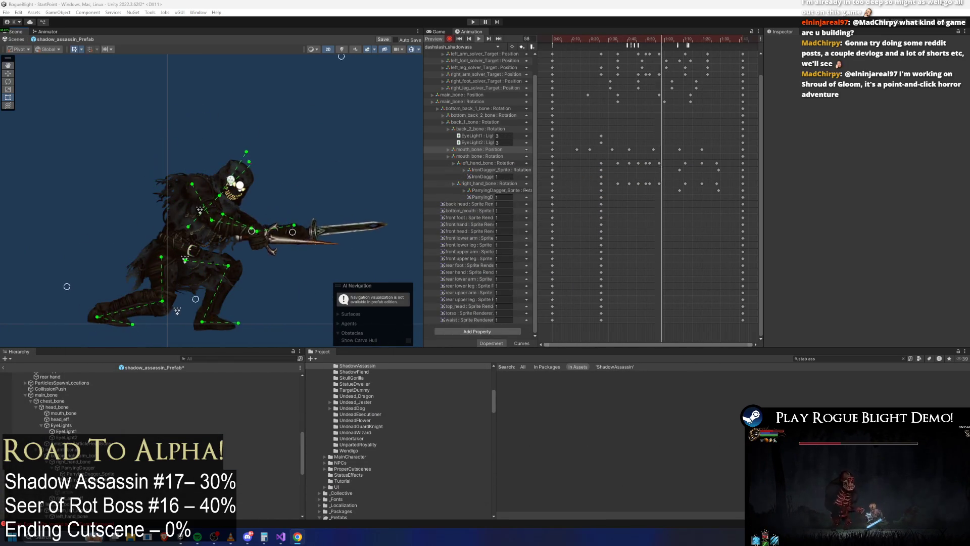
# Switch from the Unity editor to the Chrome window showing Twitch.
pyautogui.hotkey('alt', 'Tab')
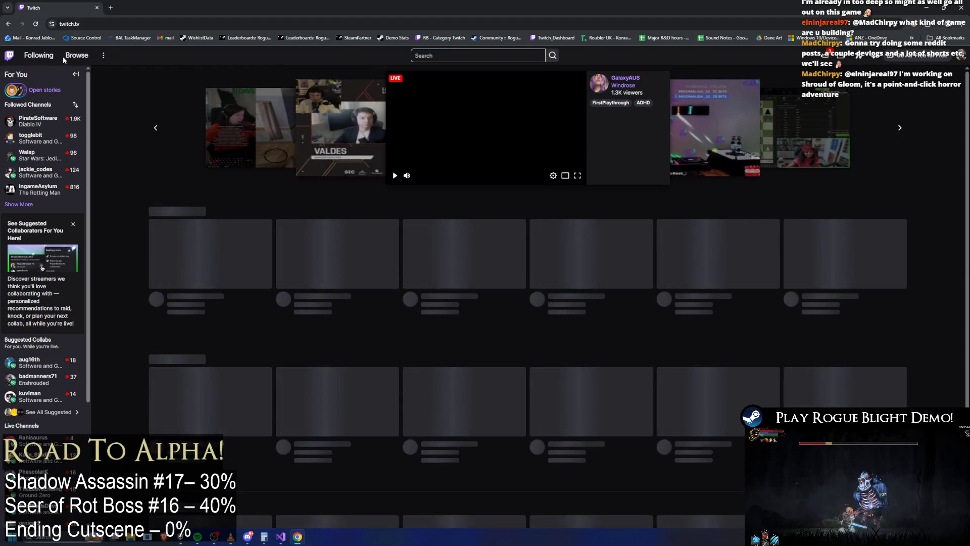
# Browse Twitch's Games + Demos live channels and expand the Followed Channels list.
pyautogui.click(65, 56)
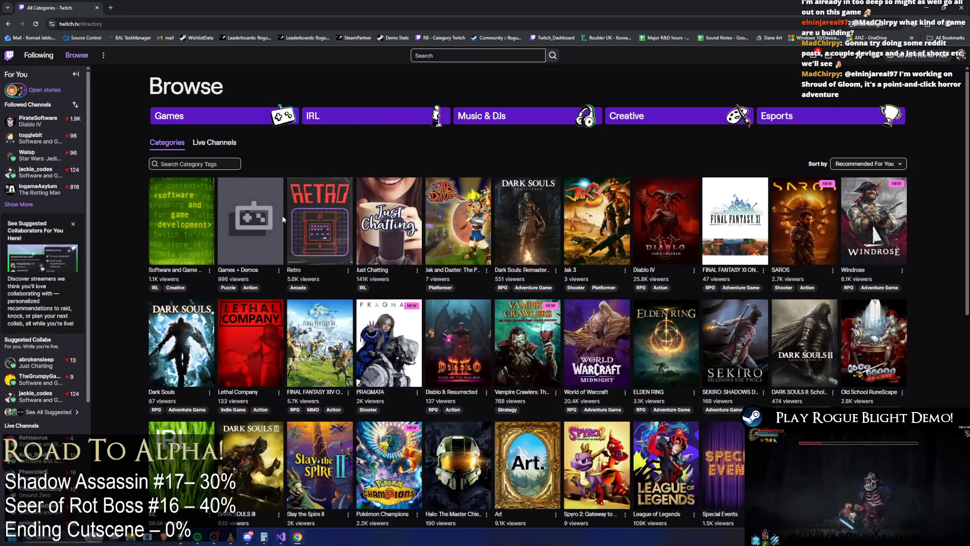
pyautogui.click(256, 219)
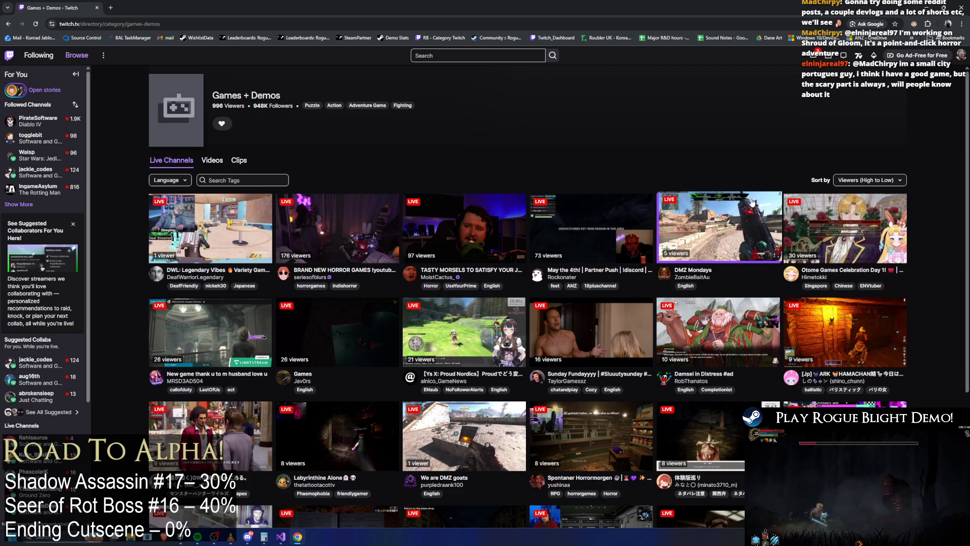
pyautogui.scroll(-4, 631, 202)
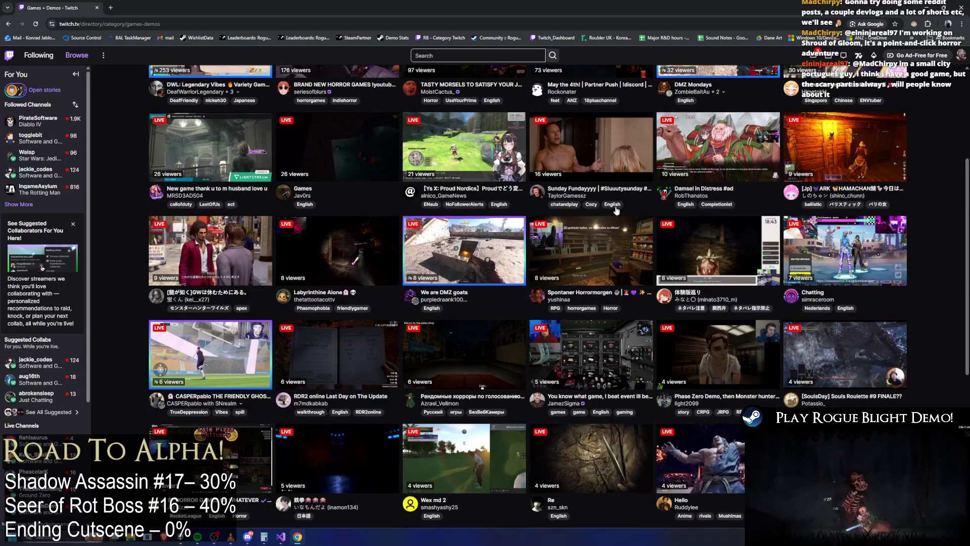
pyautogui.scroll(-5, 574, 257)
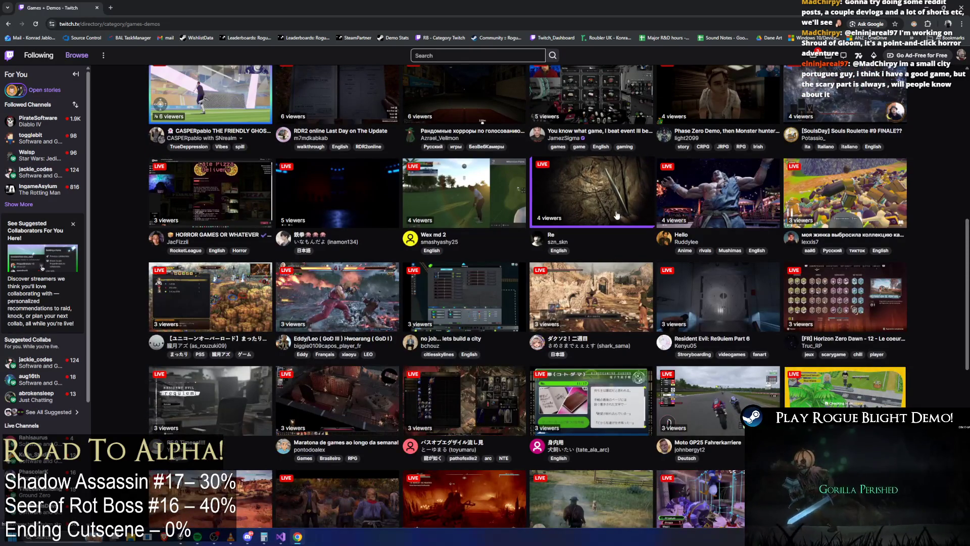
pyautogui.scroll(4, 336, 247)
pyautogui.scroll(5, 367, 324)
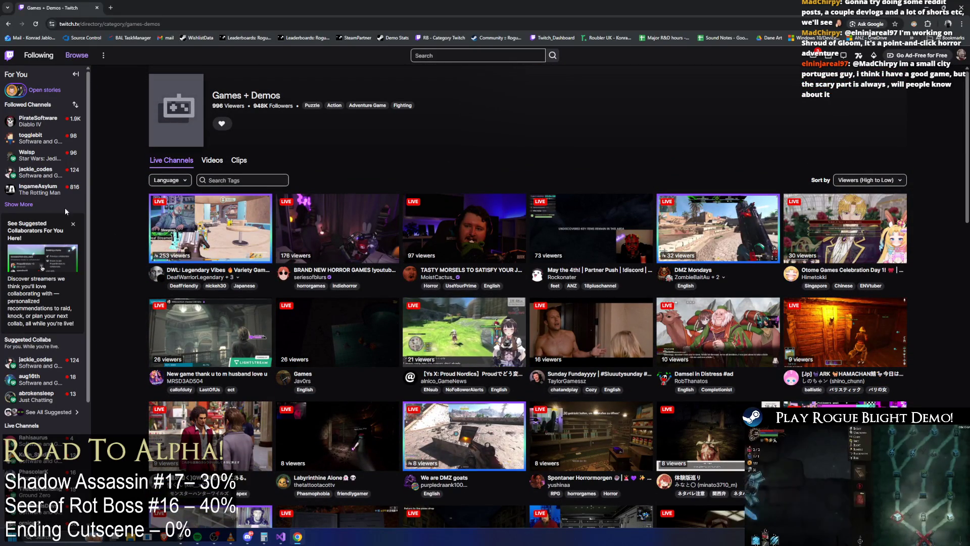
pyautogui.click(19, 204)
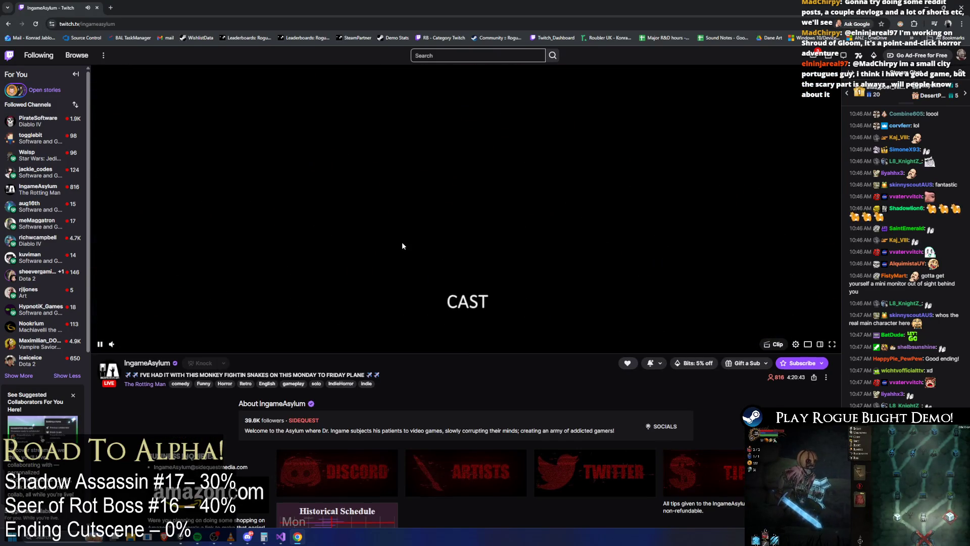
# Scroll the IngameAsylum channel page and dismiss the address bar suggestions.
pyautogui.scroll(2, 402, 246)
pyautogui.scroll(-4, 331, 353)
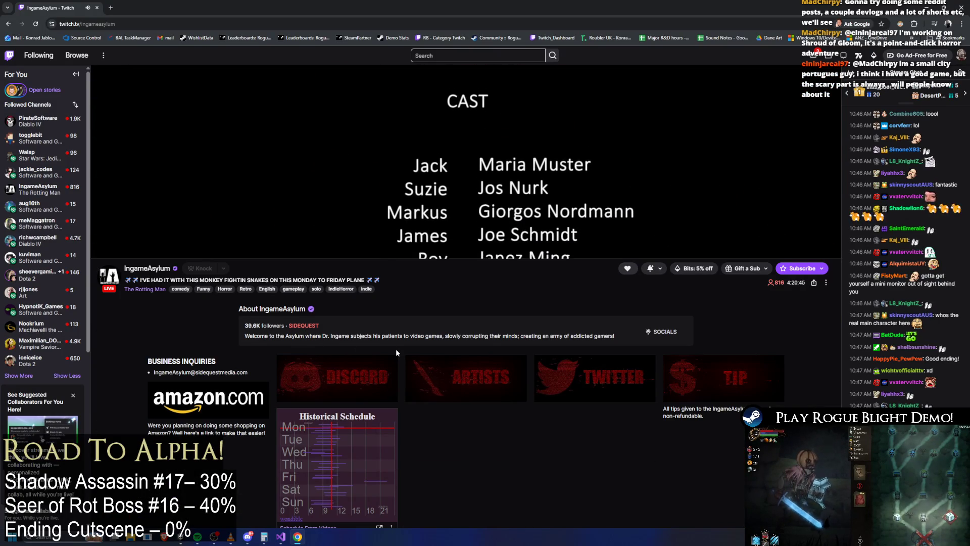
pyautogui.scroll(3, 397, 348)
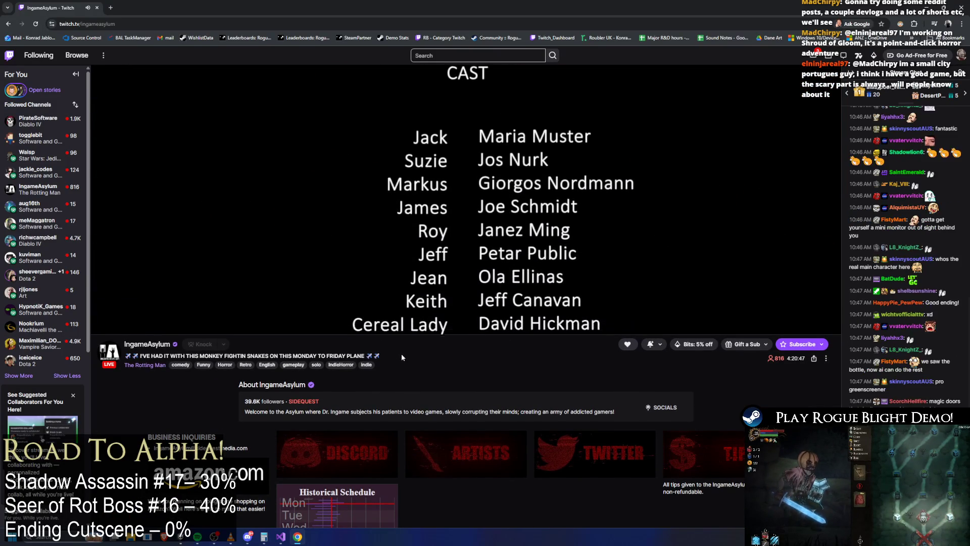
pyautogui.click(101, 24)
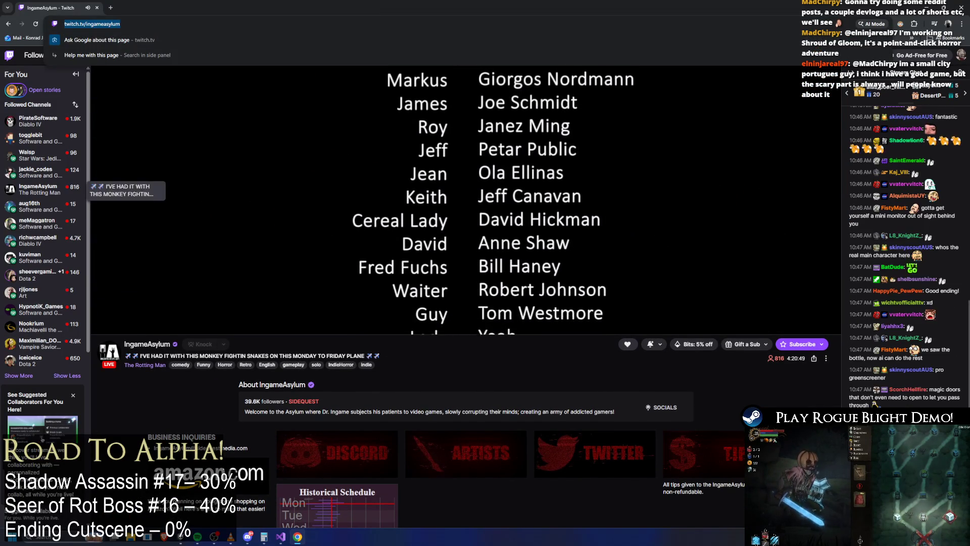
pyautogui.press('Escape')
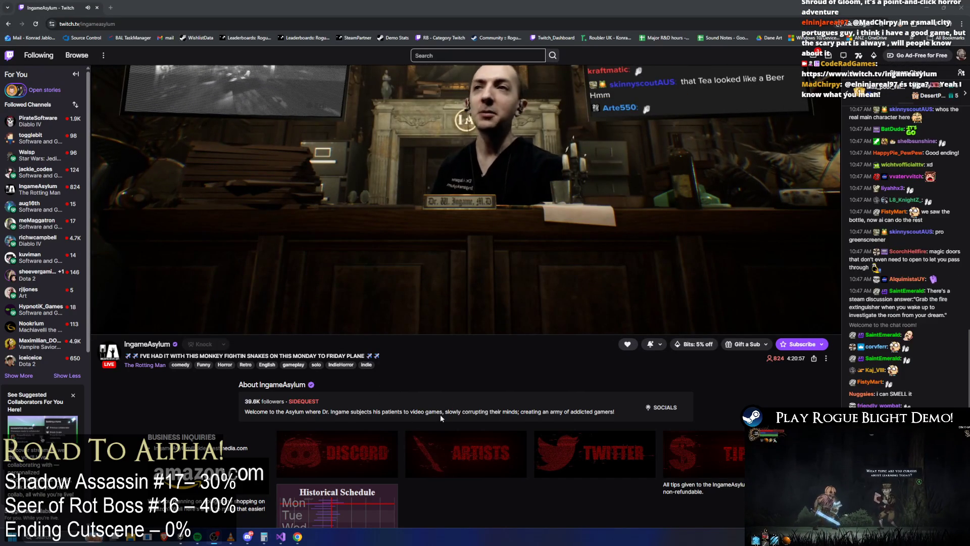
pyautogui.scroll(3, 464, 399)
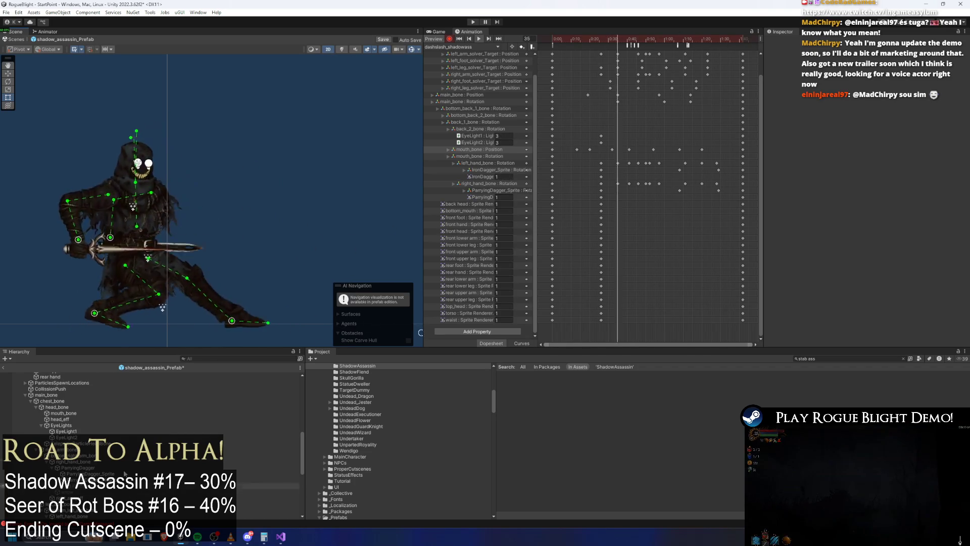
# Lower the assassin's dagger hand at frames 57, 52 and 50 so the blade angles downward.
pyautogui.moveTo(662, 39)
pyautogui.mouseDown()
pyautogui.moveTo(648, 39)
pyautogui.moveTo(659, 41)
pyautogui.mouseUp()
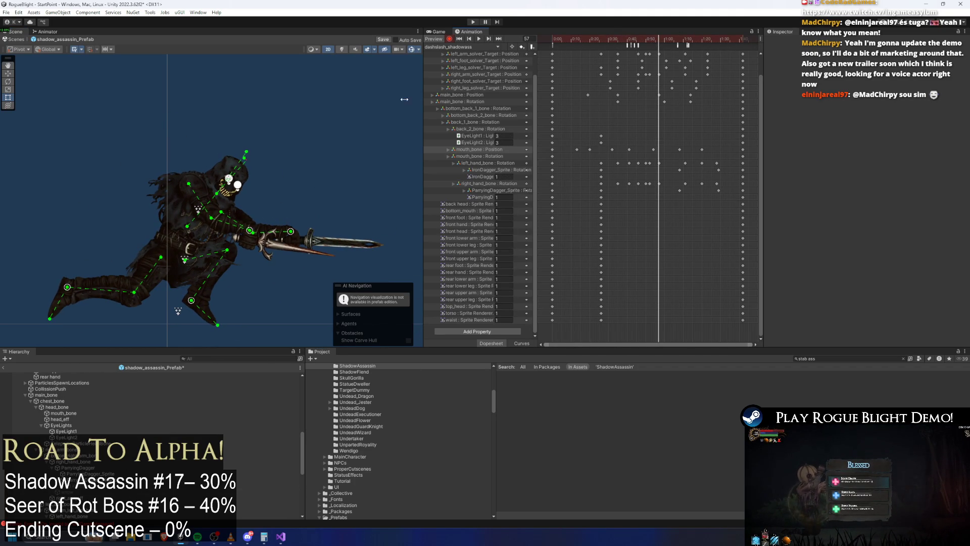
pyautogui.moveTo(335, 120); pyautogui.dragTo(322, 75)
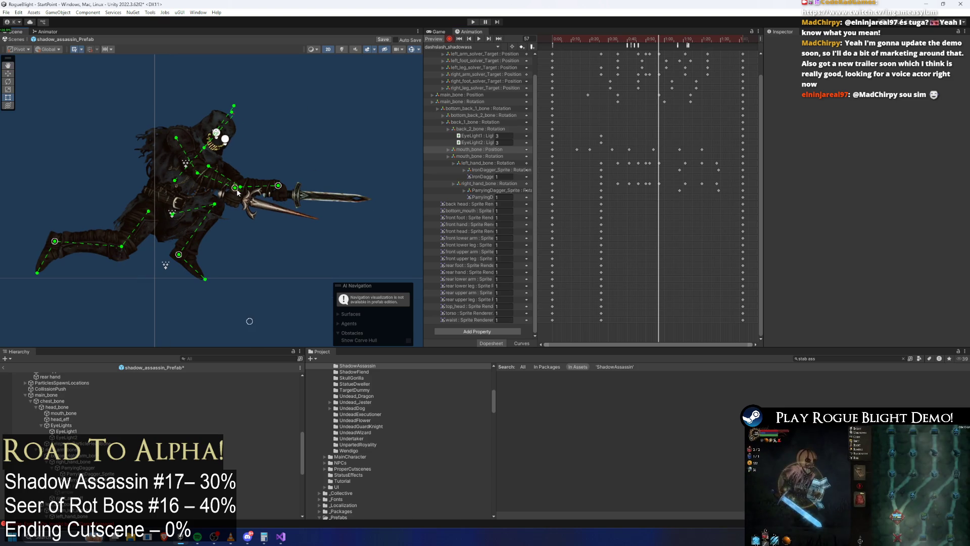
pyautogui.moveTo(278, 189); pyautogui.dragTo(278, 193)
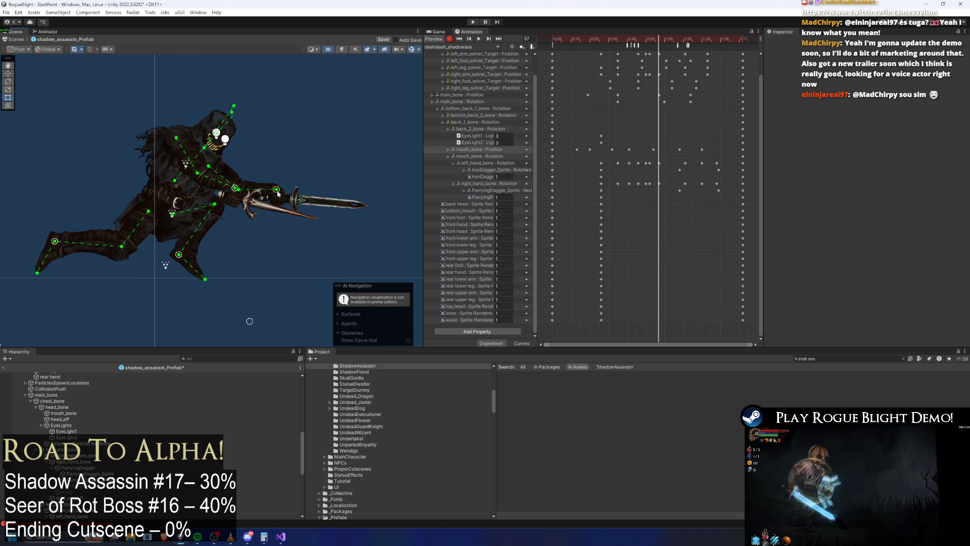
pyautogui.click(651, 40)
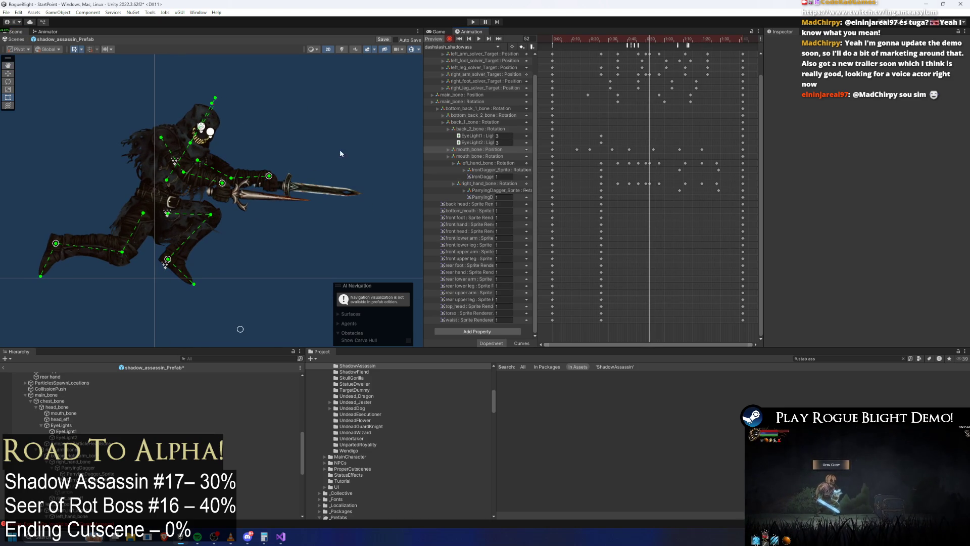
pyautogui.moveTo(278, 177); pyautogui.dragTo(270, 183)
pyautogui.moveTo(650, 40)
pyautogui.mouseDown()
pyautogui.moveTo(638, 41)
pyautogui.moveTo(647, 41)
pyautogui.mouseUp()
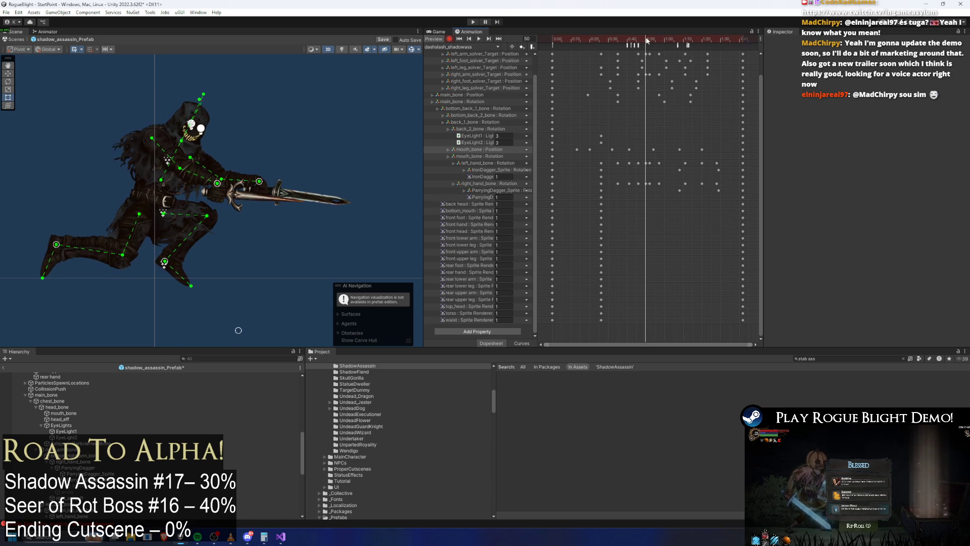
pyautogui.moveTo(219, 185); pyautogui.dragTo(220, 188)
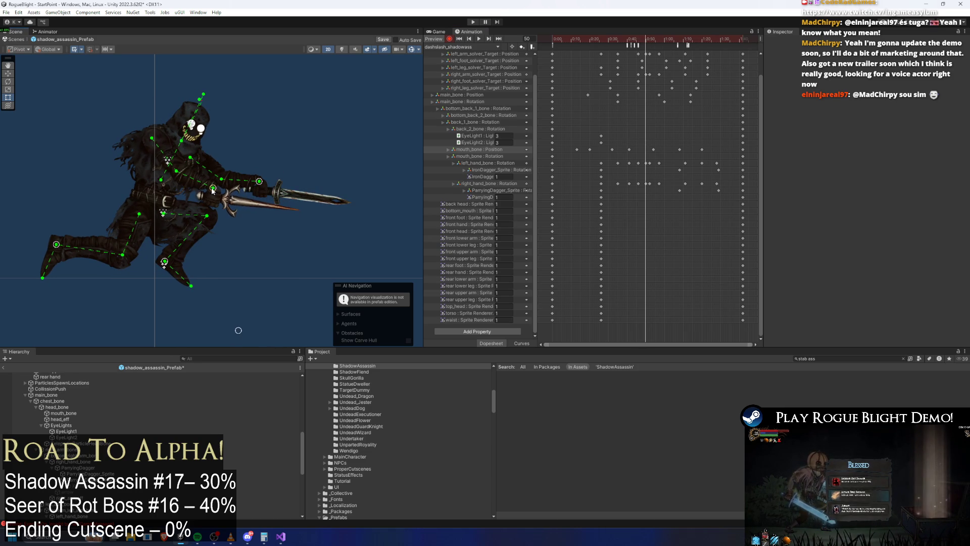
pyautogui.moveTo(258, 184); pyautogui.dragTo(257, 189)
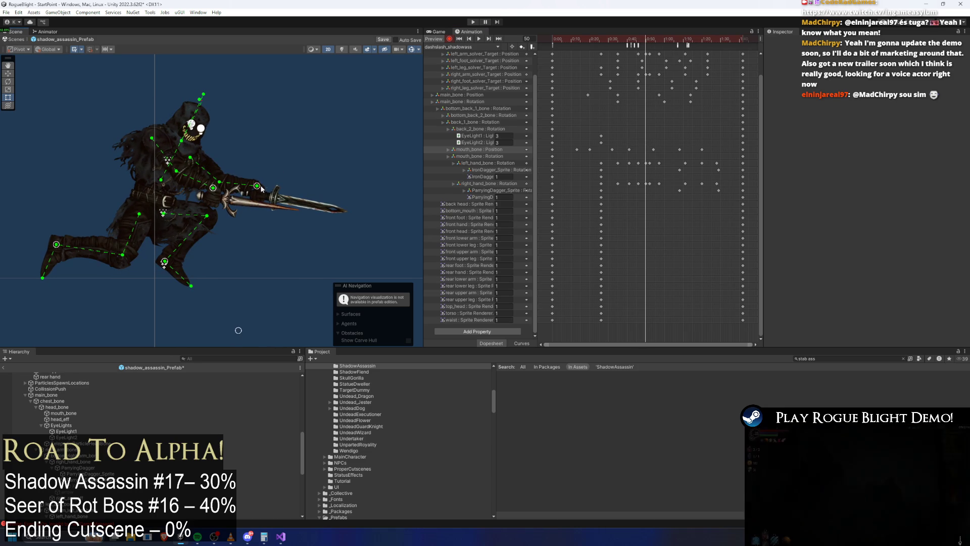
# Scrub to frames 46, 41 and 75 to review the adjusted lunge pose.
pyautogui.moveTo(647, 40); pyautogui.dragTo(639, 40)
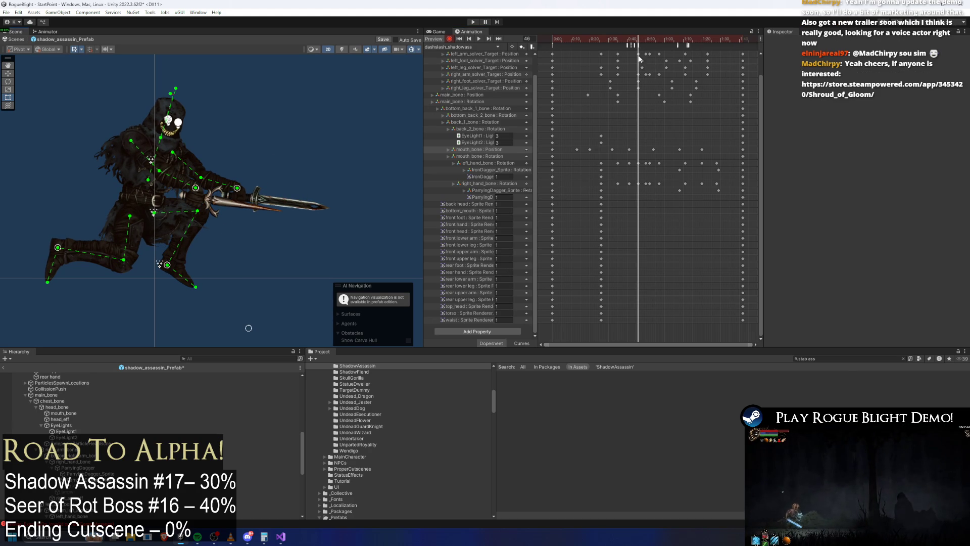
pyautogui.moveTo(639, 38); pyautogui.dragTo(629, 39)
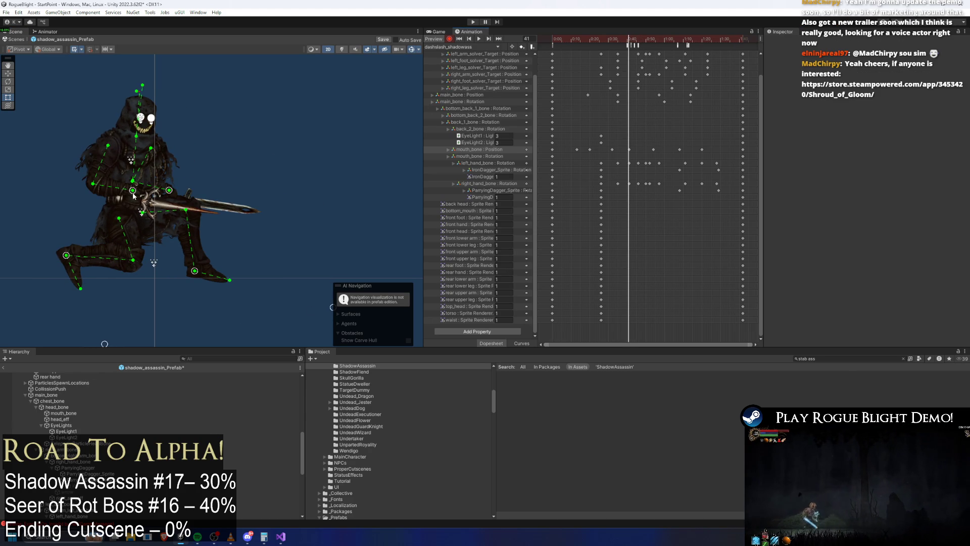
pyautogui.moveTo(629, 39)
pyautogui.mouseDown()
pyautogui.moveTo(711, 41)
pyautogui.moveTo(552, 37)
pyautogui.moveTo(607, 35)
pyautogui.mouseUp()
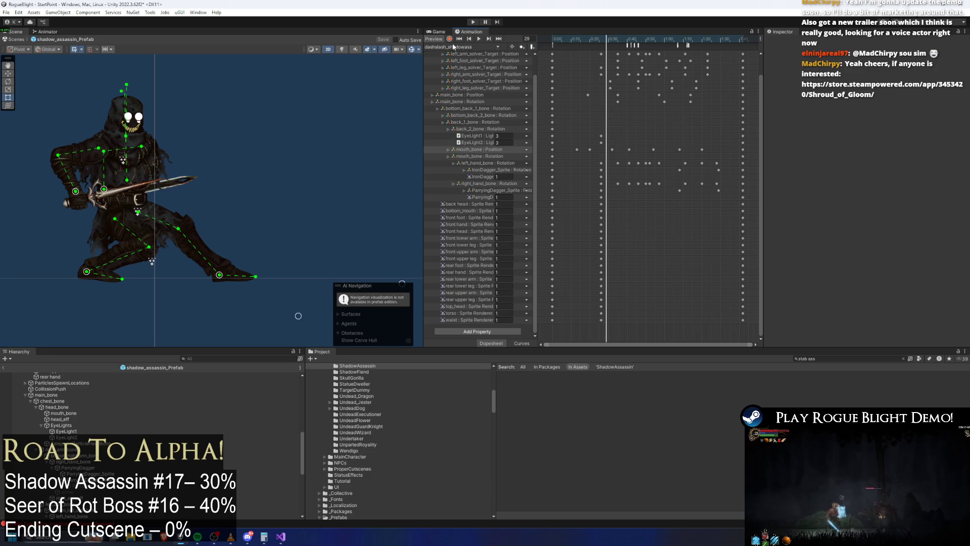
# Keep dashslash_shadowass as the clip, collapse the Solvers and main_bone branches, and select the root prefab.
pyautogui.click(458, 47)
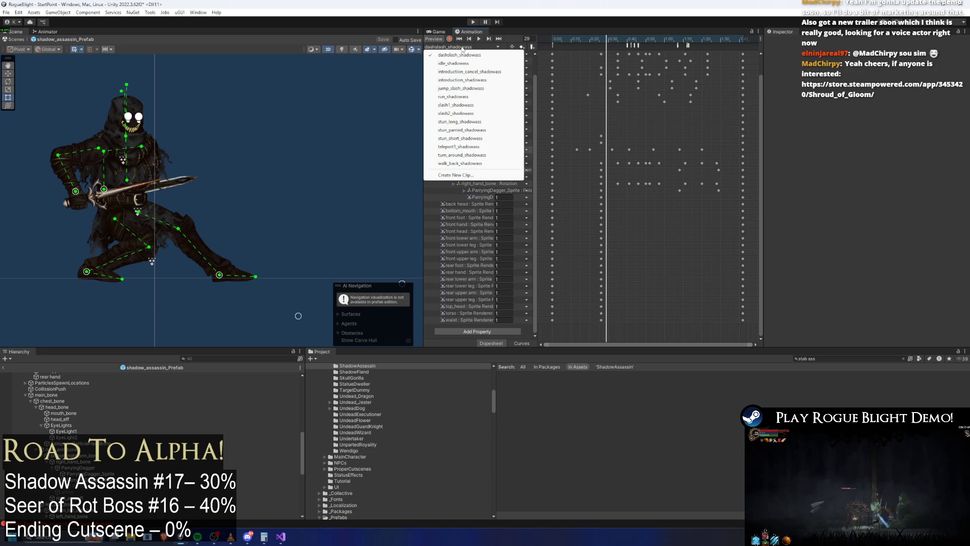
pyautogui.click(117, 426)
pyautogui.scroll(5, 64, 384)
pyautogui.click(56, 375)
pyautogui.click(69, 380)
pyautogui.press('Left')
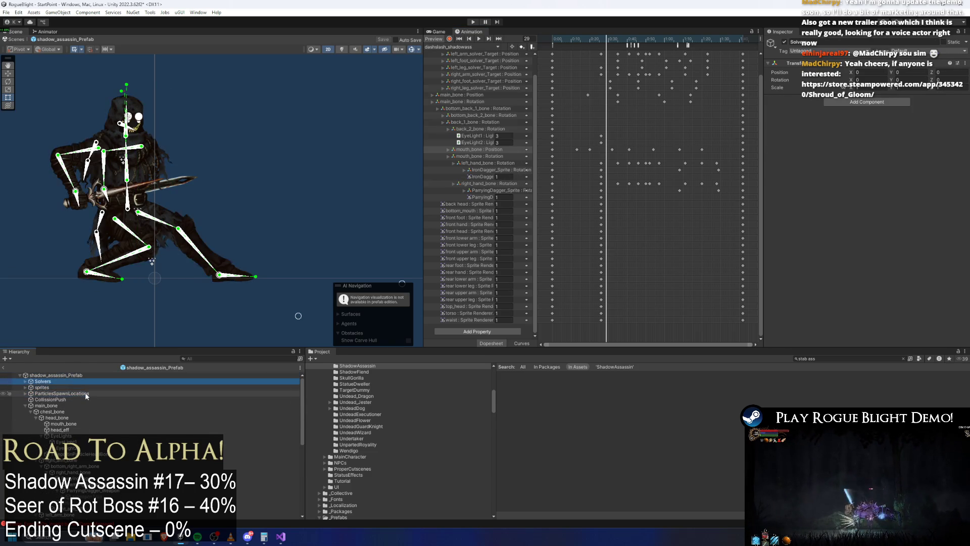
pyautogui.click(25, 405)
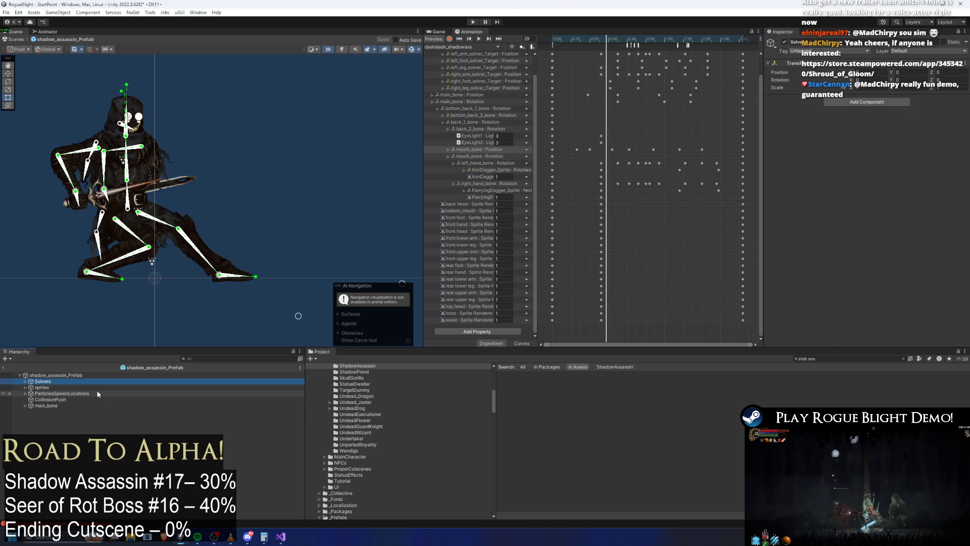
pyautogui.press('Up')
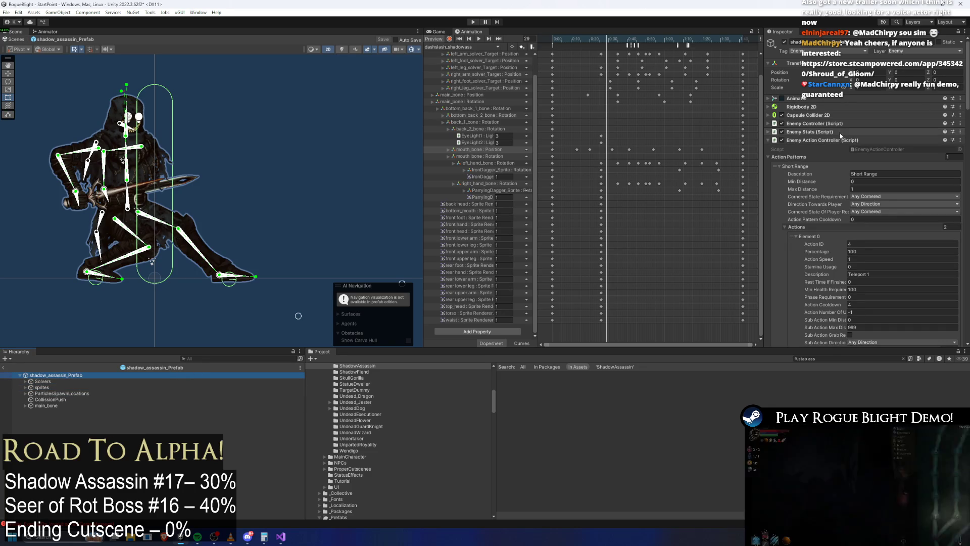
# Show the Shadow Assassin controller's state machine in the Animator.
pyautogui.scroll(-5, 834, 164)
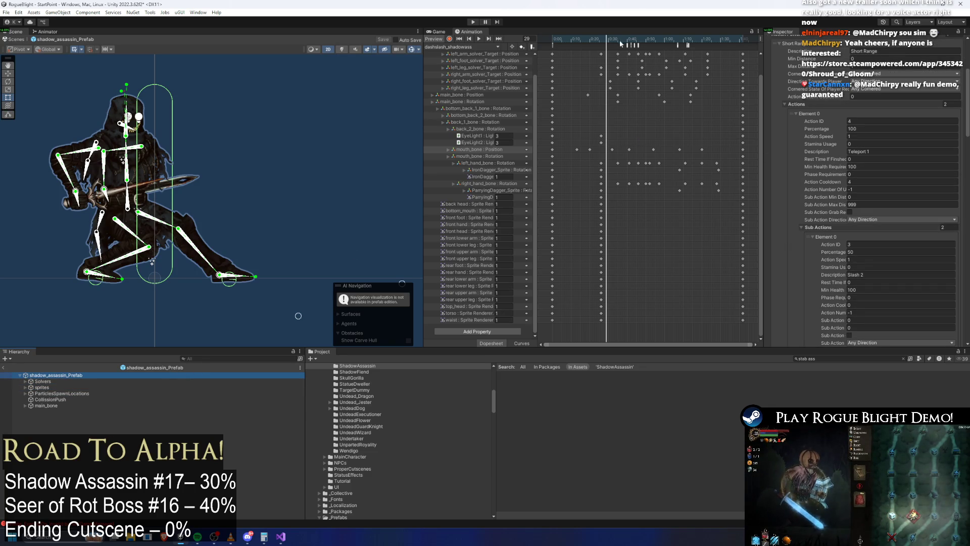
pyautogui.scroll(3, 858, 156)
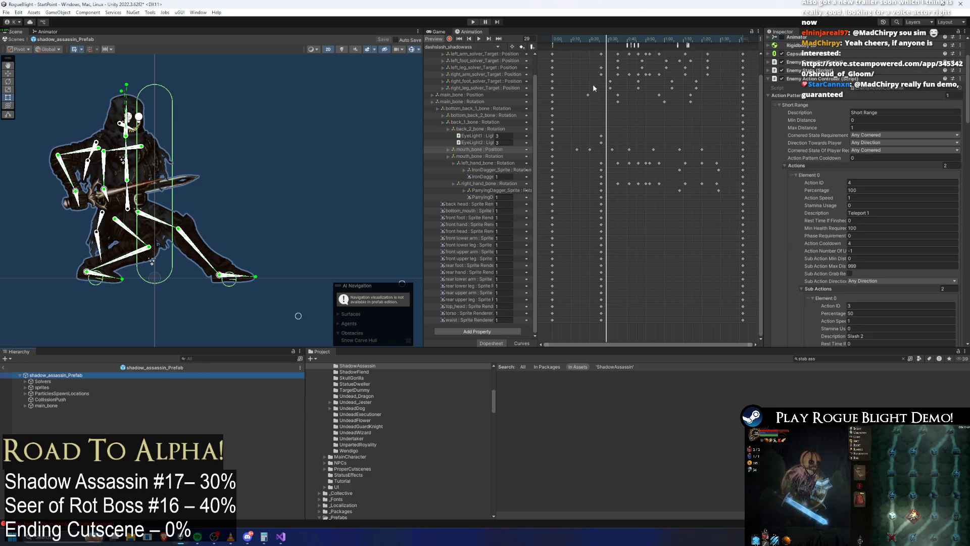
pyautogui.click(47, 31)
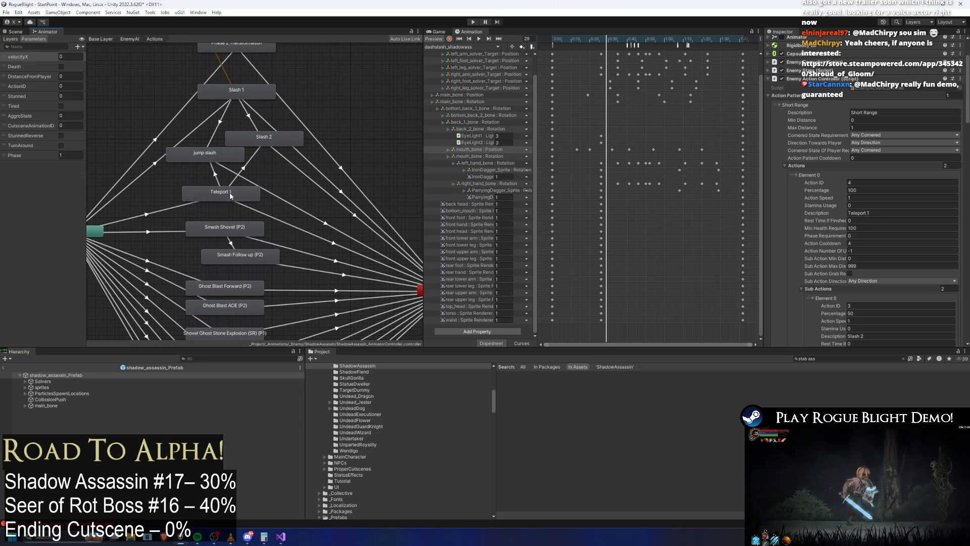
# Name the new Animator state dashslash and assign it the dashslash_shadowass clip as Motion.
pyautogui.click(243, 194)
pyautogui.moveTo(278, 141); pyautogui.dragTo(282, 141)
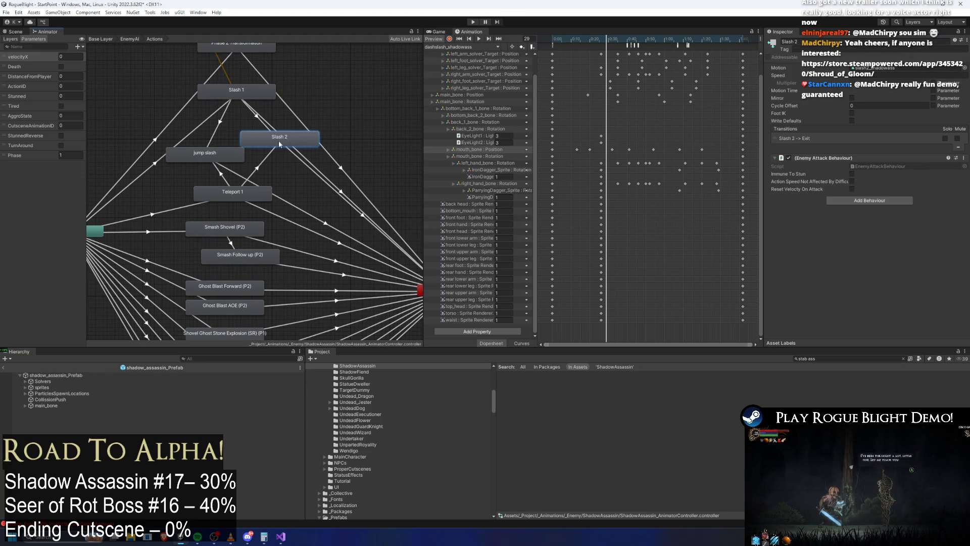
pyautogui.click(189, 157)
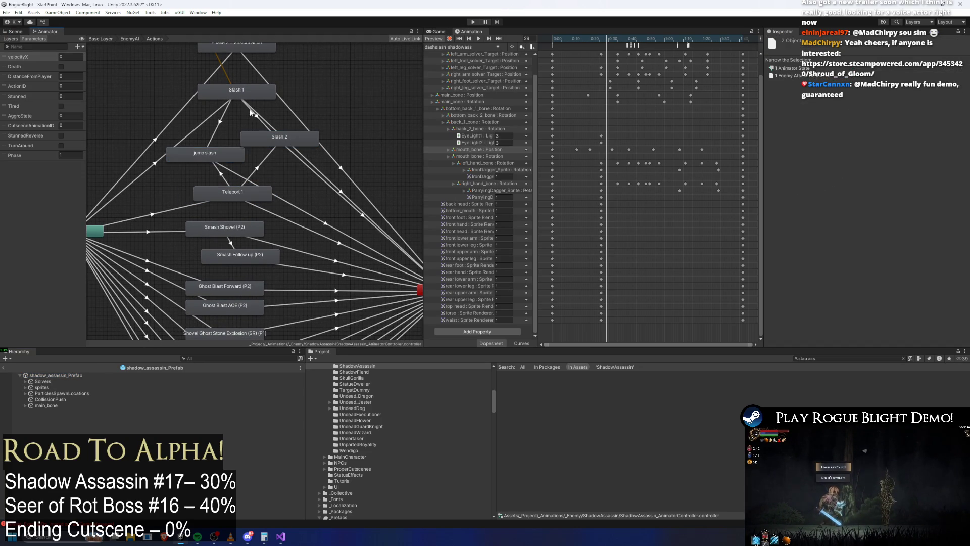
pyautogui.scroll(-10, 256, 108)
pyautogui.scroll(10, 266, 126)
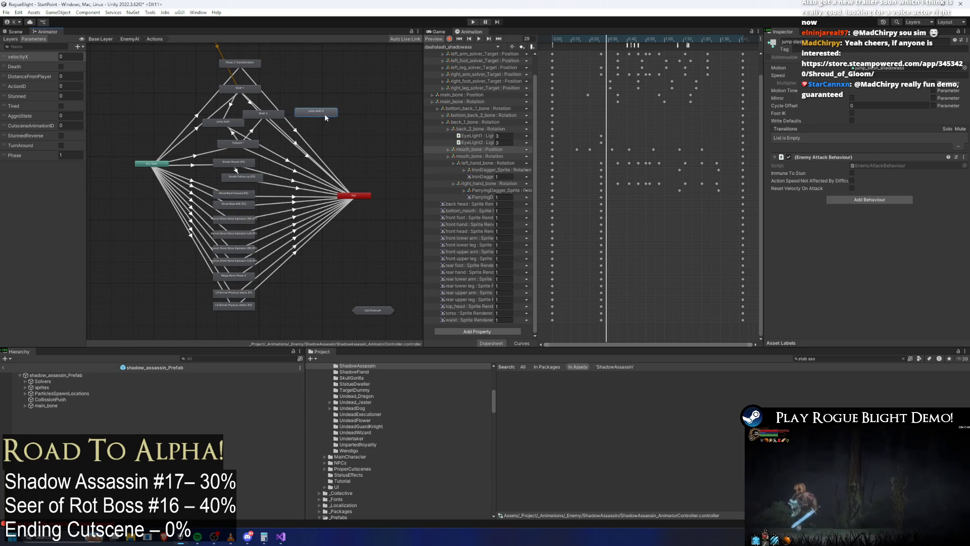
pyautogui.click(834, 42)
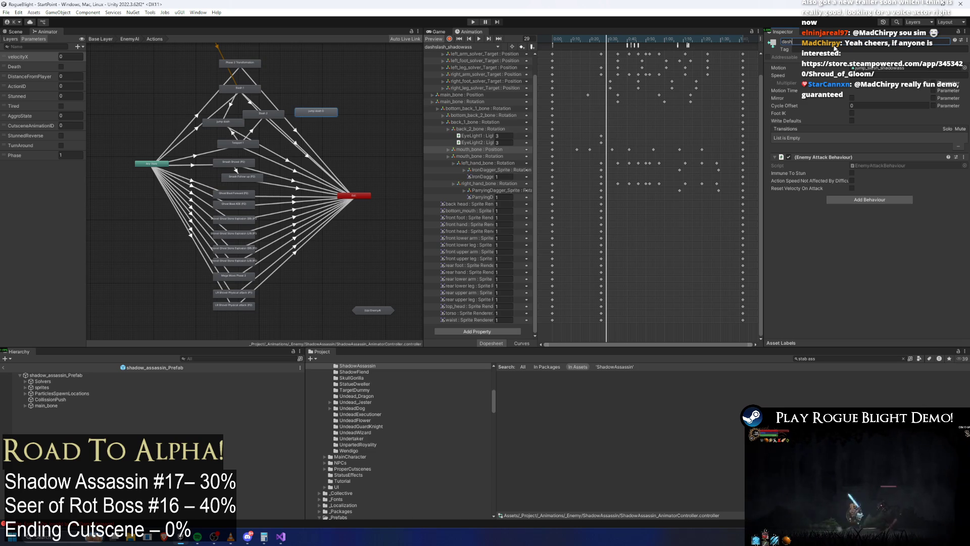
pyautogui.click(964, 68)
pyautogui.write('dash slash')
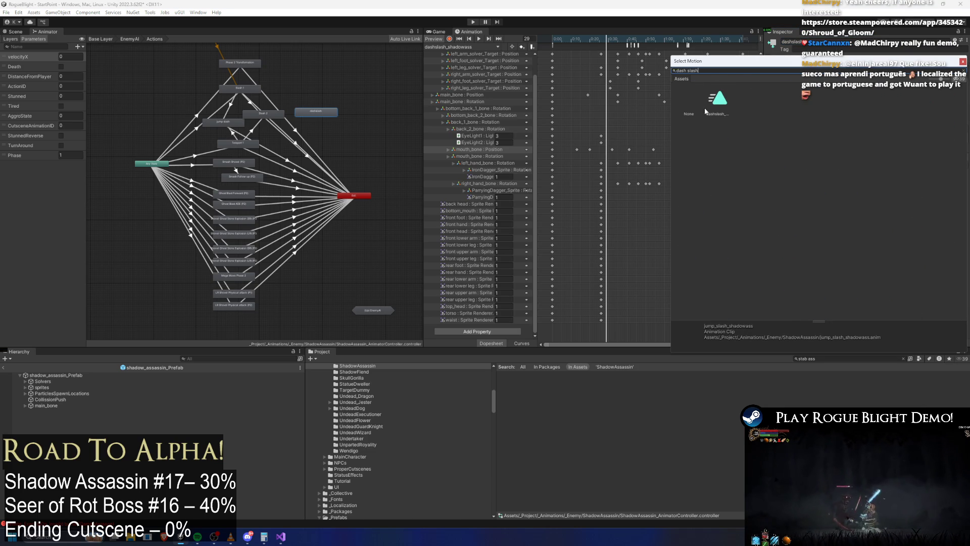
pyautogui.press('Return')
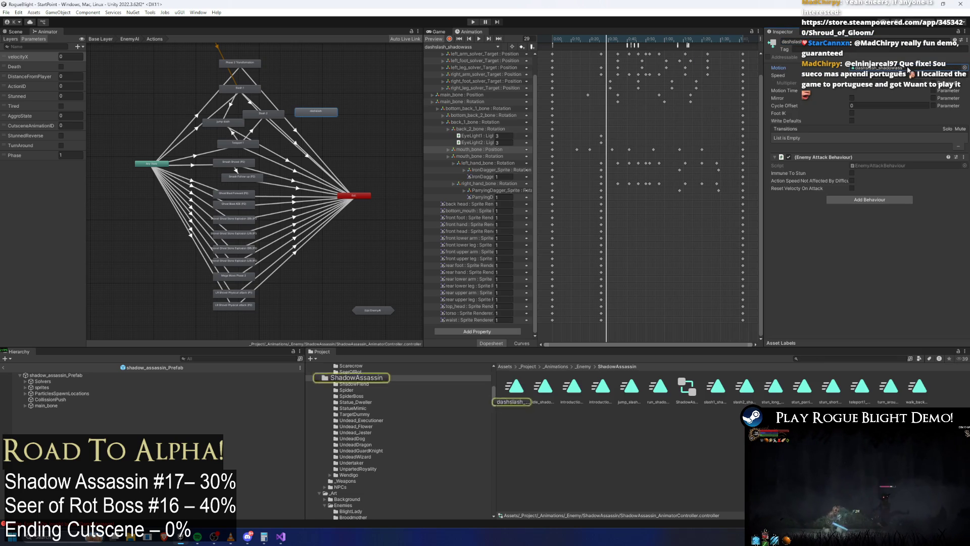
pyautogui.click(513, 402)
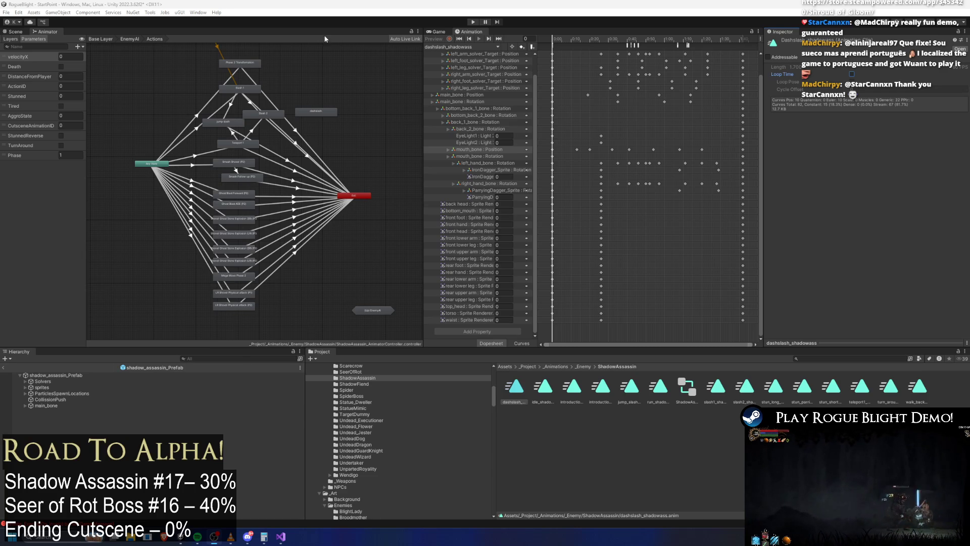
# Make transitions from Teleport 1 and from Slash 1 into the dashslash state.
pyautogui.scroll(5, 284, 237)
pyautogui.scroll(-5, 302, 177)
pyautogui.scroll(5, 269, 214)
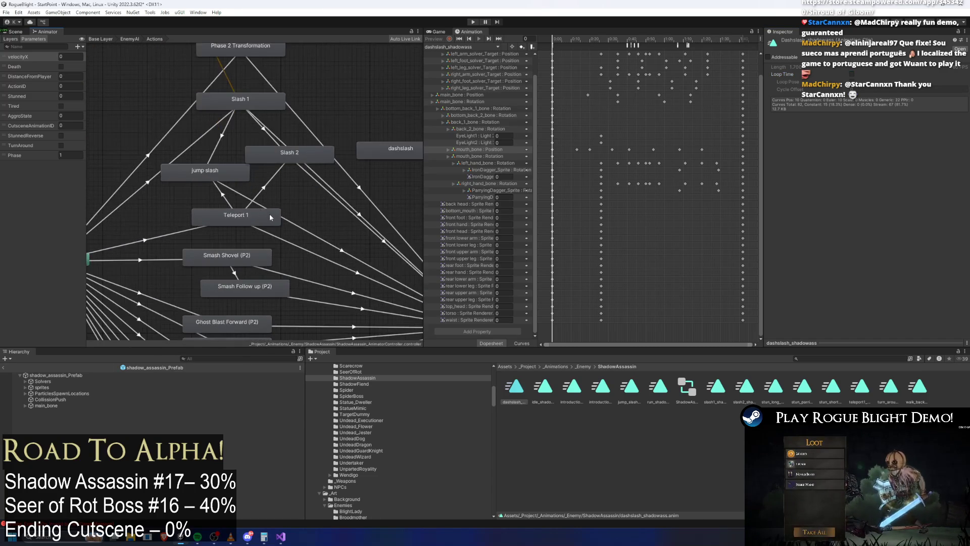
pyautogui.rightClick(270, 215)
pyautogui.click(291, 218)
pyautogui.click(393, 154)
pyautogui.rightClick(262, 102)
pyautogui.click(319, 107)
pyautogui.click(358, 150)
pyautogui.moveTo(308, 192); pyautogui.dragTo(284, 199)
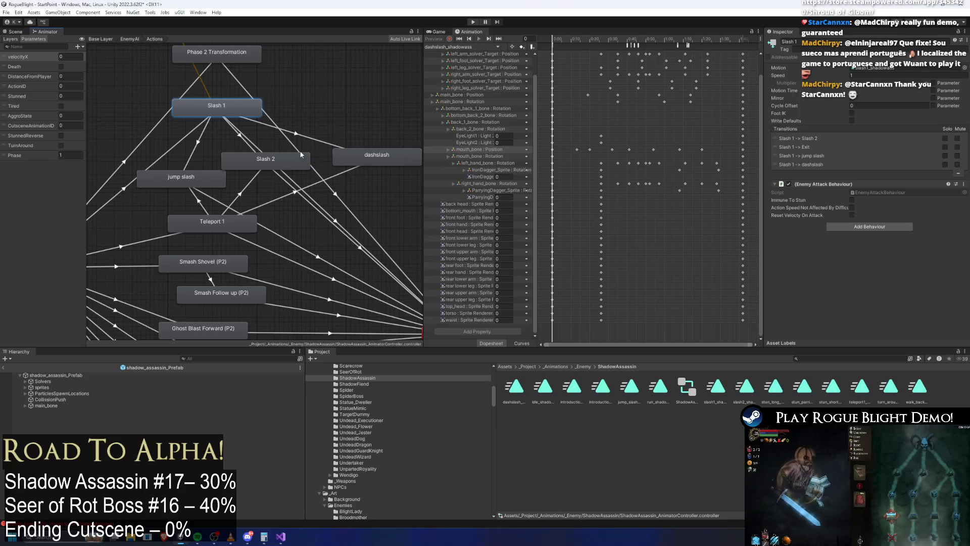
# Copy the Slash 1 → Slash 2 conditions (ActionID, Stunned) onto both dashslash transitions.
pyautogui.click(248, 148)
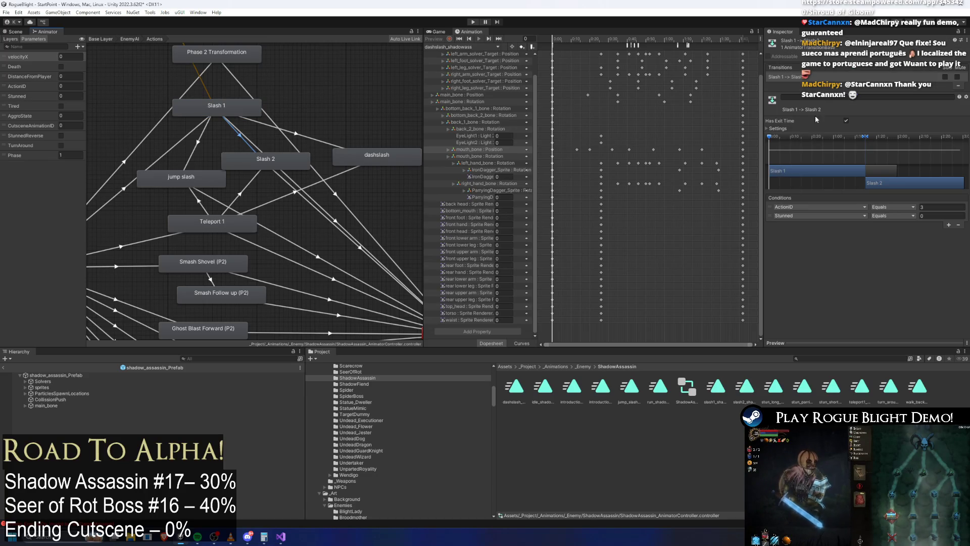
pyautogui.rightClick(786, 197)
pyautogui.click(829, 214)
pyautogui.click(333, 144)
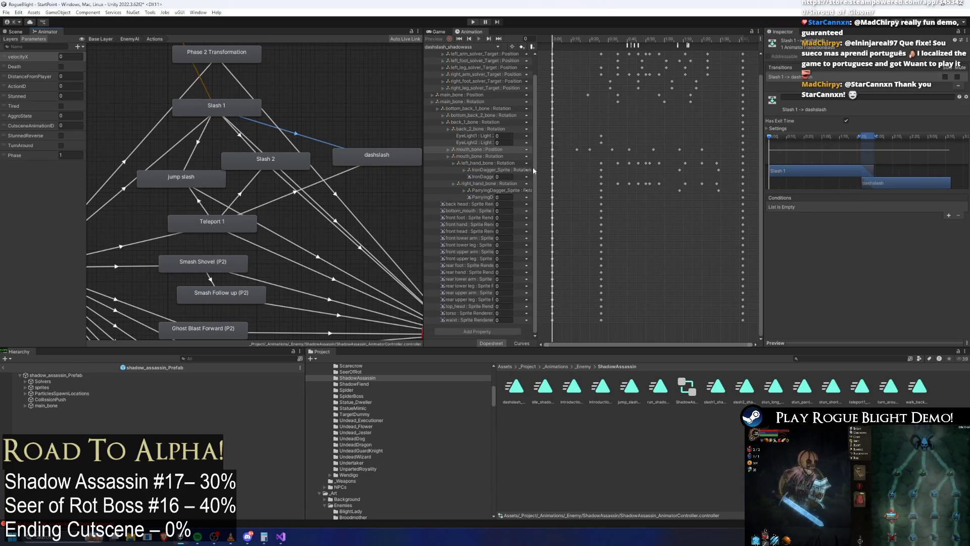
pyautogui.rightClick(783, 200)
pyautogui.click(829, 228)
pyautogui.click(295, 195)
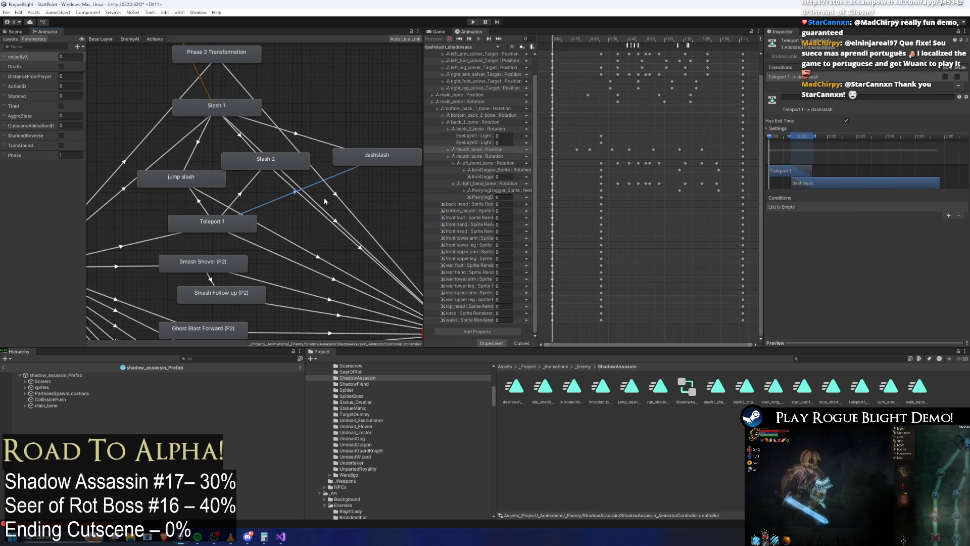
pyautogui.rightClick(782, 201)
pyautogui.click(819, 224)
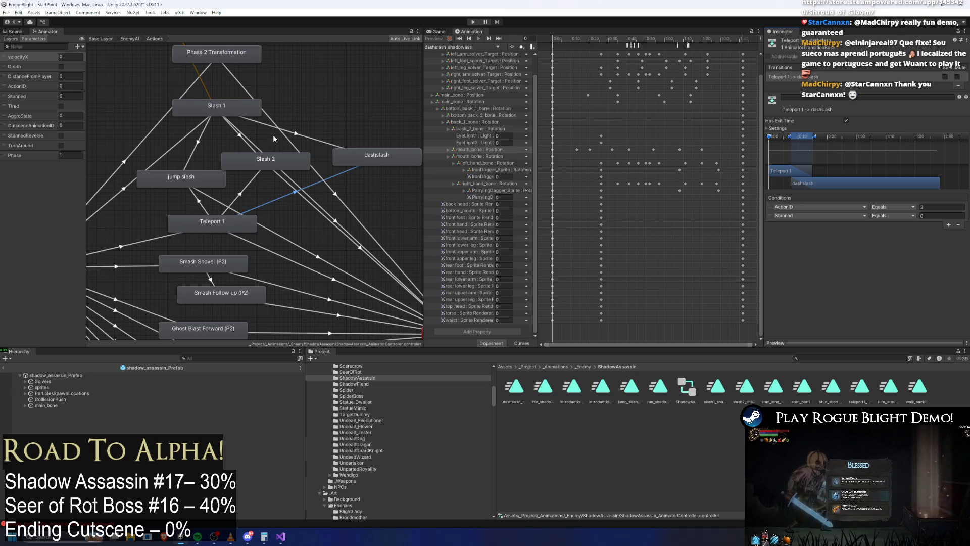
# Move the Slash 1 → dashslash exit time earlier.
pyautogui.click(234, 135)
pyautogui.click(234, 135)
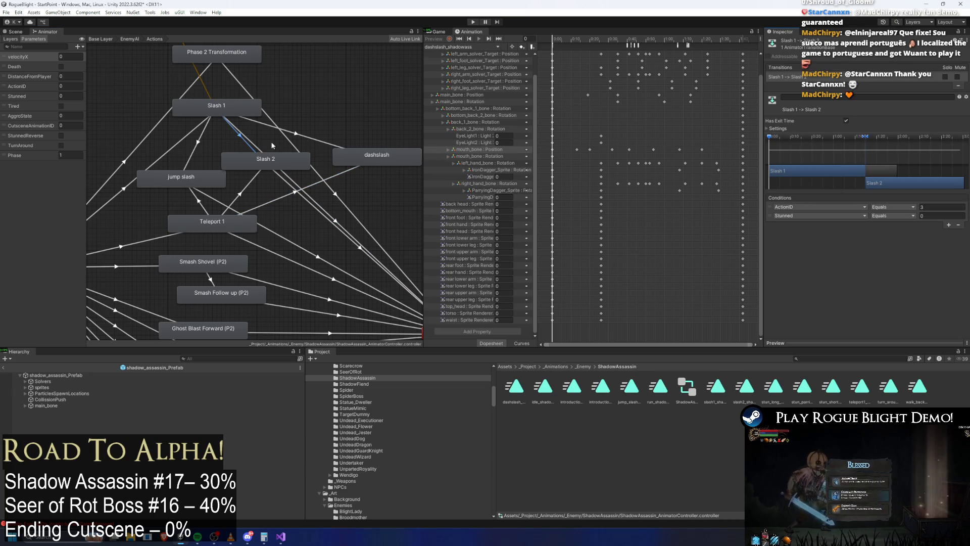
pyautogui.click(296, 133)
pyautogui.moveTo(860, 139)
pyautogui.mouseDown()
pyautogui.moveTo(848, 141)
pyautogui.moveTo(889, 135)
pyautogui.moveTo(849, 137)
pyautogui.mouseUp()
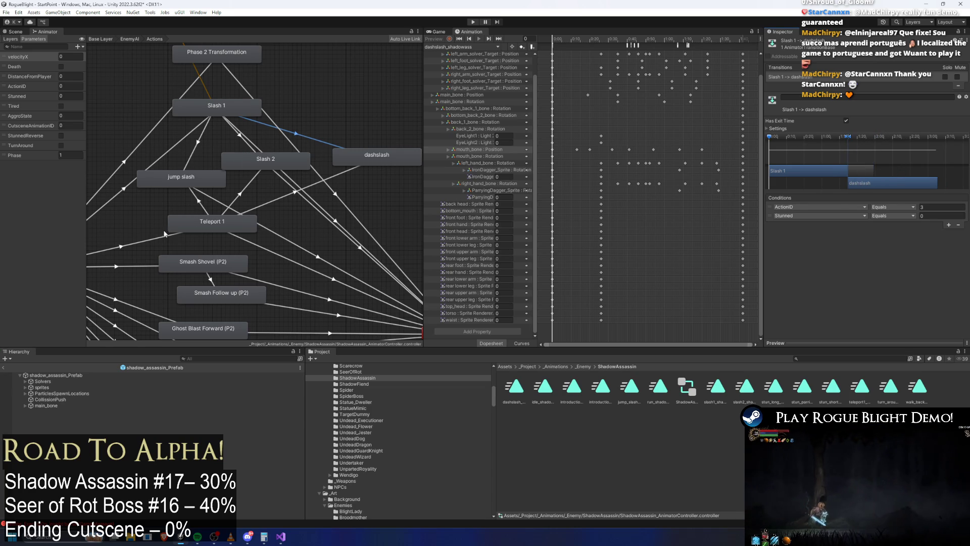
# Compare the timing settings of Teleport 1's and Any State's existing transitions.
pyautogui.click(153, 238)
pyautogui.click(133, 267)
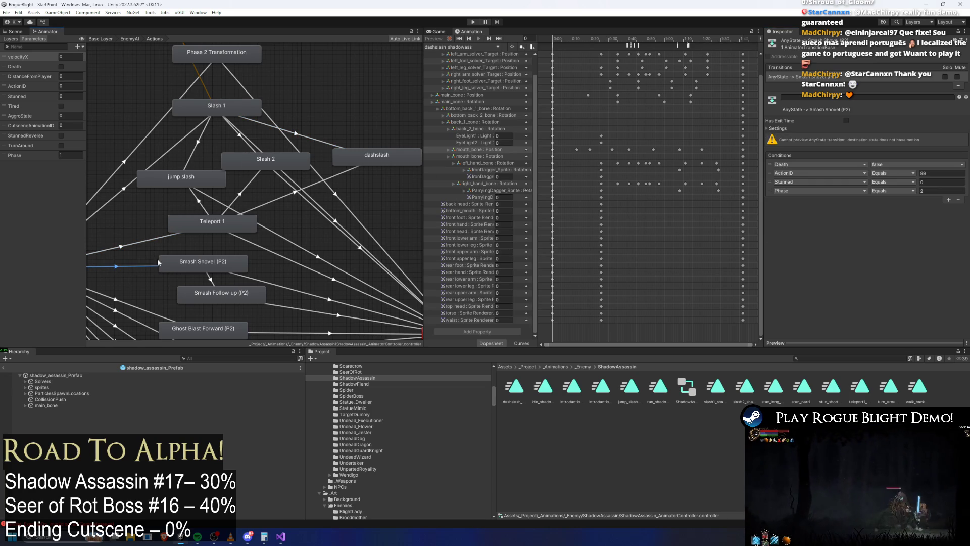
pyautogui.click(200, 203)
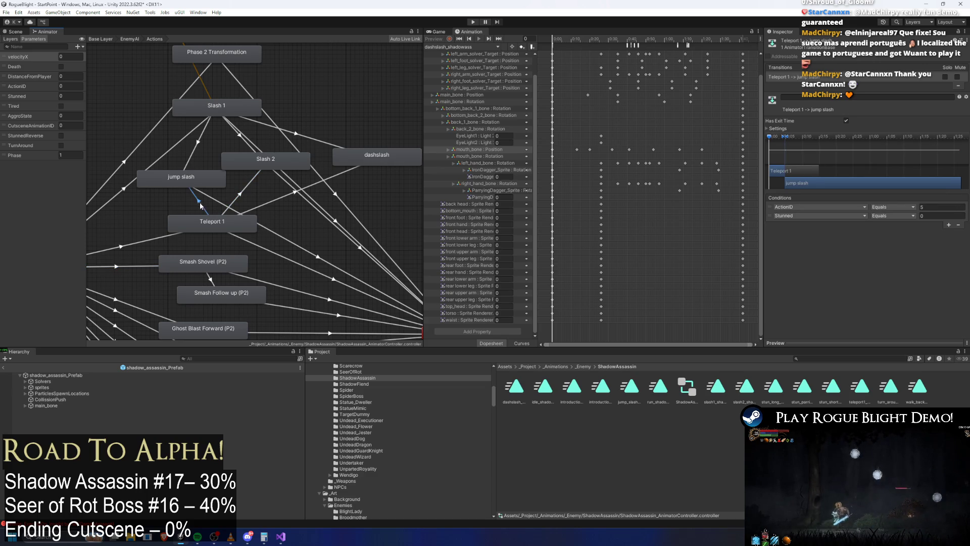
pyautogui.click(346, 175)
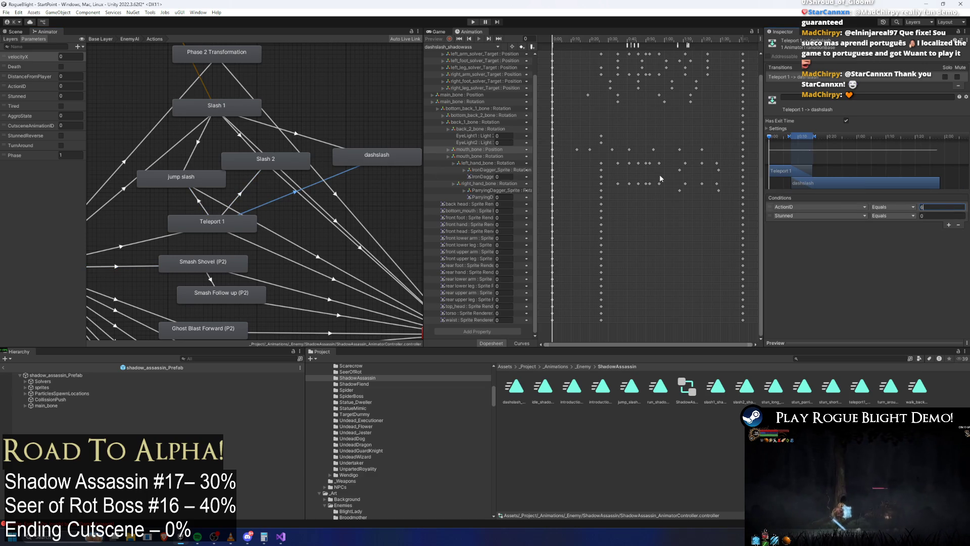
pyautogui.click(306, 138)
pyautogui.click(242, 216)
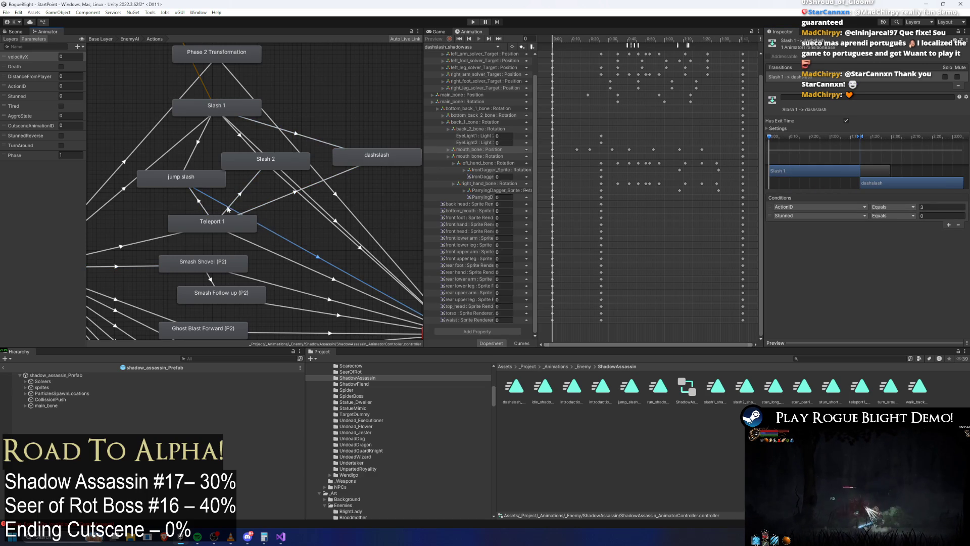
pyautogui.click(245, 189)
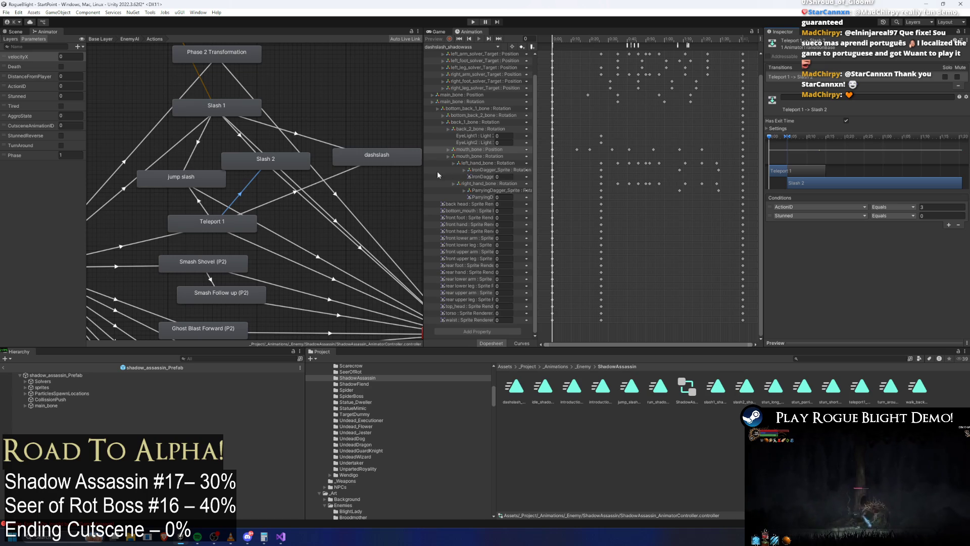
pyautogui.click(773, 129)
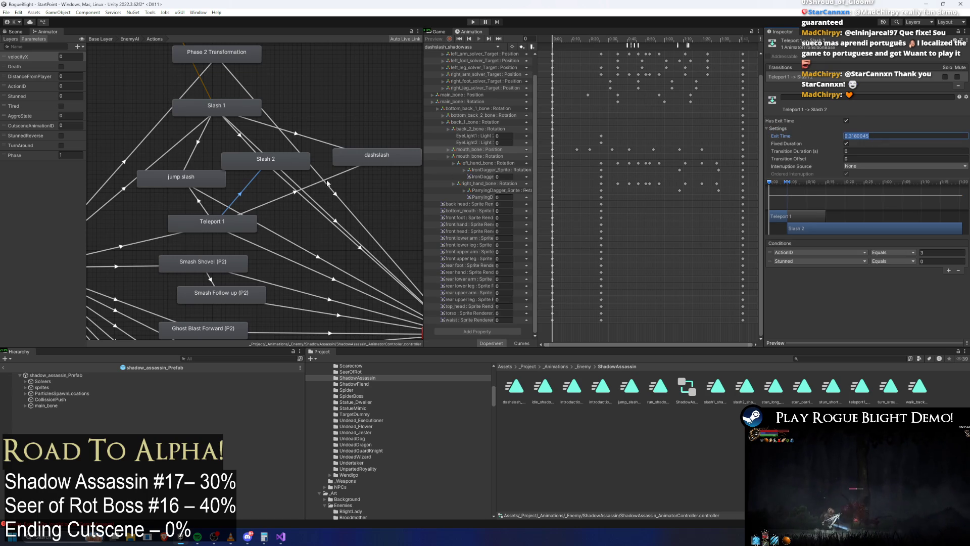
# Set the Teleport 1 → dashslash exit time to 0.3180045 and transition duration to 0.
pyautogui.click(333, 178)
pyautogui.click(869, 135)
pyautogui.write('0.3180045')
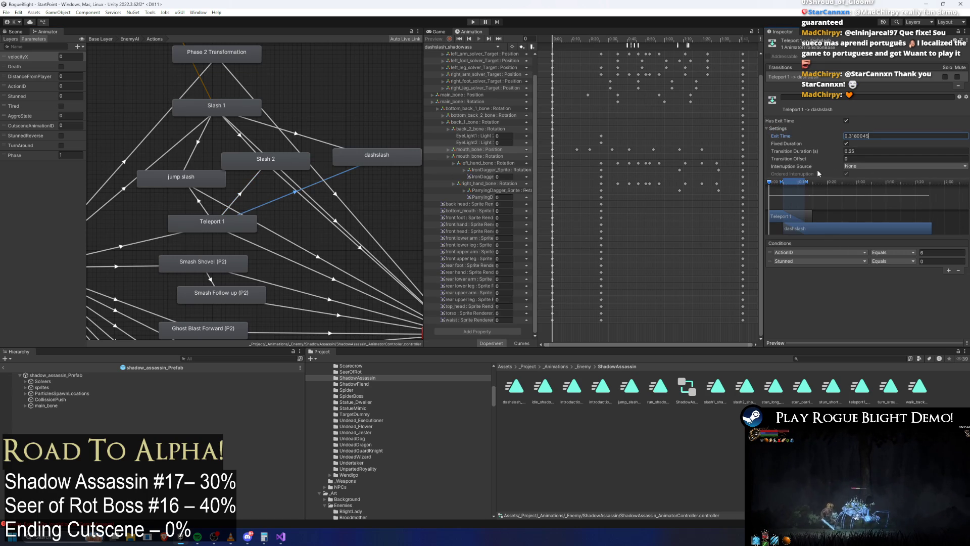
pyautogui.click(866, 151)
pyautogui.write('0')
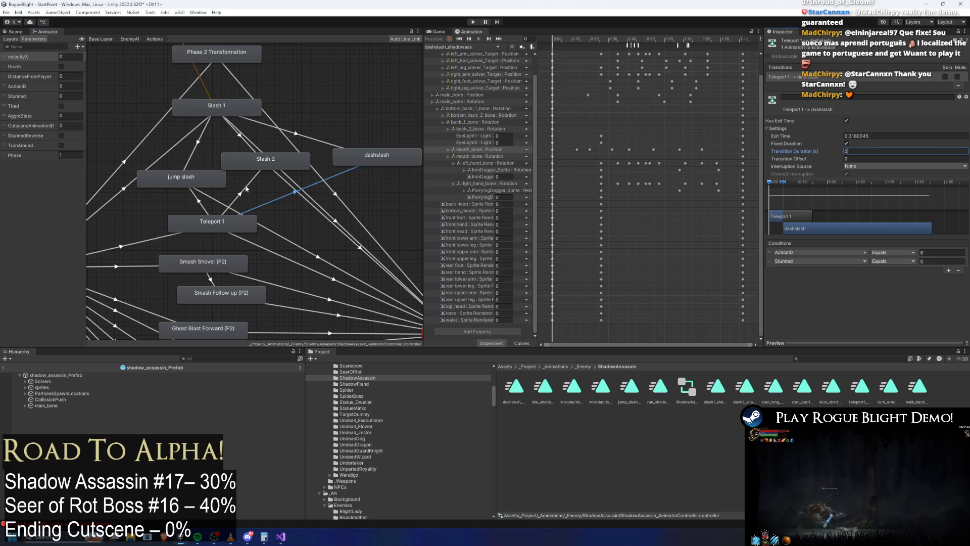
# Set the Slash 1 → dashslash exit time to 0.7498516 and edit its ActionID condition value.
pyautogui.click(245, 189)
pyautogui.click(295, 132)
pyautogui.click(859, 136)
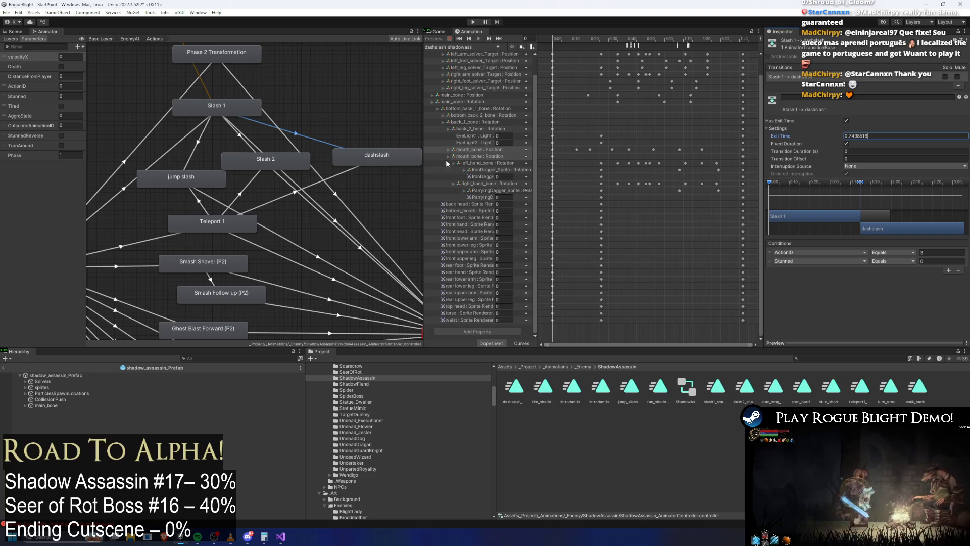
pyautogui.click(338, 174)
pyautogui.click(313, 146)
pyautogui.click(925, 252)
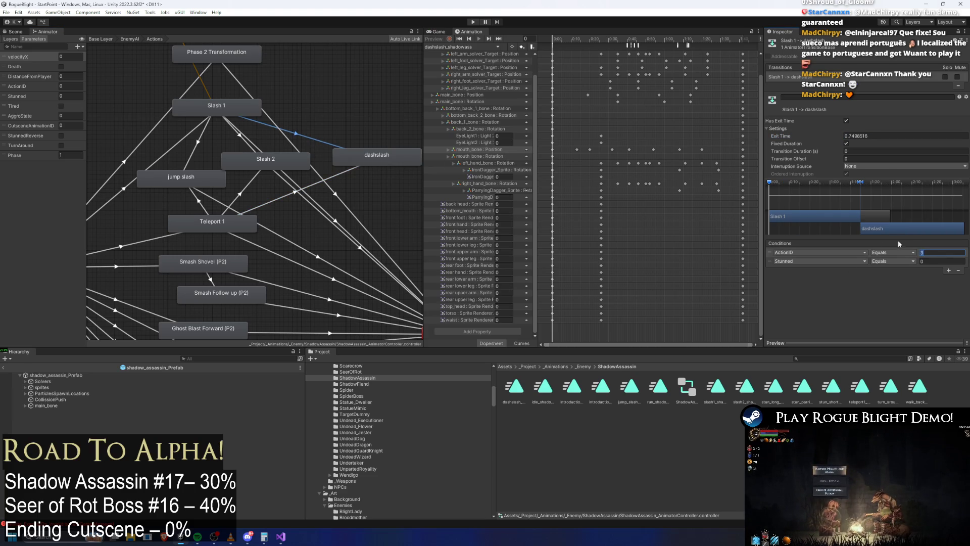
pyautogui.scroll(-3, 368, 168)
pyautogui.click(368, 157)
pyautogui.click(897, 67)
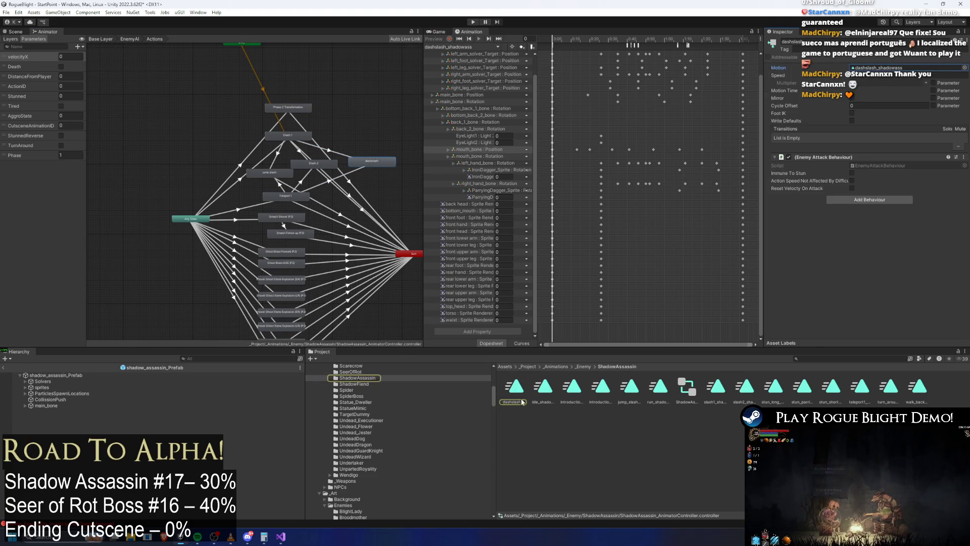
# Move the dashslash state up-left and select shadow_assassin_Prefab to show its Enemy Action Controller.
pyautogui.scroll(2, 359, 168)
pyautogui.moveTo(317, 187)
pyautogui.mouseDown()
pyautogui.moveTo(294, 180)
pyautogui.moveTo(284, 158)
pyautogui.moveTo(304, 180)
pyautogui.moveTo(281, 162)
pyautogui.mouseUp()
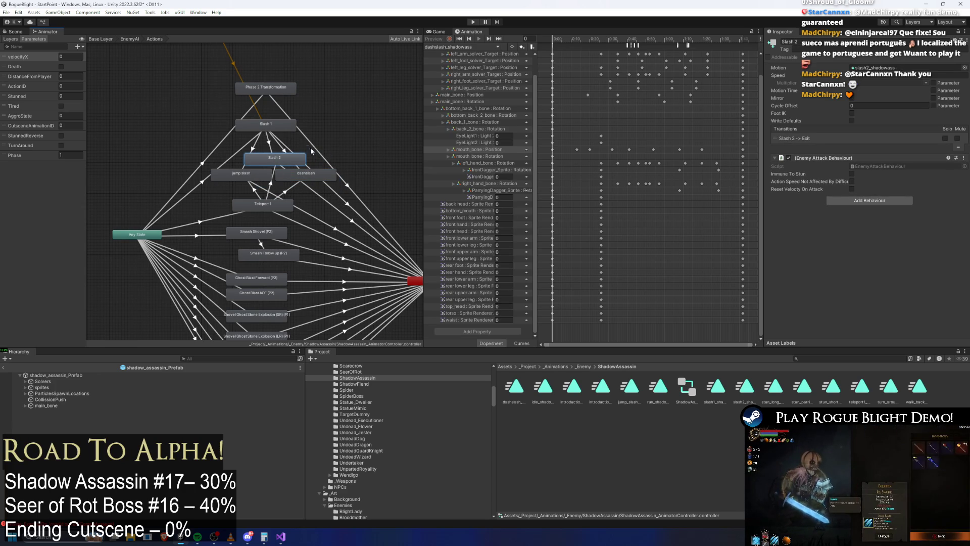
pyautogui.click(258, 203)
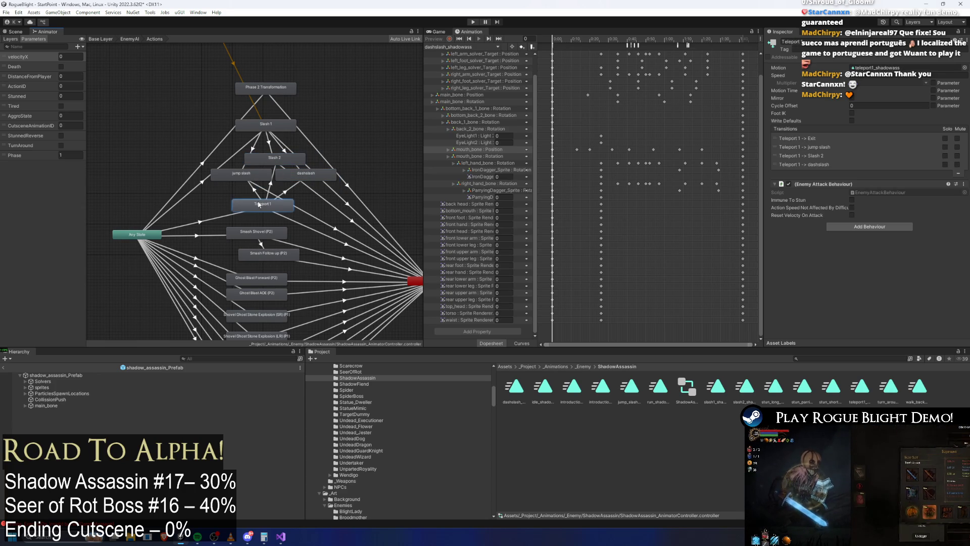
pyautogui.click(269, 195)
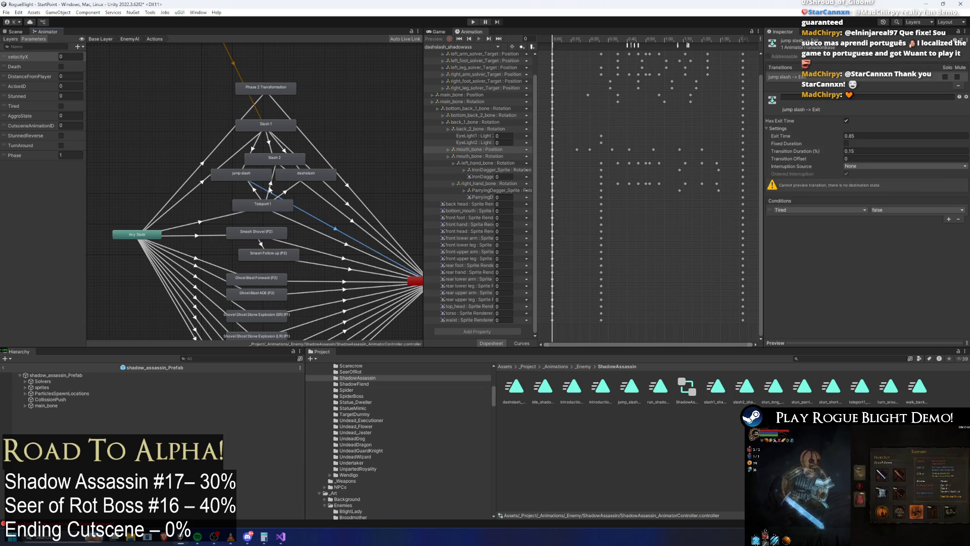
pyautogui.click(50, 375)
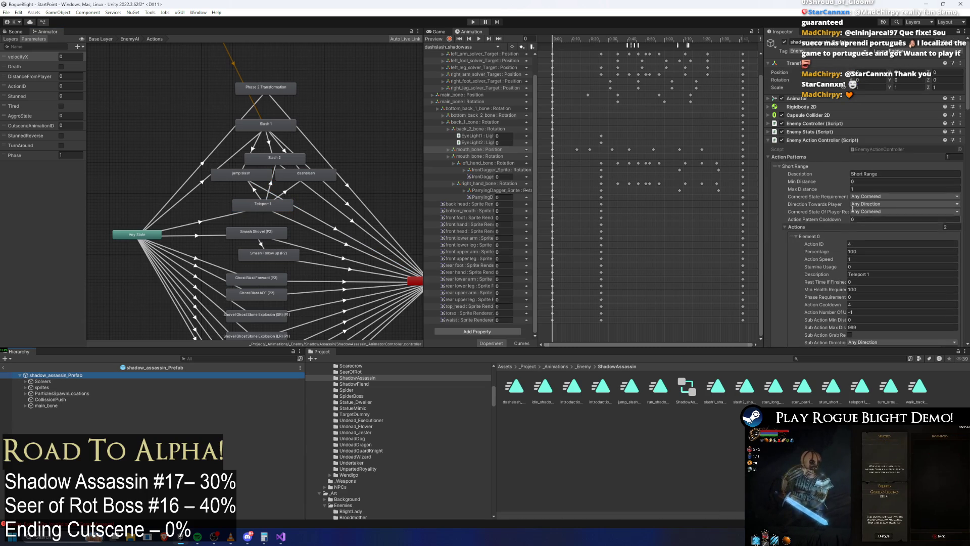
# Add a third entry, Element 2, to the slash's Sub Actions list.
pyautogui.scroll(-15, 855, 222)
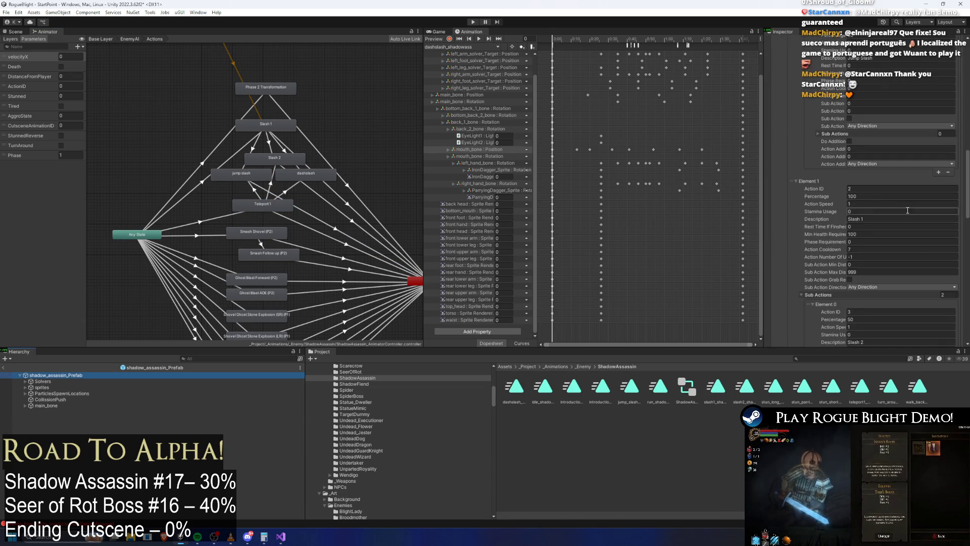
pyautogui.scroll(3, 938, 198)
pyautogui.click(938, 213)
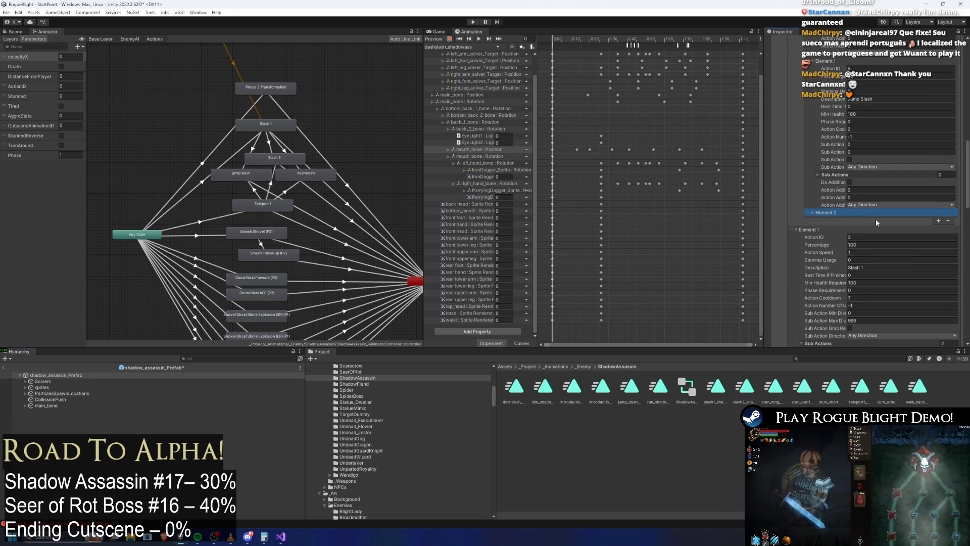
pyautogui.click(890, 213)
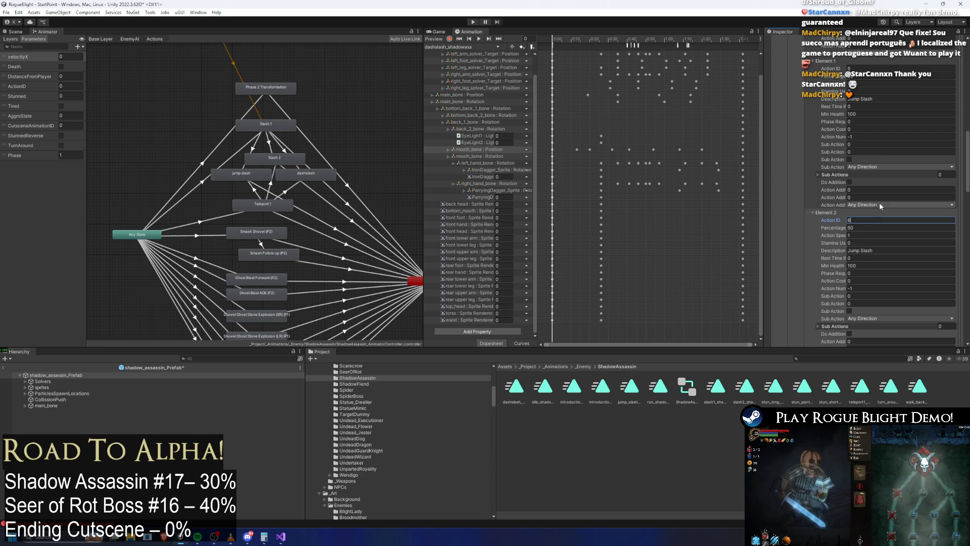
pyautogui.scroll(10, 878, 203)
pyautogui.scroll(-4, 864, 152)
# Set the Slash 2, Jump Slash and new entry chances to 33% each.
pyautogui.click(866, 177)
pyautogui.write('25')
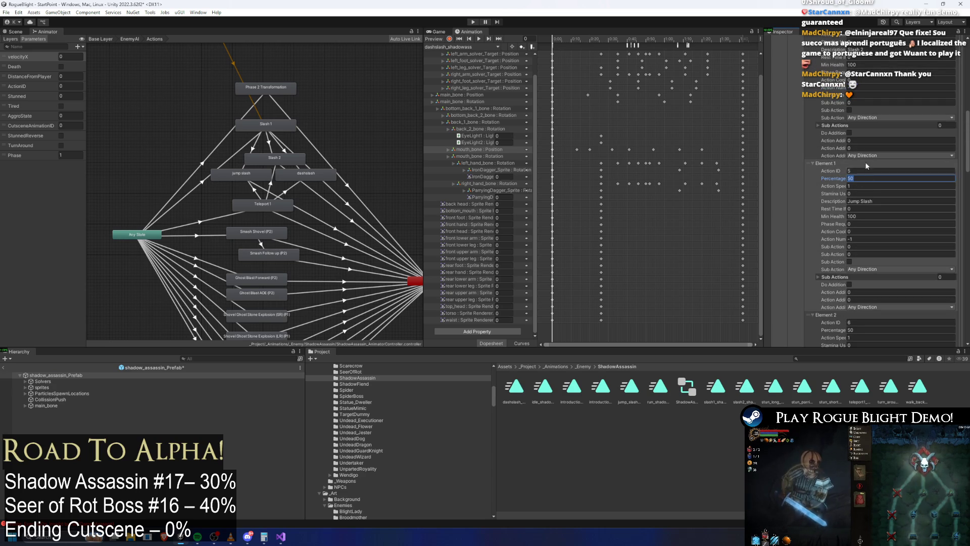
pyautogui.scroll(3, 867, 178)
pyautogui.click(866, 67)
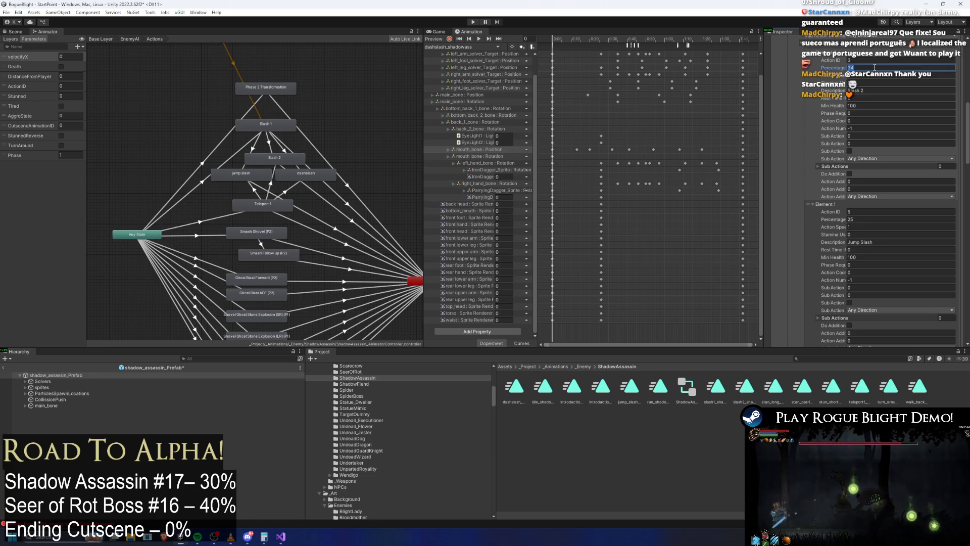
pyautogui.write('33')
pyautogui.click(909, 220)
pyautogui.write('3')
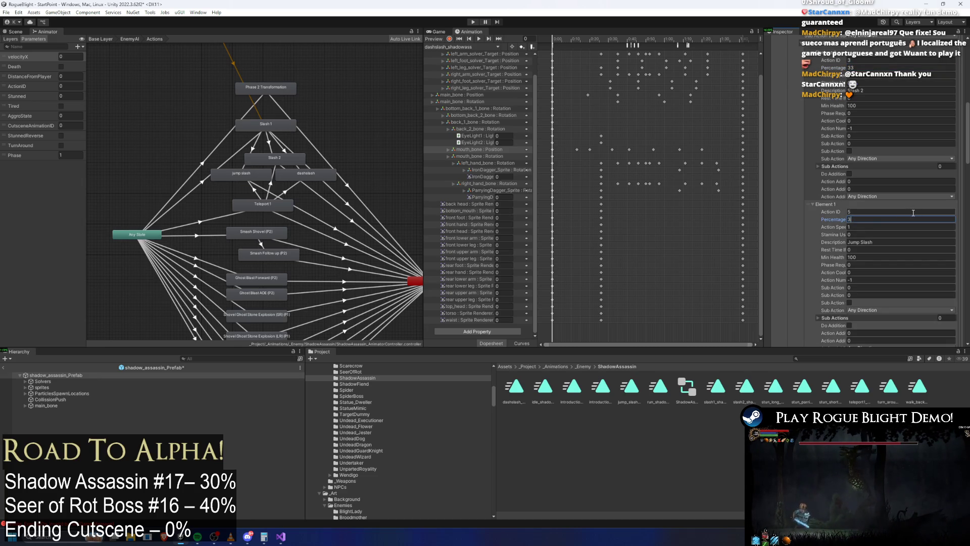
pyautogui.scroll(-5, 889, 211)
pyautogui.click(873, 186)
pyautogui.write('33')
# Describe the new entry as dash slash (Action ID 6).
pyautogui.scroll(-2, 847, 125)
pyautogui.scroll(3, 858, 180)
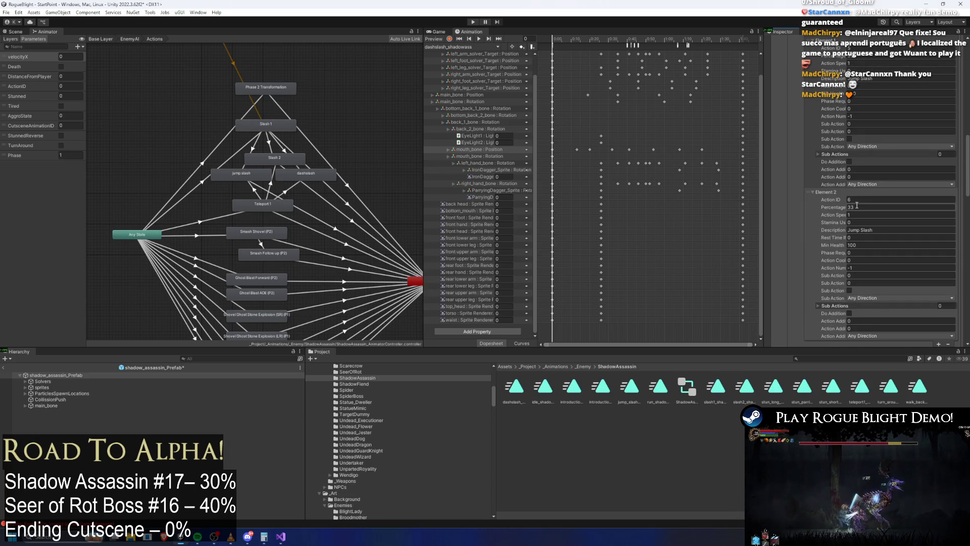
pyautogui.scroll(-1, 869, 207)
pyautogui.click(884, 209)
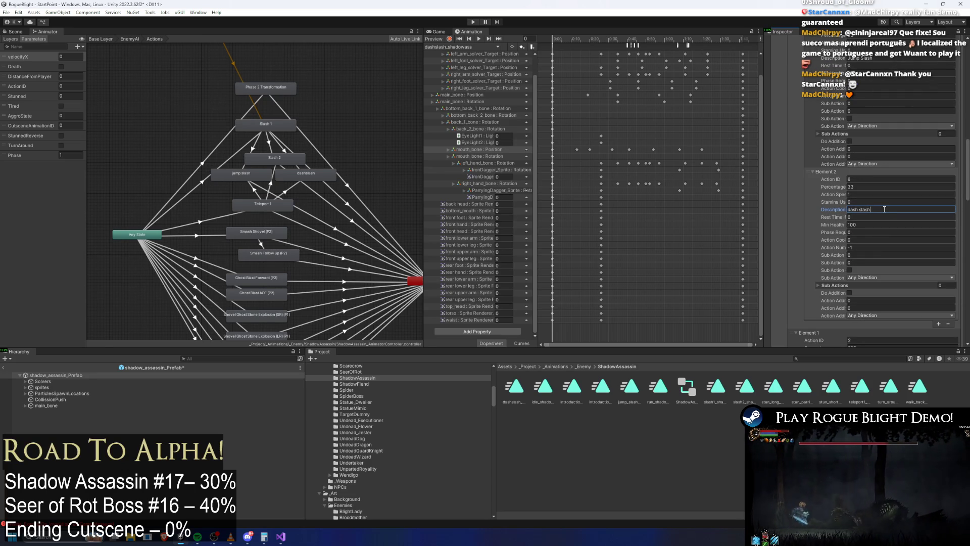
# Copy the dash slash entry into a new element of the other sub-action list.
pyautogui.rightClick(821, 173)
pyautogui.click(838, 181)
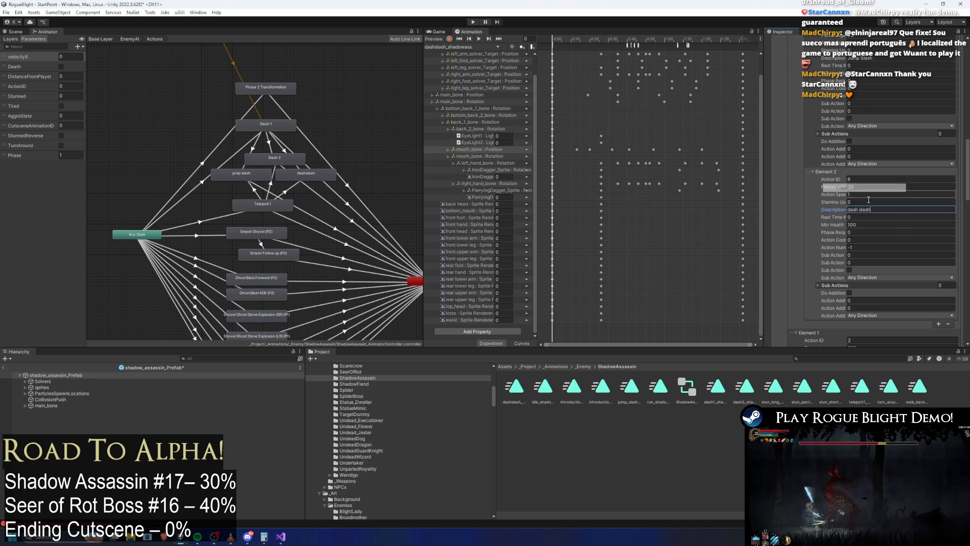
pyautogui.scroll(-10, 904, 195)
pyautogui.scroll(-8, 905, 194)
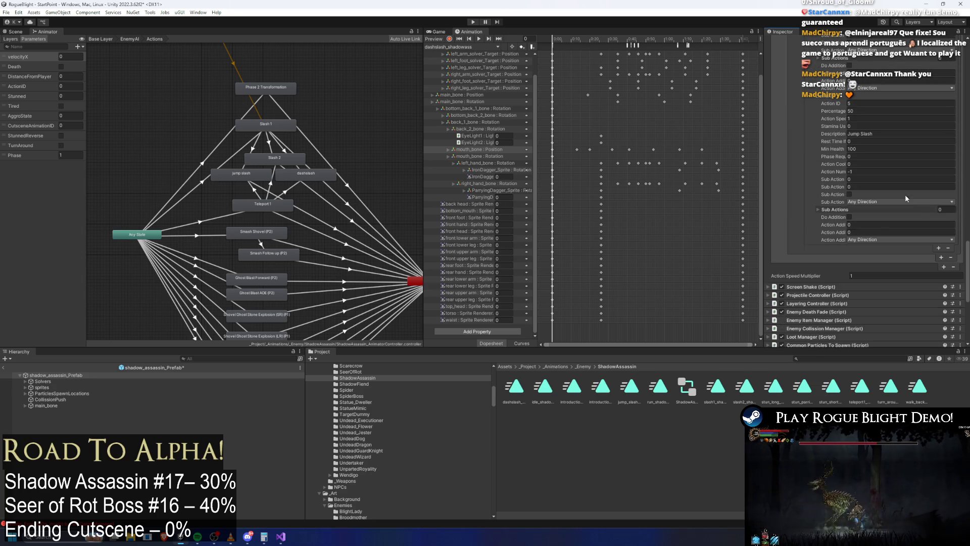
pyautogui.click(939, 248)
pyautogui.click(838, 247)
pyautogui.rightClick(831, 248)
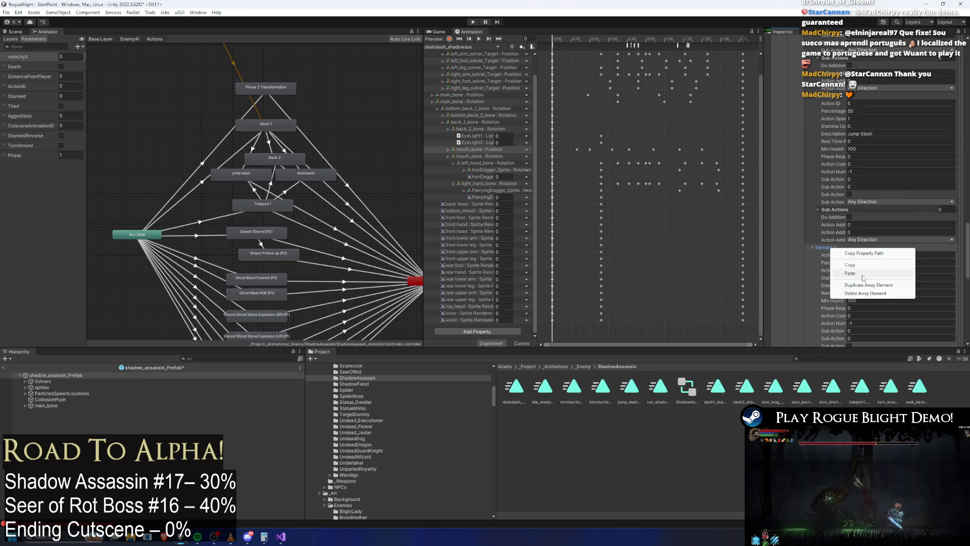
pyautogui.click(862, 275)
# Raise Slash 2's chance to 34% and enter Play mode to playtest the assassin.
pyautogui.click(862, 109)
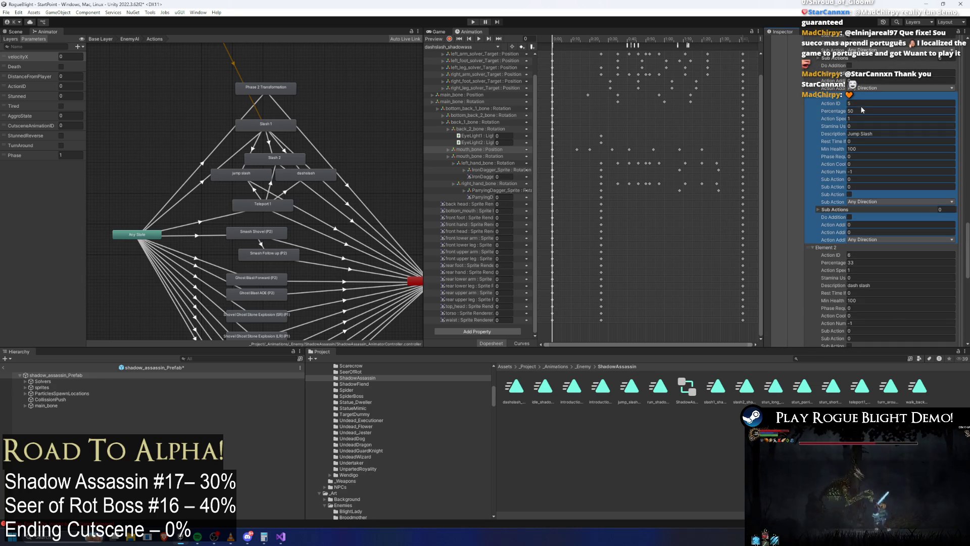
pyautogui.scroll(6, 864, 119)
pyautogui.click(866, 124)
pyautogui.write('34')
pyautogui.click(472, 22)
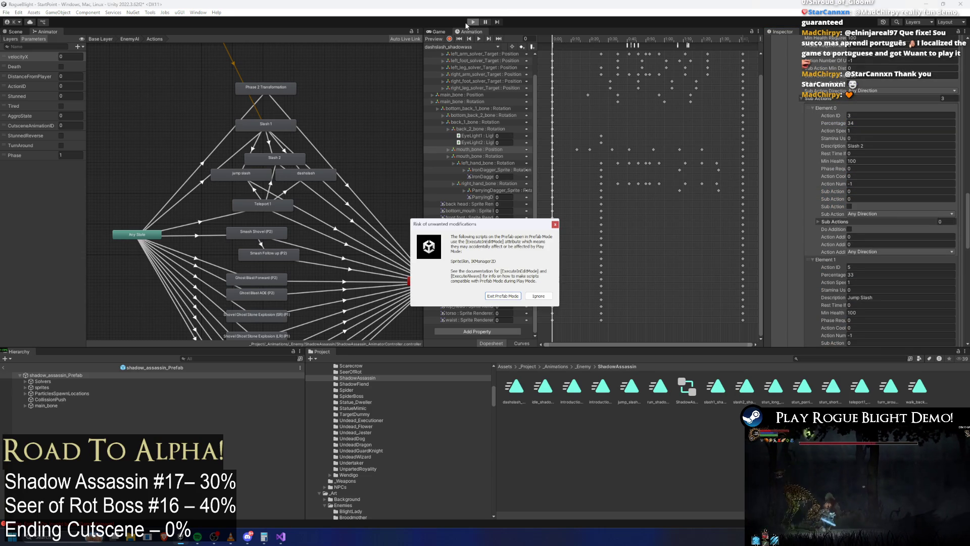
# Dismiss the modification warning and load a save from the title menu.
pyautogui.press('Escape')
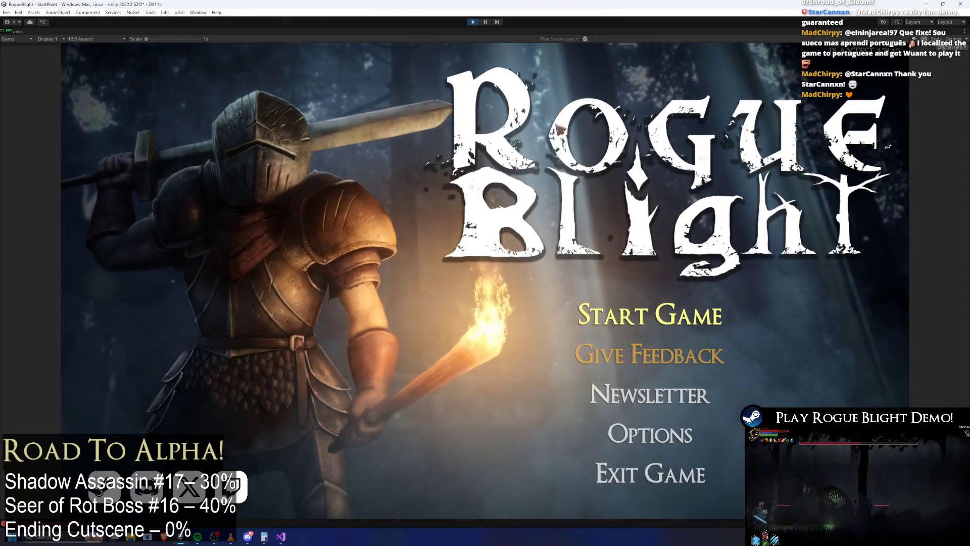
pyautogui.click(649, 314)
pyautogui.click(626, 276)
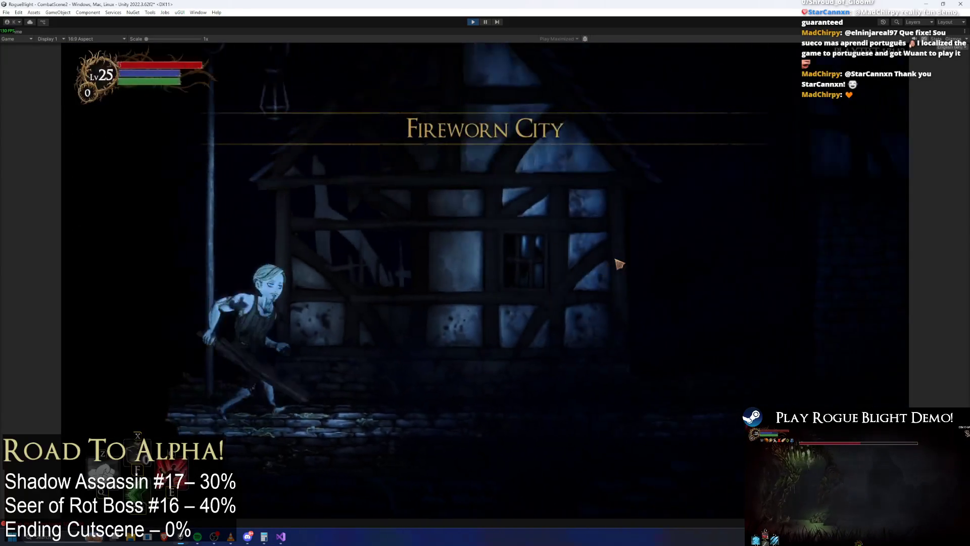
# Advance on the Shadow Assassin, land three attacks, then back off left.
pyautogui.press('d')
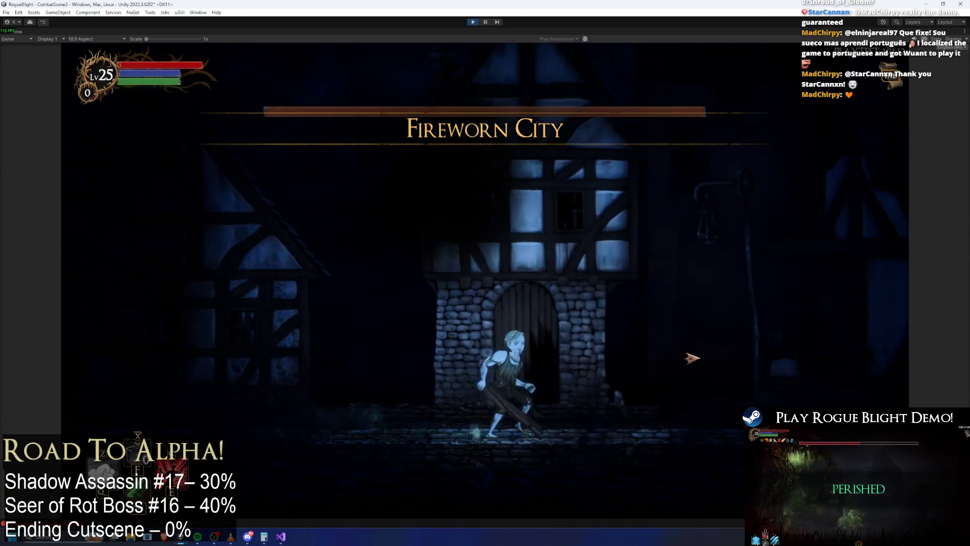
pyautogui.click(741, 357)
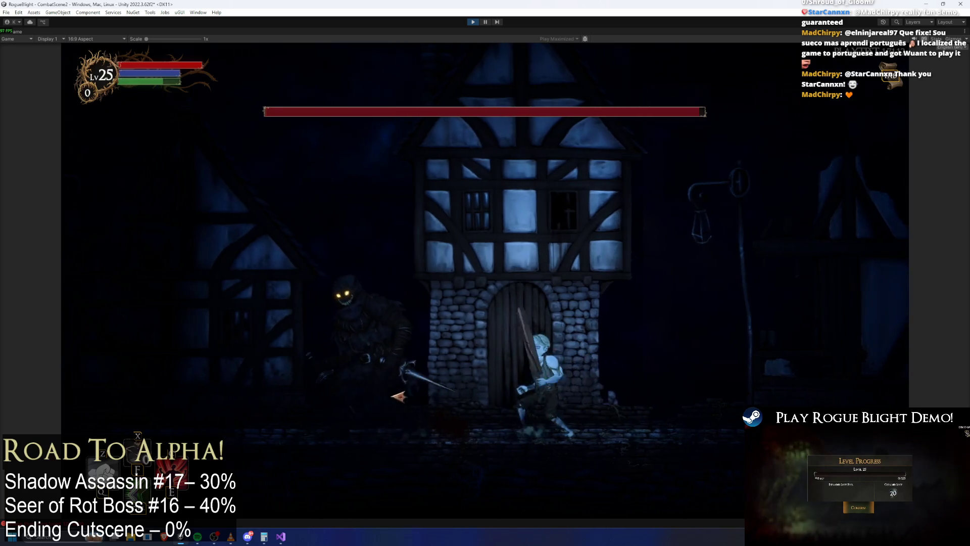
pyautogui.click(406, 384)
pyautogui.click(406, 384)
pyautogui.press('a')
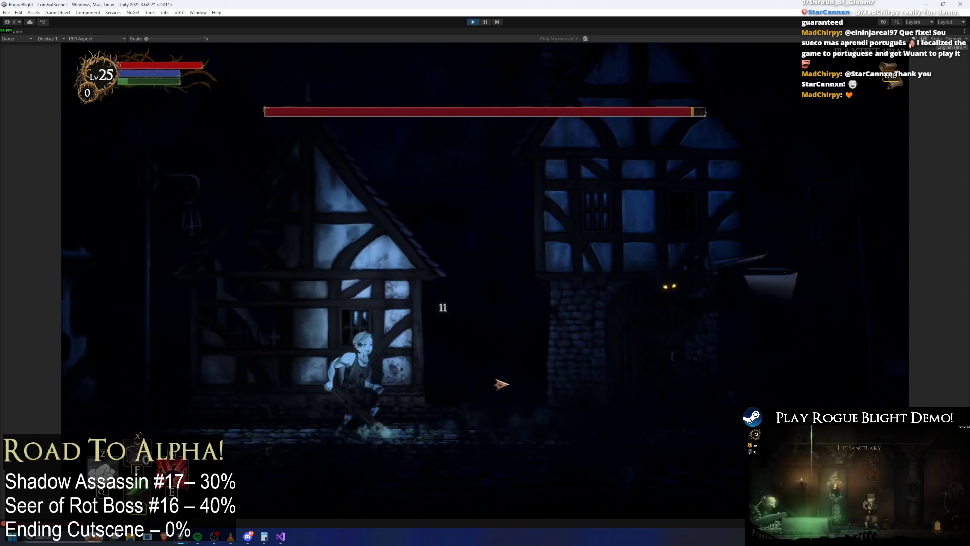
pyautogui.press('a')
# Close in again, slash the assassin three more times, and stop Play mode.
pyautogui.press('d')
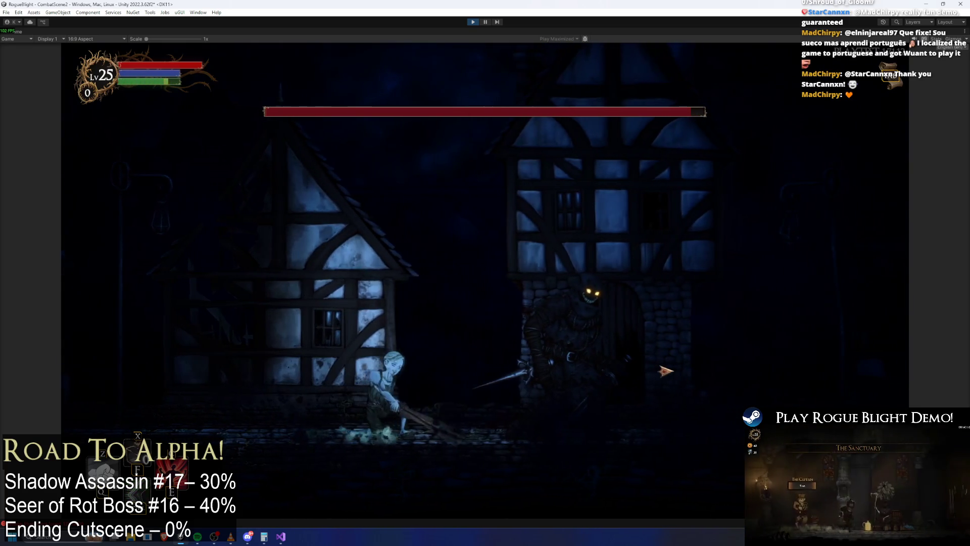
pyautogui.press('d')
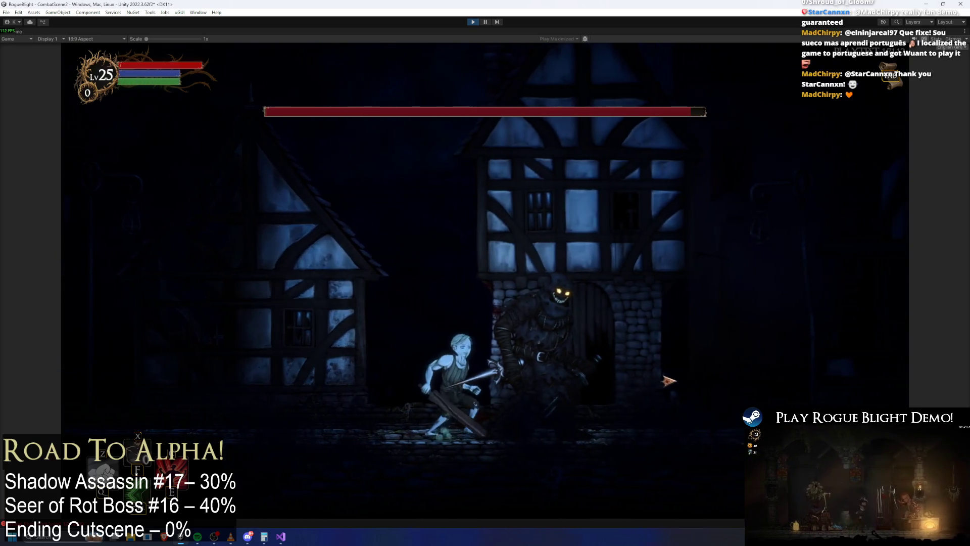
pyautogui.press('d')
pyautogui.click(483, 392)
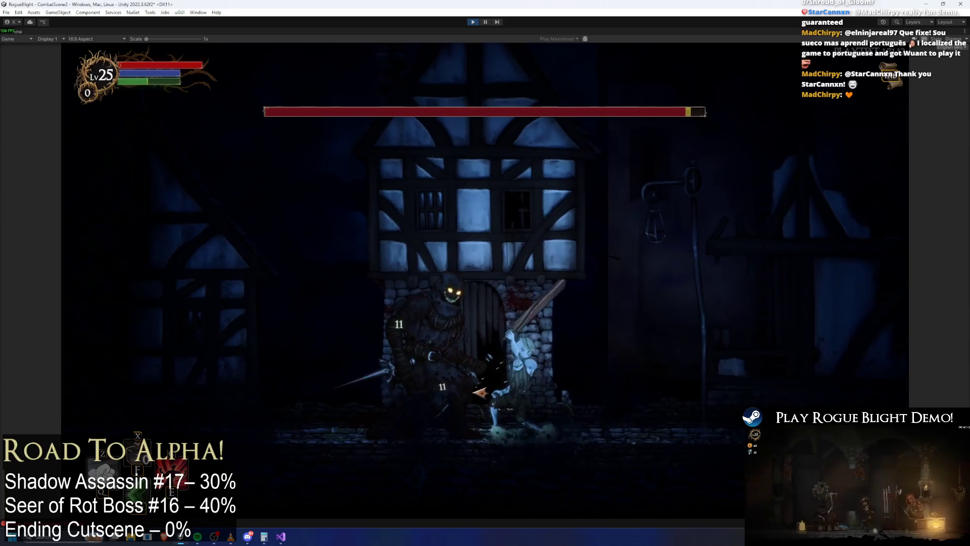
pyautogui.click(484, 392)
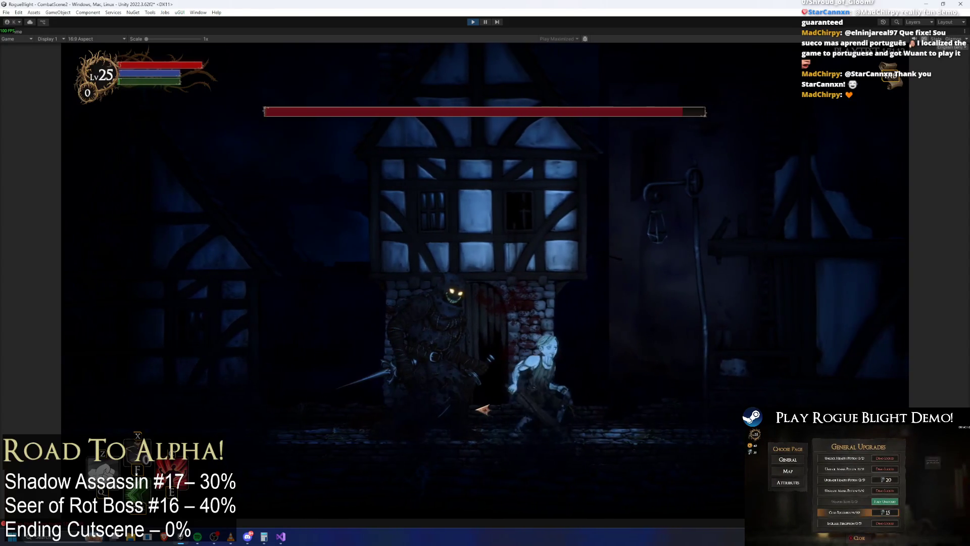
pyautogui.click(483, 392)
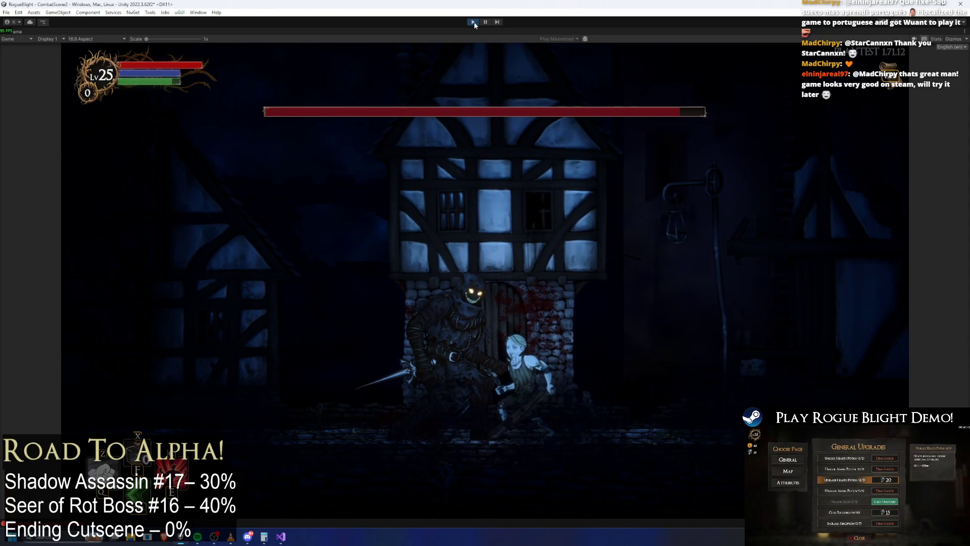
pyautogui.hotkey('ctrl', 'p')
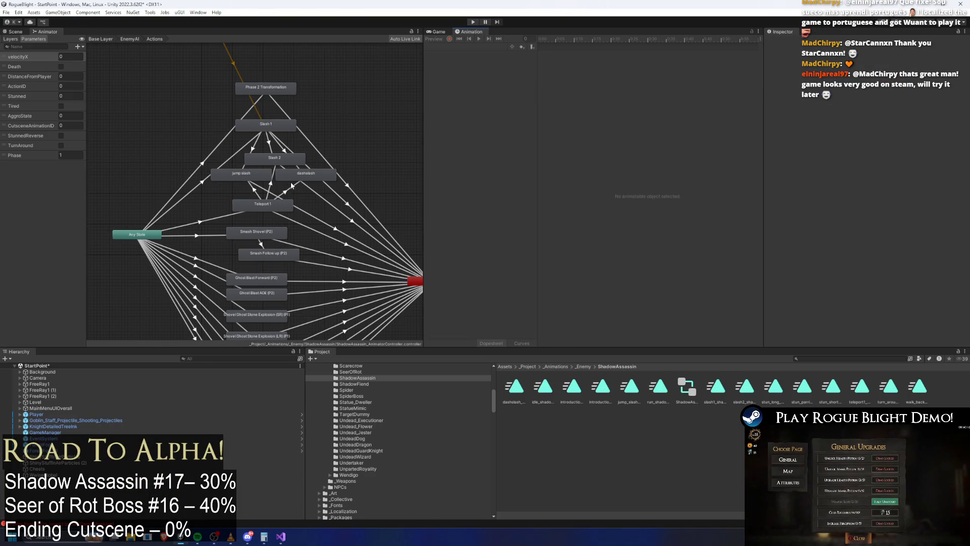
# Rearrange the Animator graph, moving jump slash left and dashslash up away from Slash 2.
pyautogui.scroll(3, 291, 186)
pyautogui.click(299, 179)
pyautogui.click(200, 174)
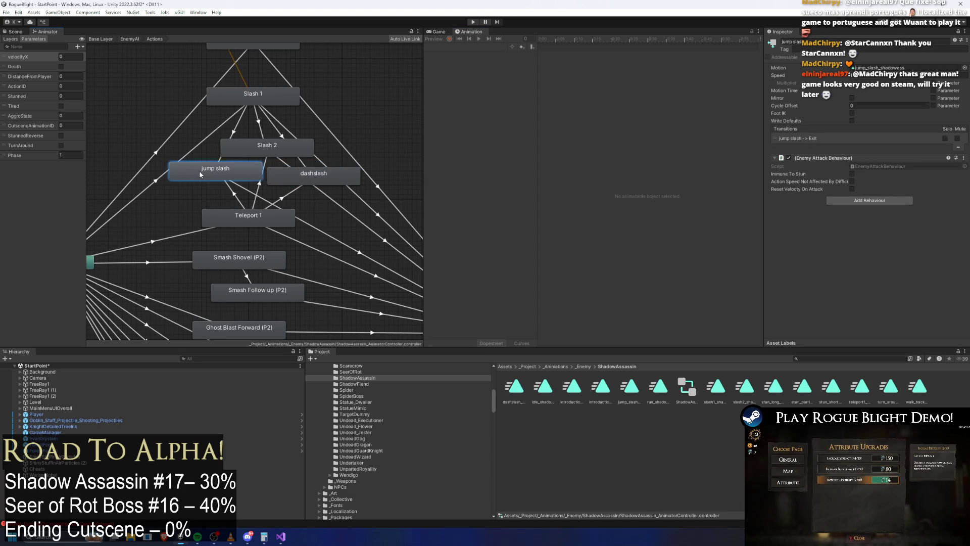
pyautogui.moveTo(201, 174); pyautogui.dragTo(192, 181)
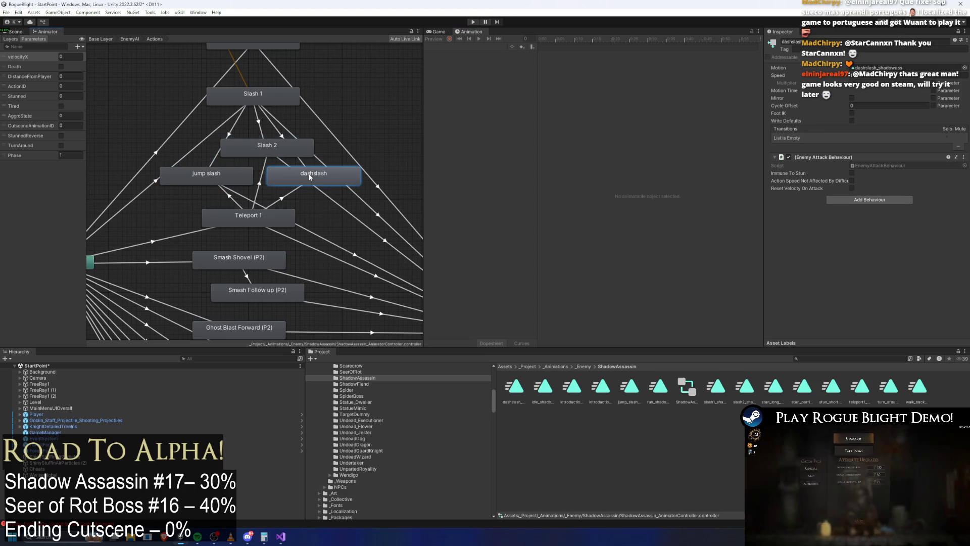
pyautogui.click(277, 100)
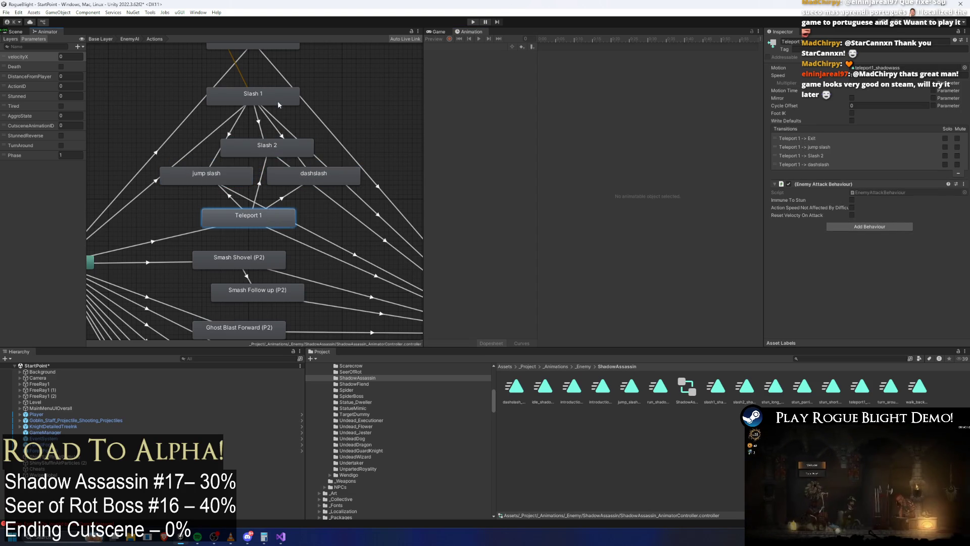
pyautogui.click(269, 155)
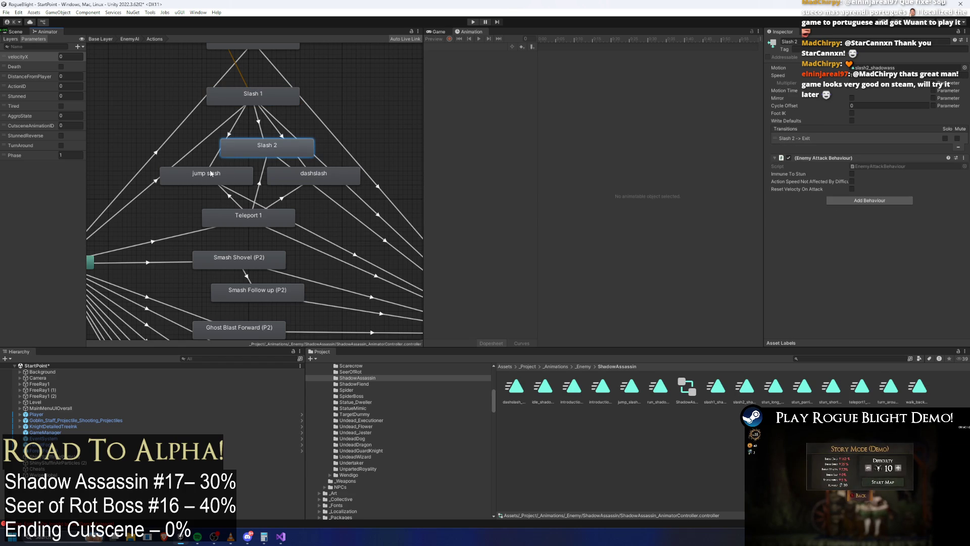
pyautogui.moveTo(249, 177); pyautogui.dragTo(244, 179)
pyautogui.moveTo(345, 173)
pyautogui.mouseDown()
pyautogui.moveTo(269, 169)
pyautogui.moveTo(345, 133)
pyautogui.moveTo(251, 82)
pyautogui.mouseUp()
# Add a dashslash-to-Exit transition with exit time 0.85 and 0.15 duration, then compare Slash 2's exit.
pyautogui.rightClick(251, 82)
pyautogui.click(281, 85)
pyautogui.click(330, 279)
pyautogui.click(253, 117)
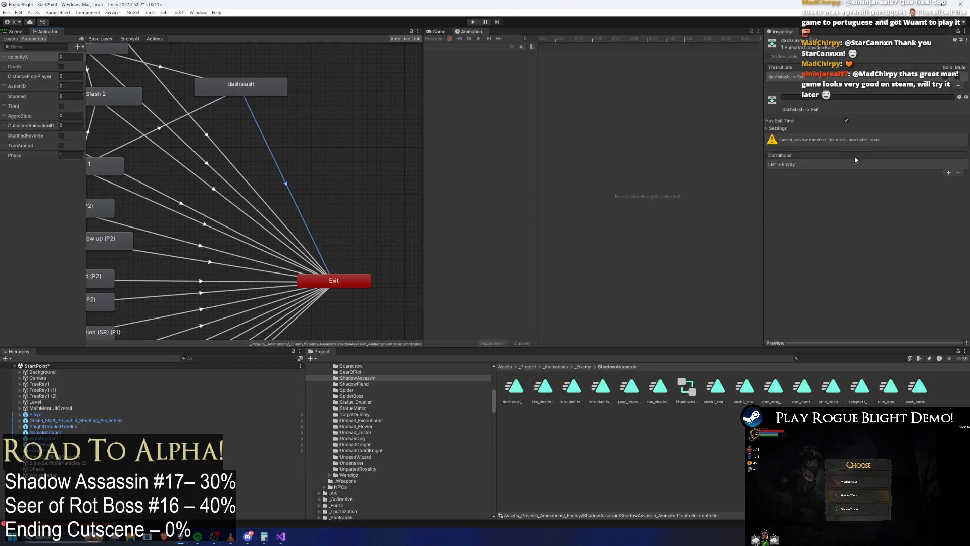
pyautogui.click(791, 128)
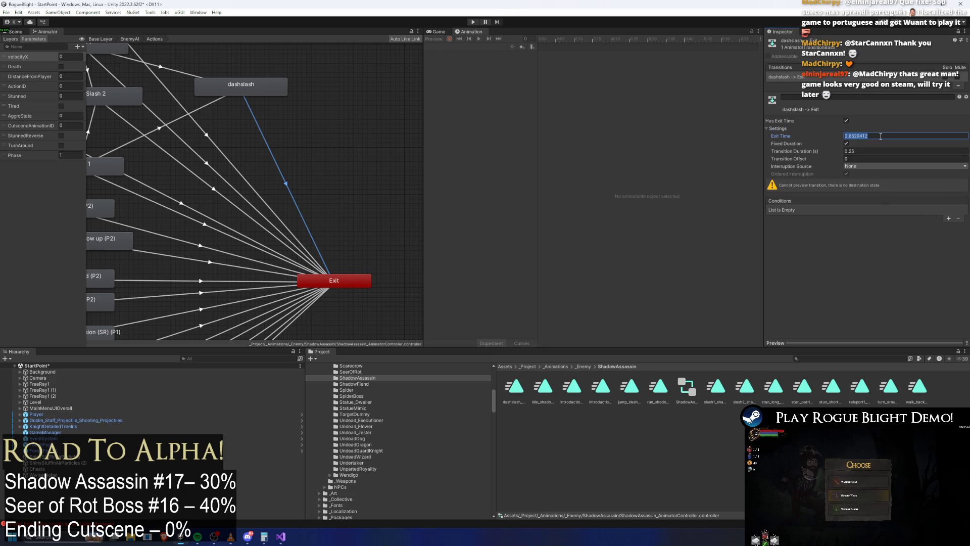
pyautogui.write('0.85')
pyautogui.press('Tab')
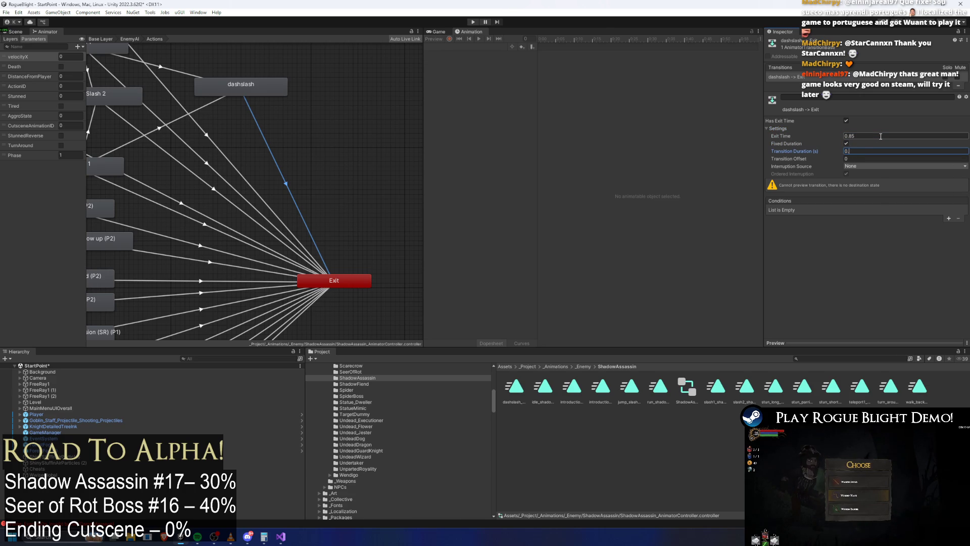
pyautogui.write('.15')
pyautogui.moveTo(220, 118)
pyautogui.mouseDown()
pyautogui.moveTo(165, 82)
pyautogui.moveTo(181, 111)
pyautogui.moveTo(247, 155)
pyautogui.mouseUp()
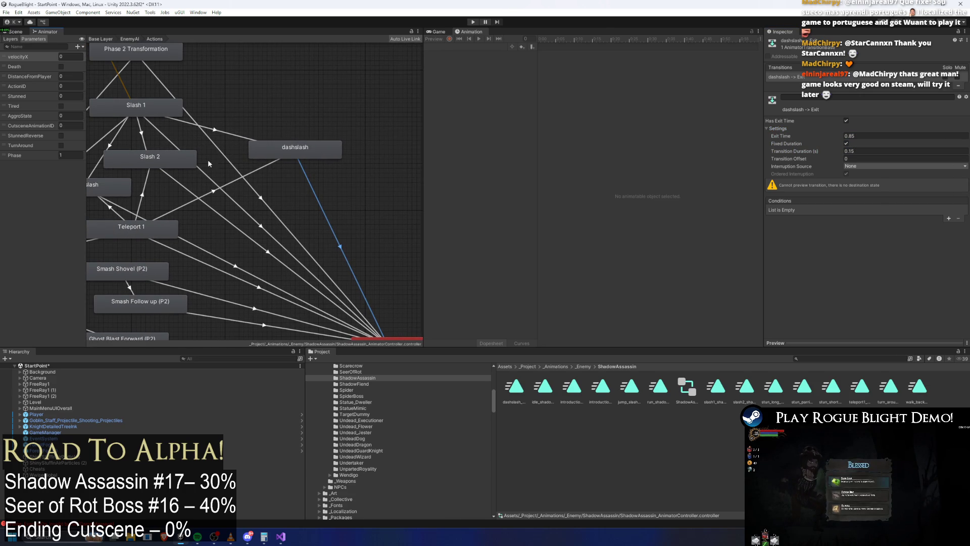
pyautogui.click(178, 185)
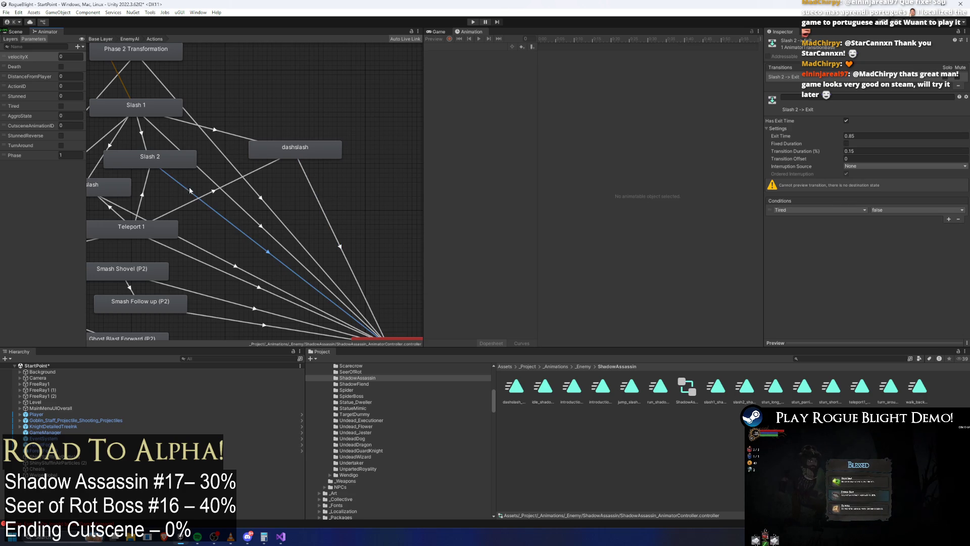
# Return to the dashslash-to-Exit transition and enter Play mode.
pyautogui.click(322, 203)
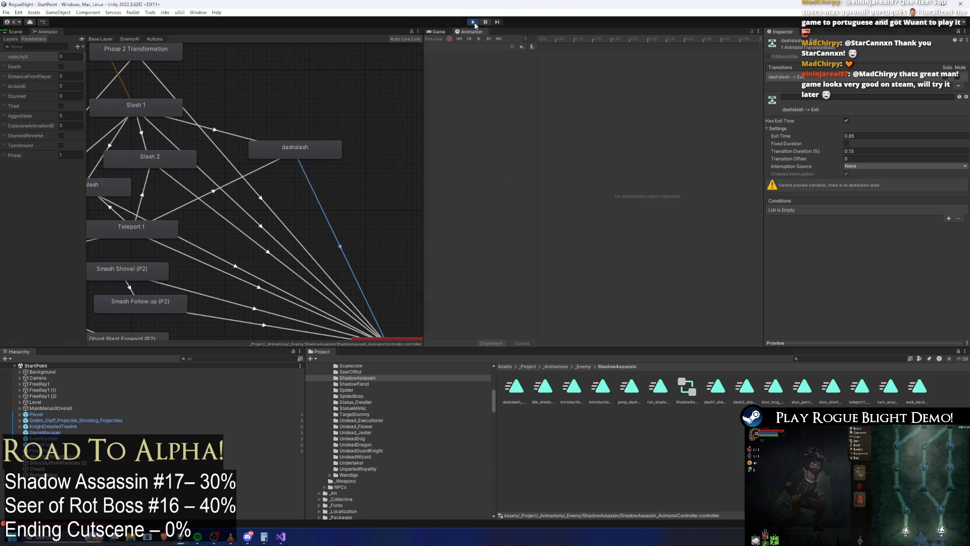
pyautogui.click(474, 23)
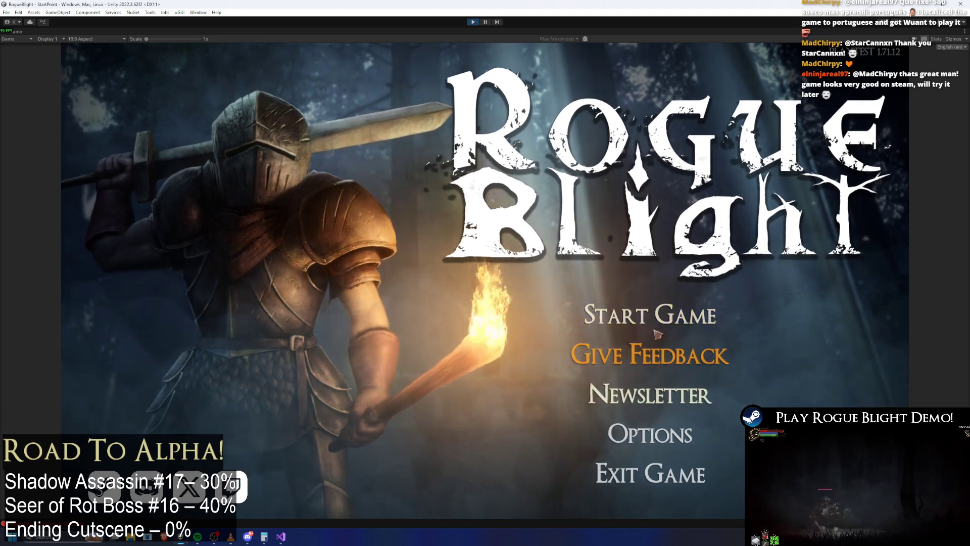
# Load the first save slot and open the fight with several strikes at the hooded boss.
pyautogui.click(657, 335)
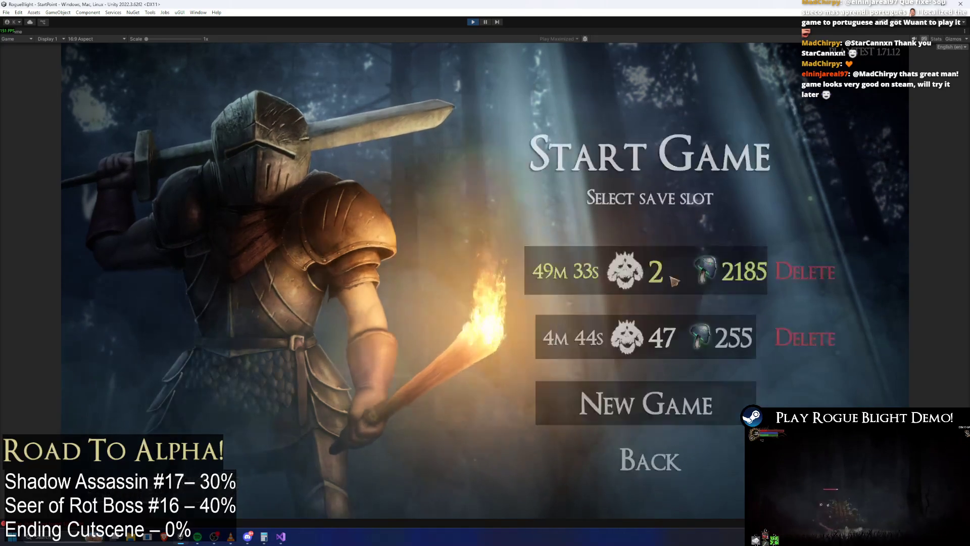
pyautogui.click(679, 275)
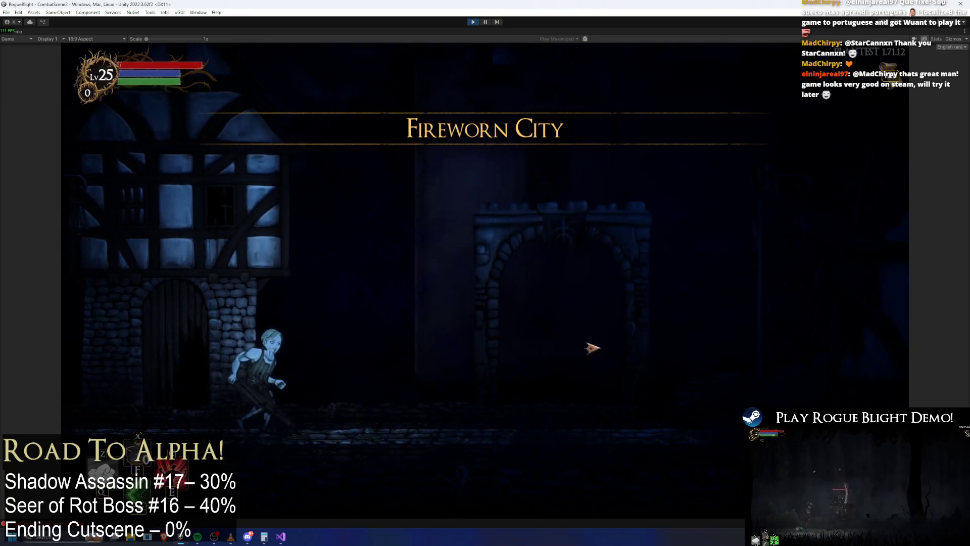
pyautogui.press('d')
pyautogui.click(637, 384)
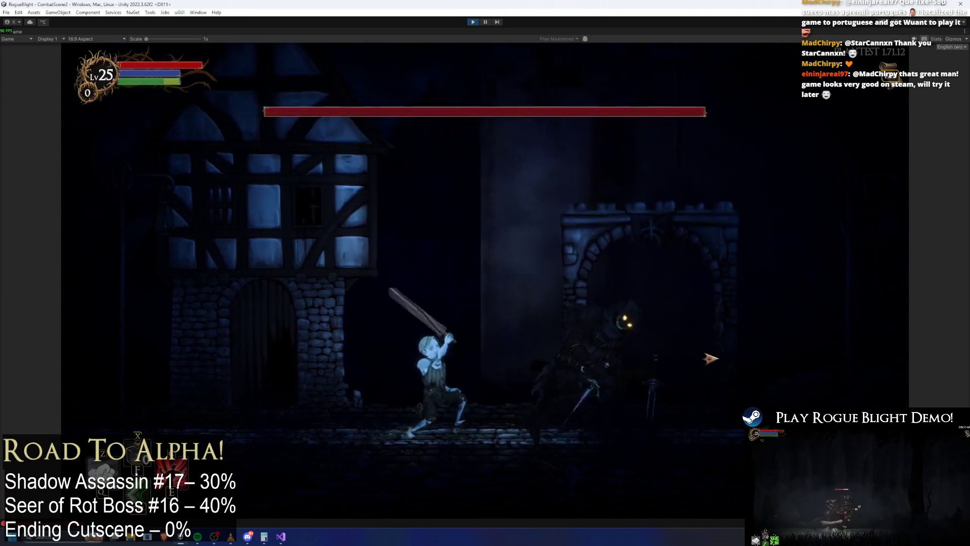
pyautogui.click(704, 353)
pyautogui.press('space')
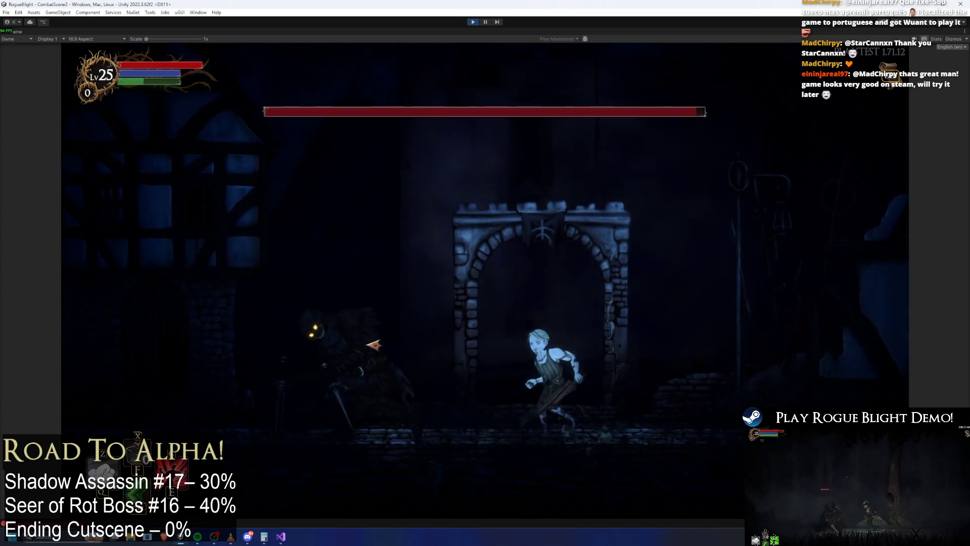
pyautogui.press('a')
pyautogui.click(376, 347)
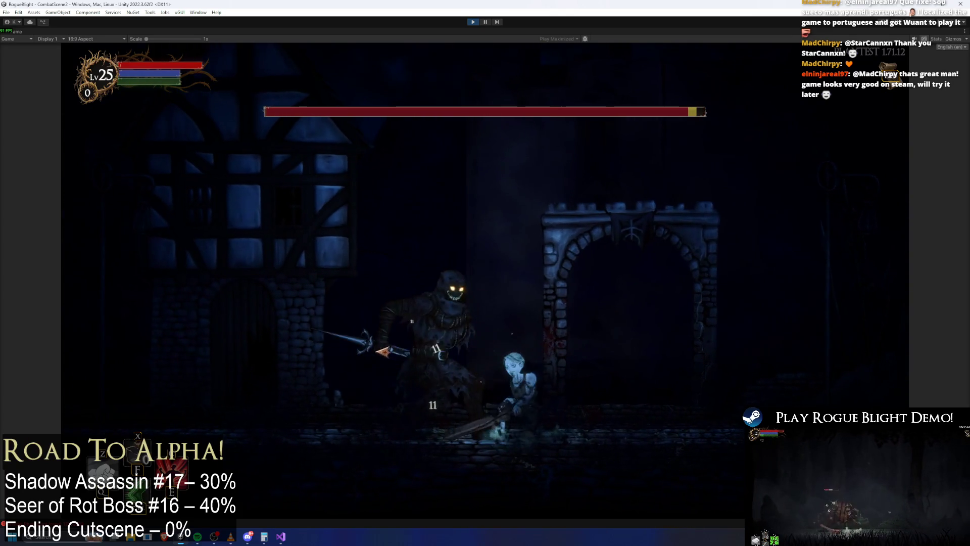
pyautogui.click(481, 353)
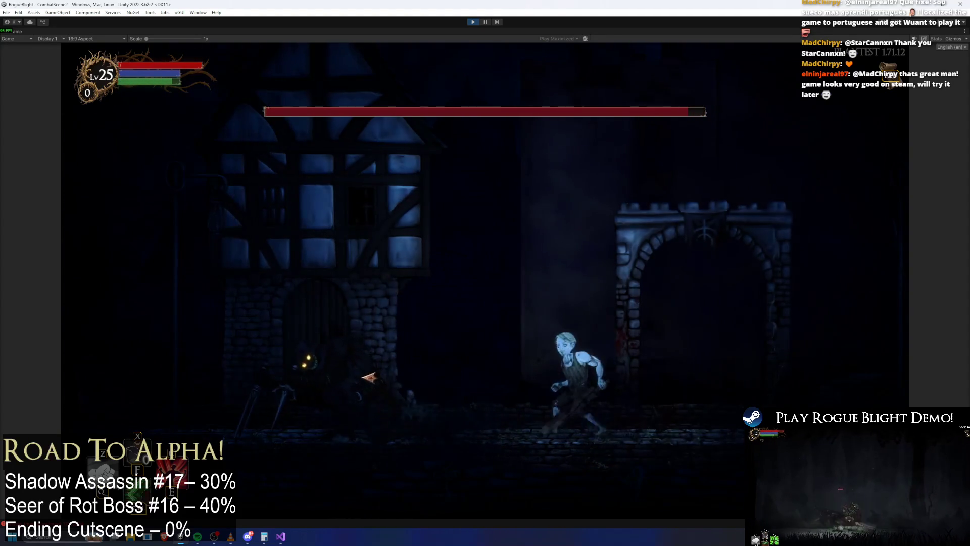
# Chase the boss across the gate area, landing two 11-damage hits.
pyautogui.press('d')
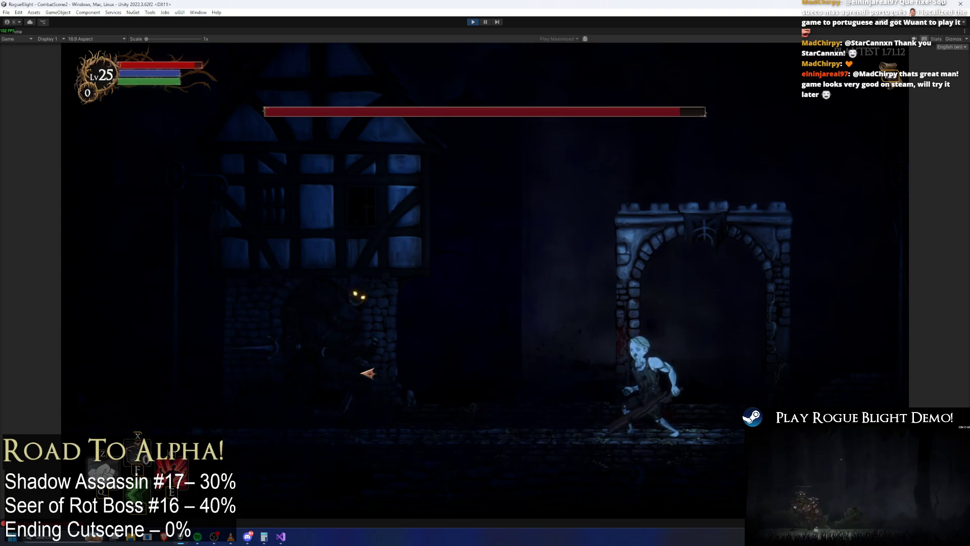
pyautogui.press('d')
pyautogui.click(440, 382)
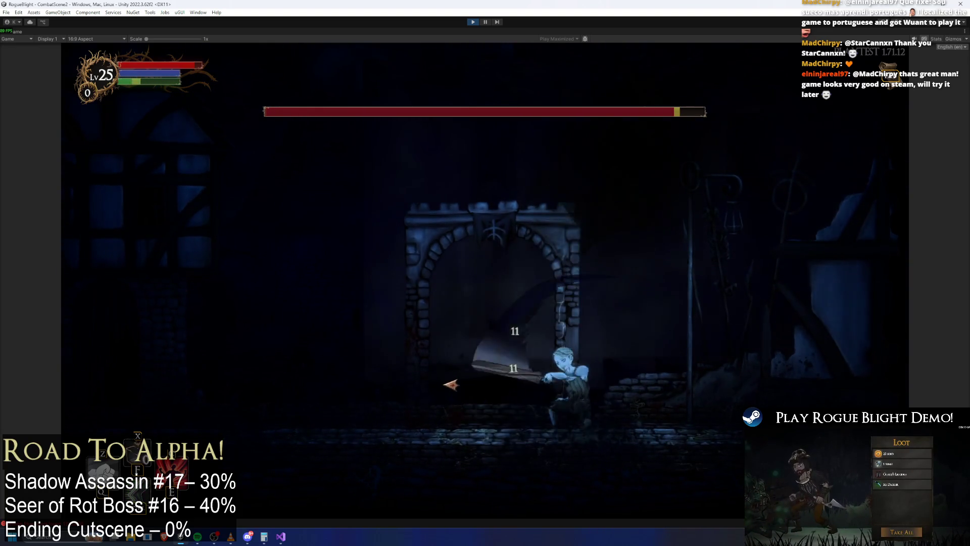
pyautogui.press('a')
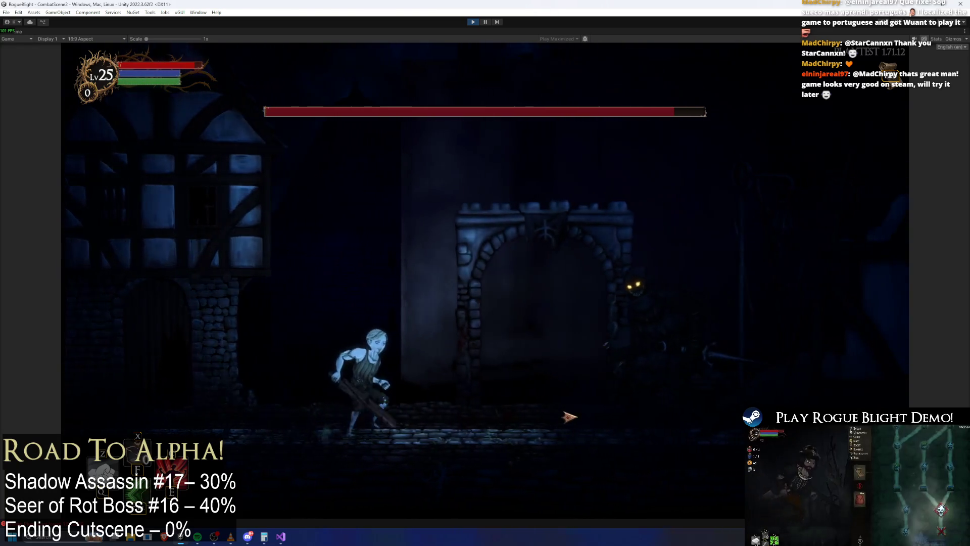
pyautogui.press('a')
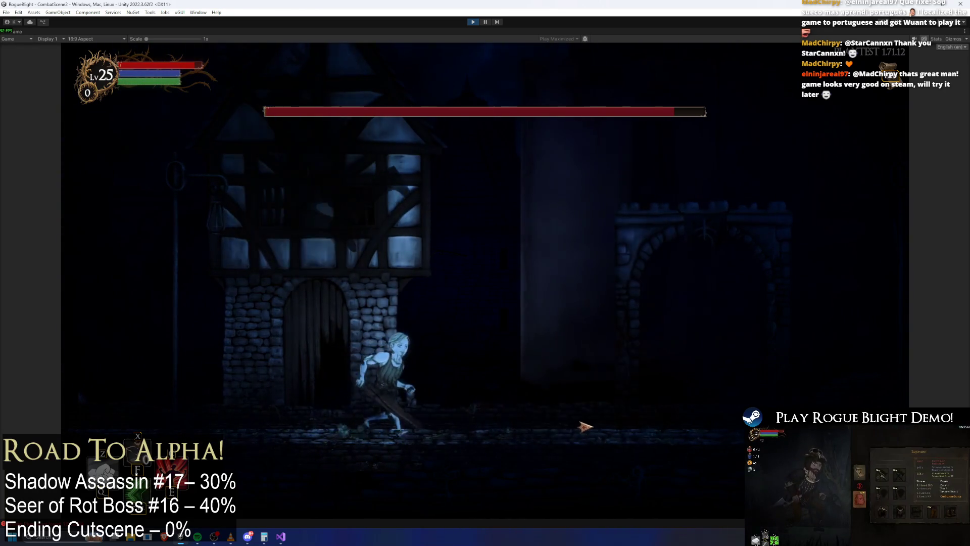
pyautogui.press('d')
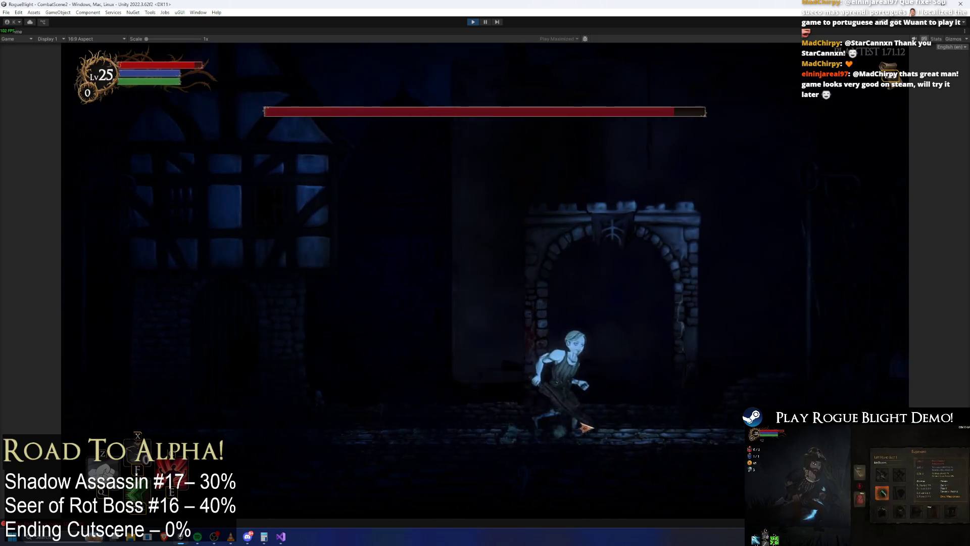
pyautogui.press('a')
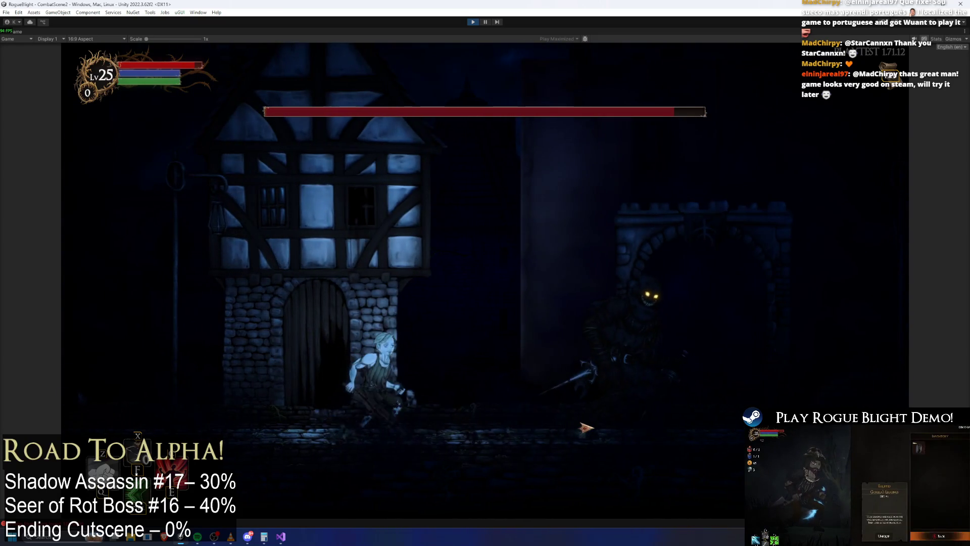
pyautogui.press('d')
pyautogui.click(586, 428)
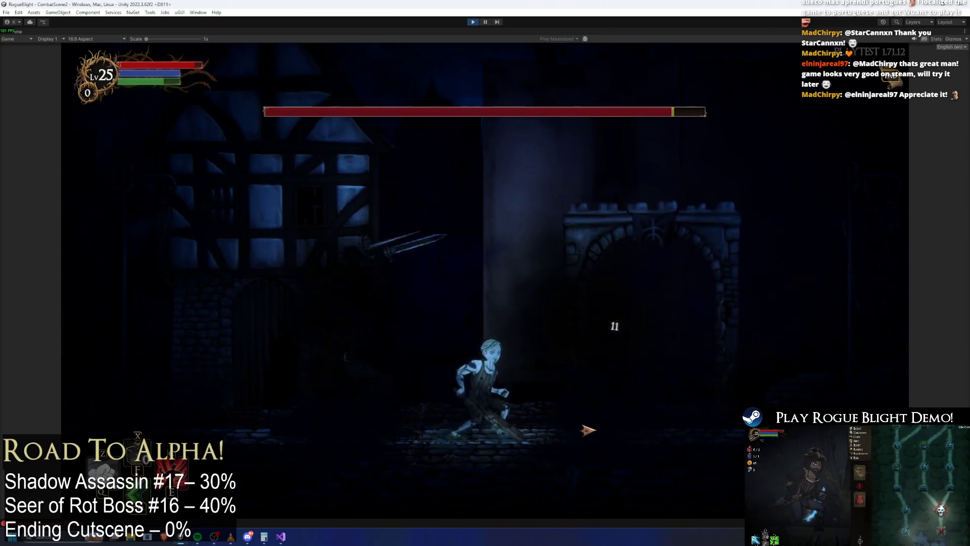
# Keep dodging the boss's attacks left and right and slash it as it approaches.
pyautogui.press('d')
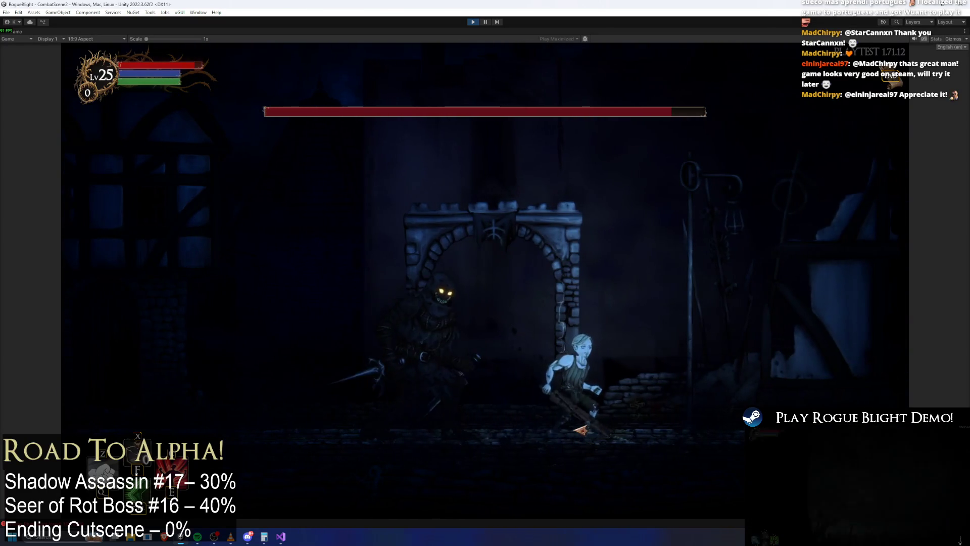
pyautogui.press('a')
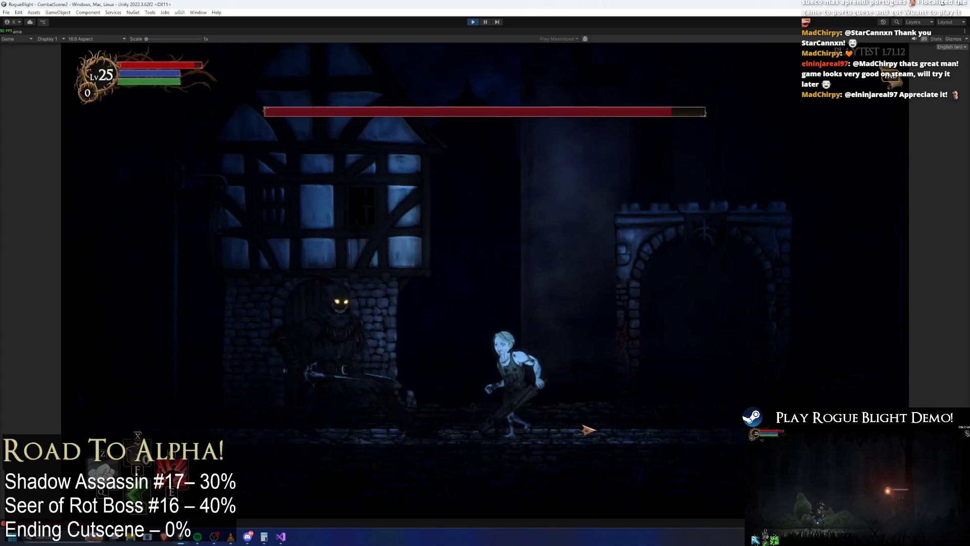
pyautogui.press('d')
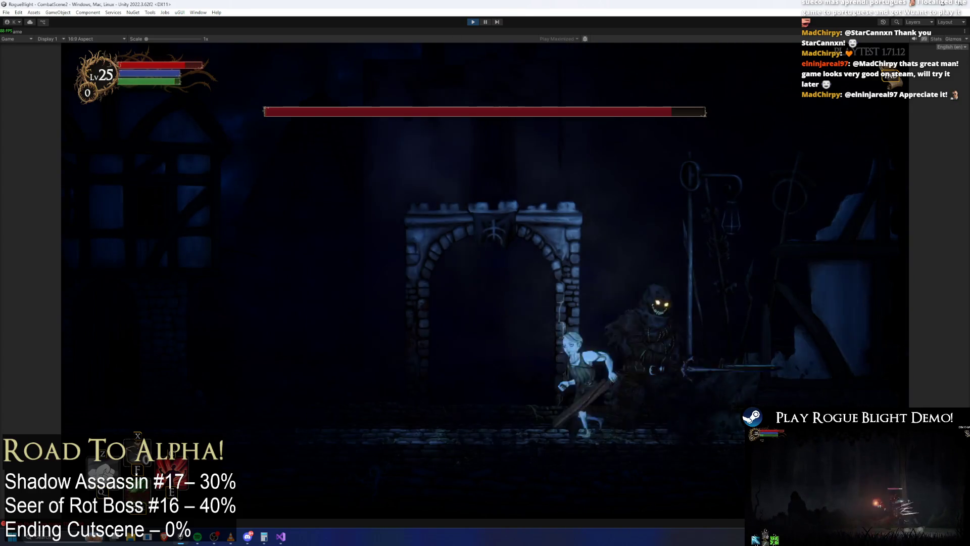
pyautogui.press('a')
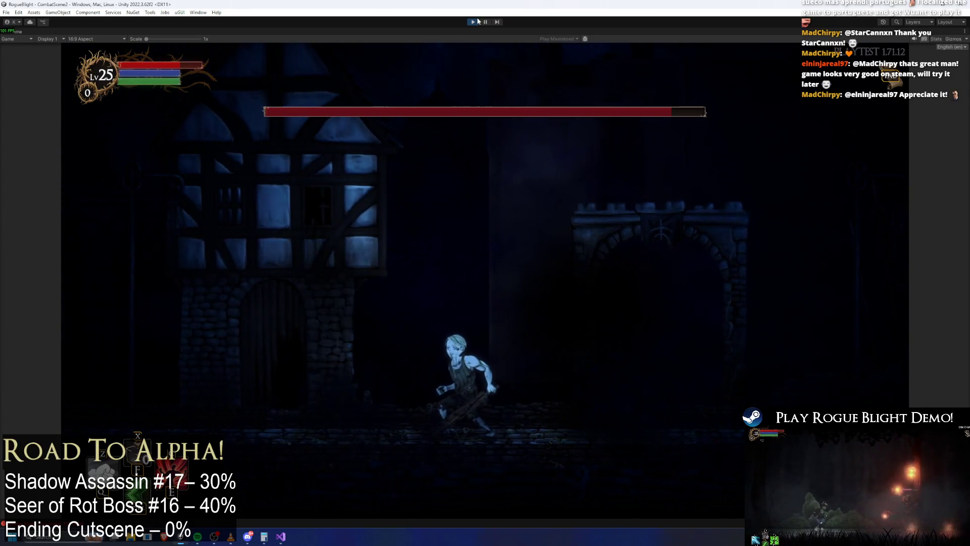
pyautogui.press('d')
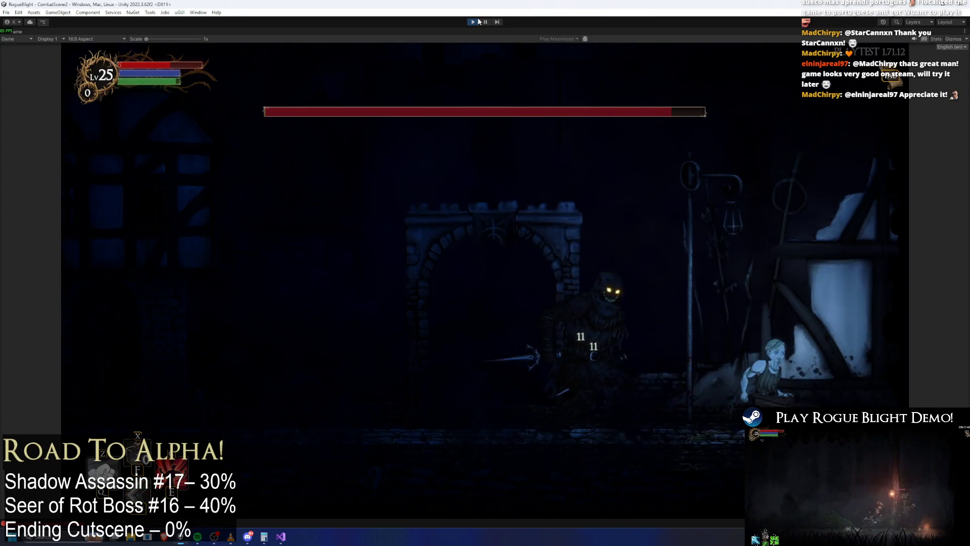
pyautogui.press('a')
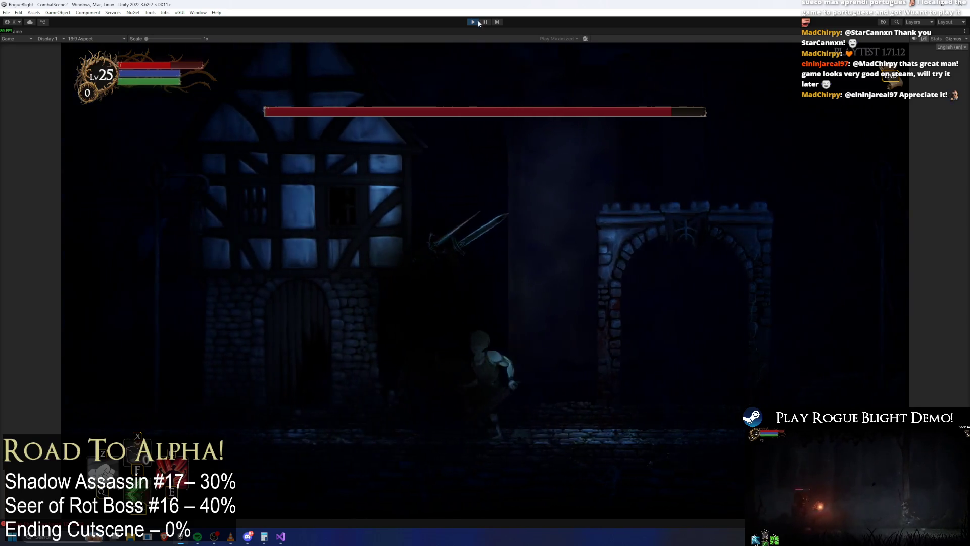
pyautogui.press('a')
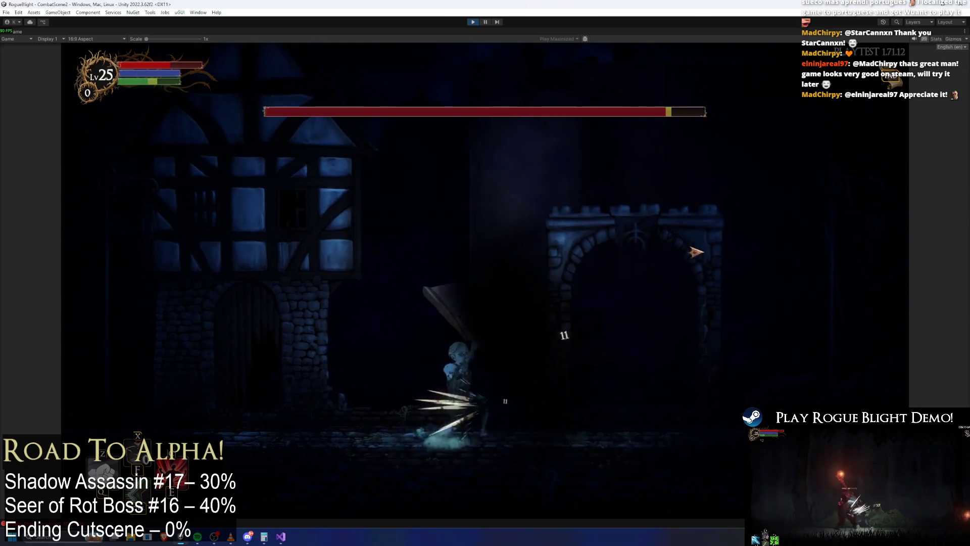
pyautogui.press('d')
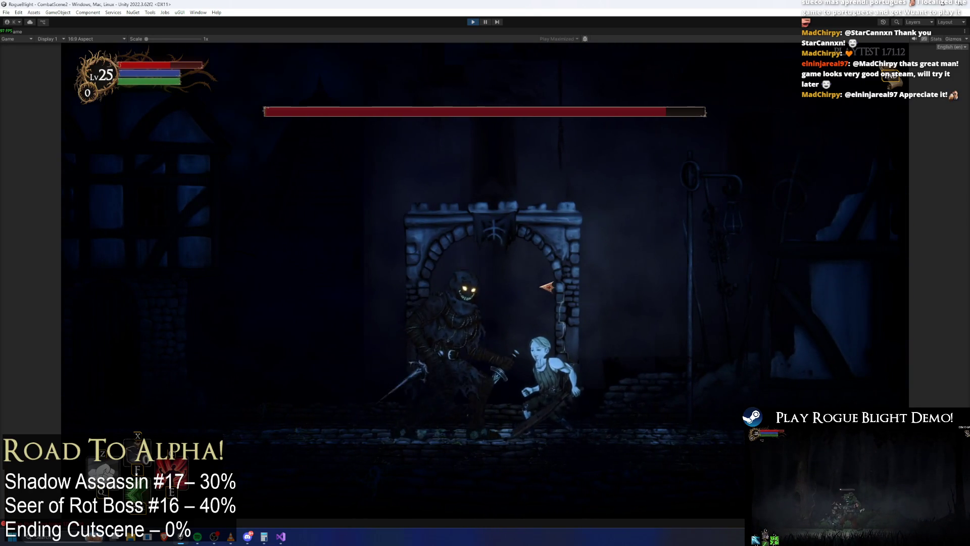
pyautogui.click(446, 346)
pyautogui.press('a')
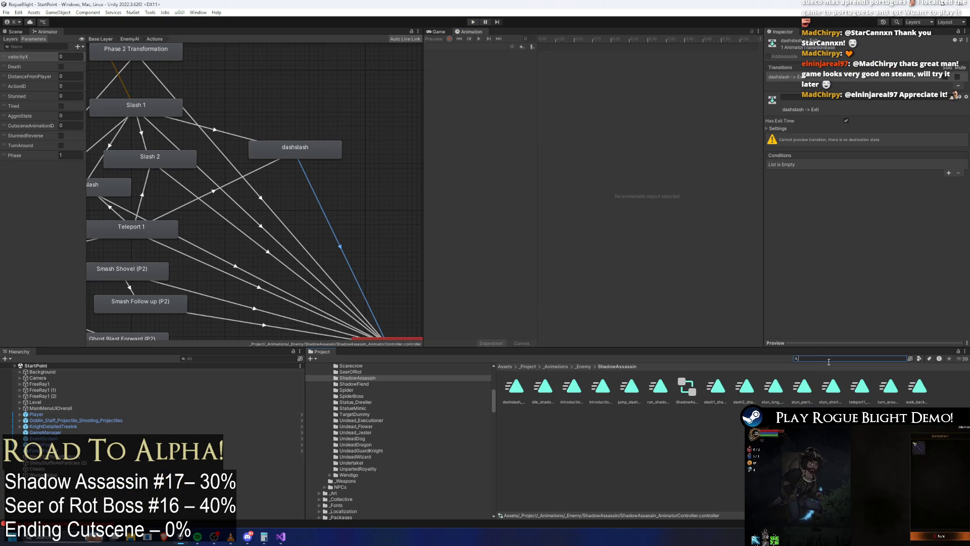
# Search the Project for the Shadow Assassin and open shadow_assassin_Prefab in Prefab Mode.
pyautogui.press('BackSpace')
pyautogui.write('shadow ass prefab')
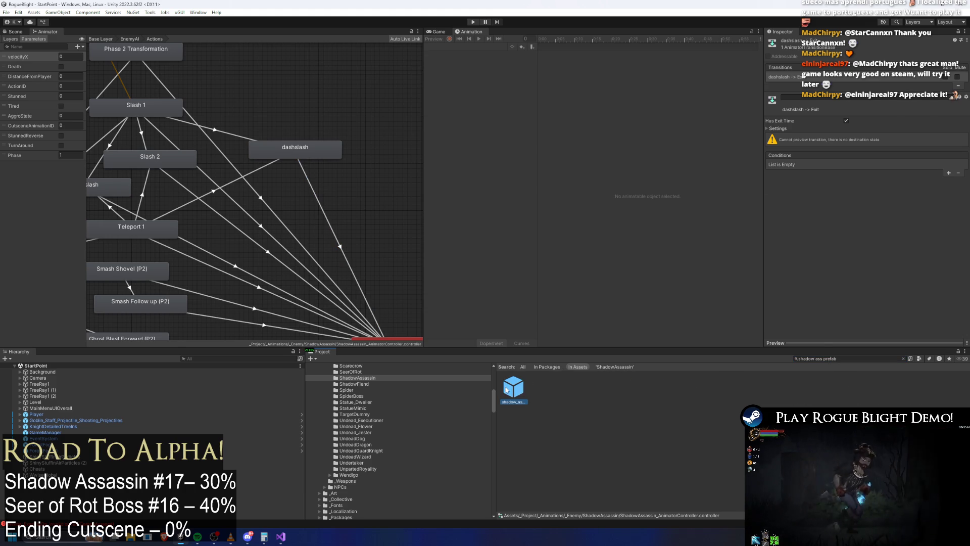
pyautogui.doubleClick(506, 389)
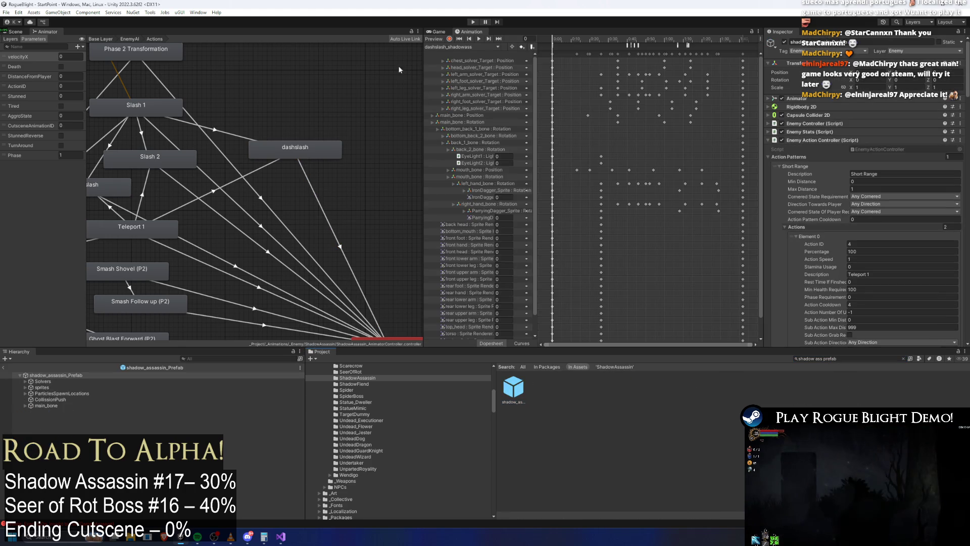
# Show the prefab in the Scene and try compressing the attack keyframes, then undo it.
pyautogui.click(16, 32)
pyautogui.moveTo(598, 42)
pyautogui.mouseDown()
pyautogui.moveTo(707, 42)
pyautogui.moveTo(695, 46)
pyautogui.mouseUp()
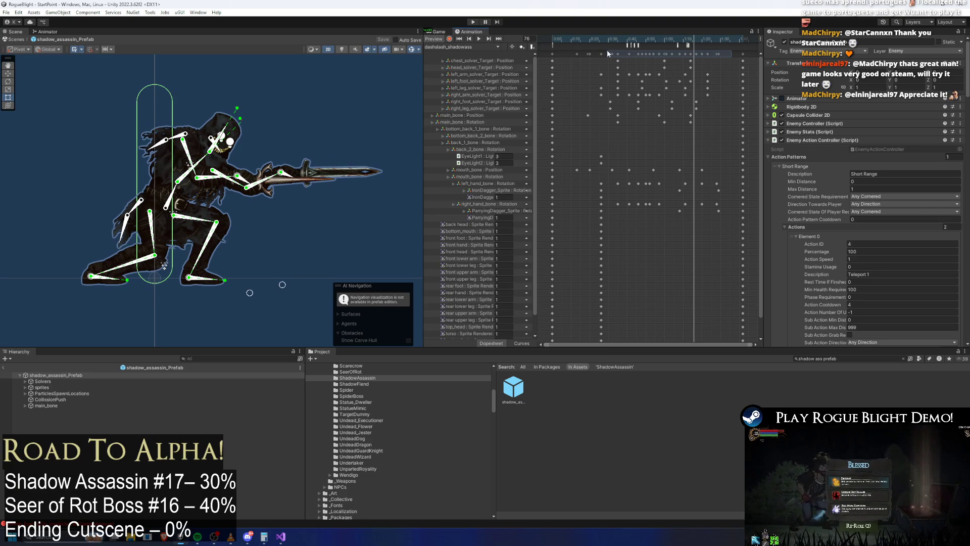
pyautogui.moveTo(599, 48); pyautogui.dragTo(727, 64)
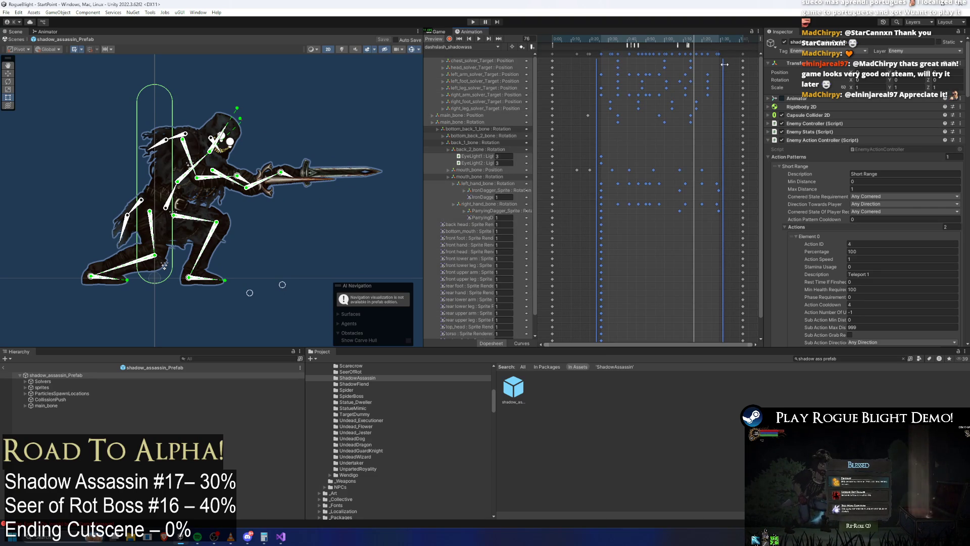
pyautogui.moveTo(664, 39)
pyautogui.mouseDown()
pyautogui.moveTo(674, 39)
pyautogui.moveTo(637, 38)
pyautogui.moveTo(671, 38)
pyautogui.mouseUp()
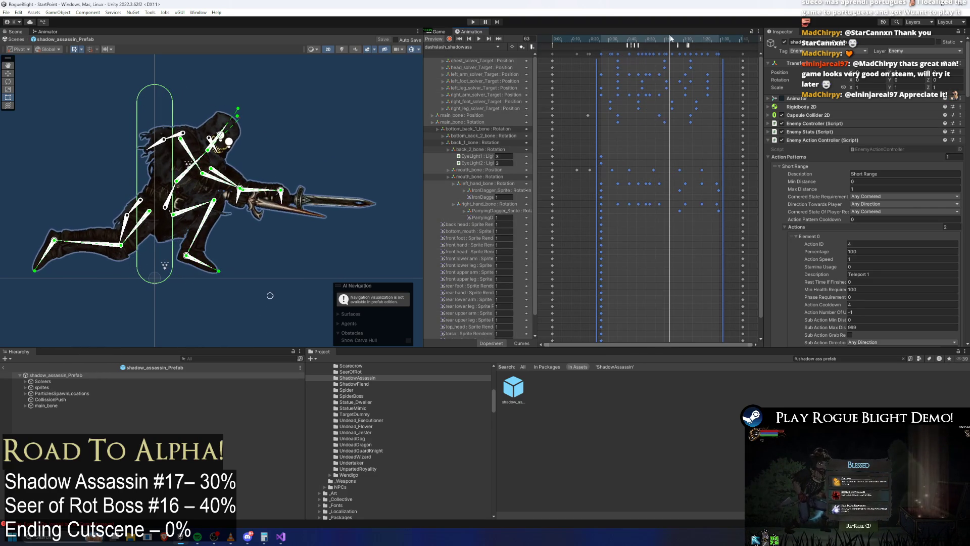
pyautogui.moveTo(721, 70); pyautogui.dragTo(679, 64)
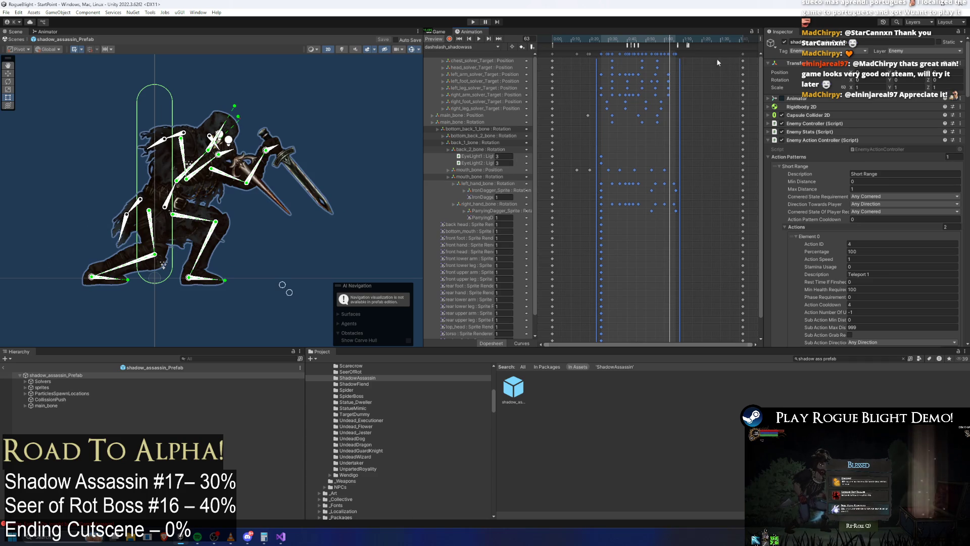
pyautogui.moveTo(742, 56)
pyautogui.mouseDown()
pyautogui.moveTo(695, 55)
pyautogui.moveTo(749, 57)
pyautogui.mouseUp()
pyautogui.press('space')
pyautogui.hotkey('ctrl', 'z')
pyautogui.hotkey('ctrl', 'z')
pyautogui.hotkey('ctrl', 'z')
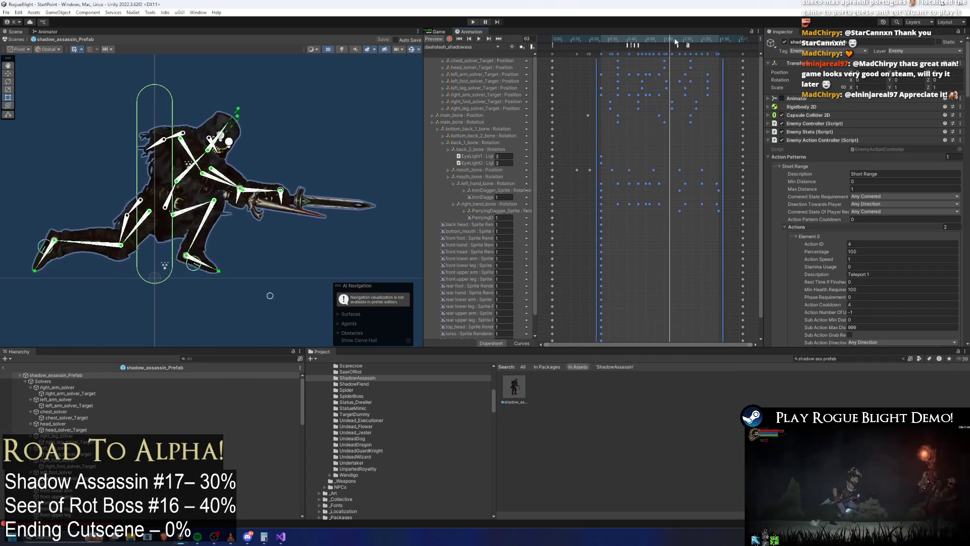
# Box-select the later dashslash keyframes and shift the main_bone and mouth_bone keys later.
pyautogui.moveTo(686, 43); pyautogui.dragTo(691, 44)
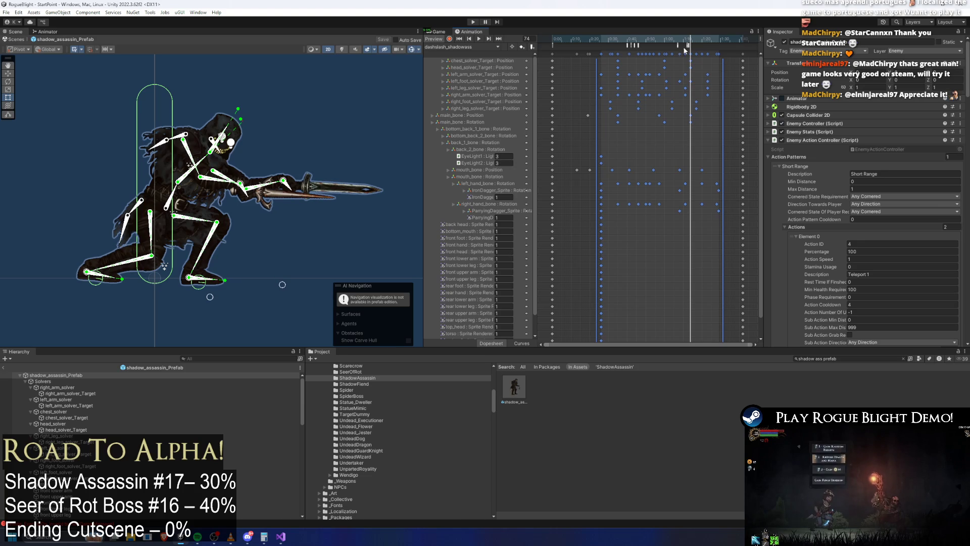
pyautogui.click(686, 226)
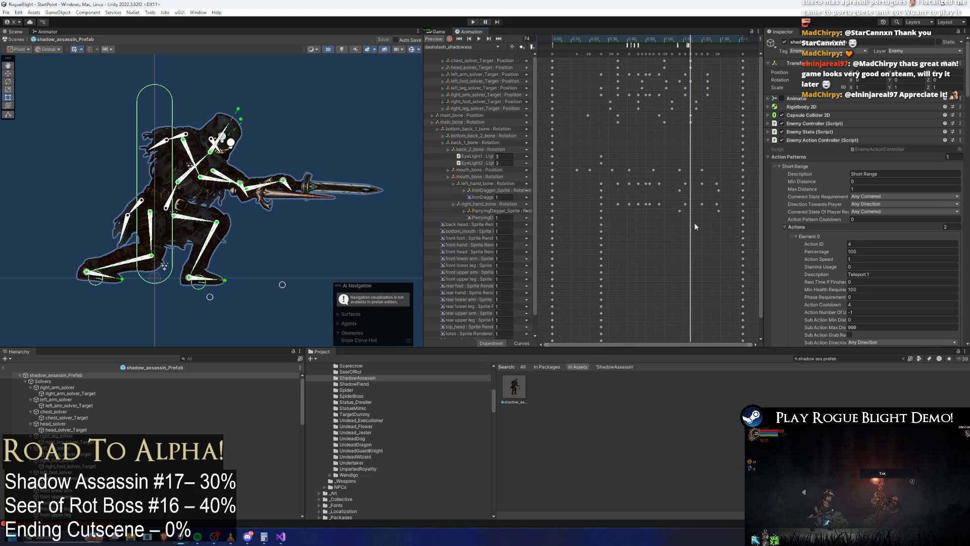
pyautogui.moveTo(695, 225)
pyautogui.mouseDown()
pyautogui.moveTo(575, 54)
pyautogui.moveTo(599, 52)
pyautogui.mouseUp()
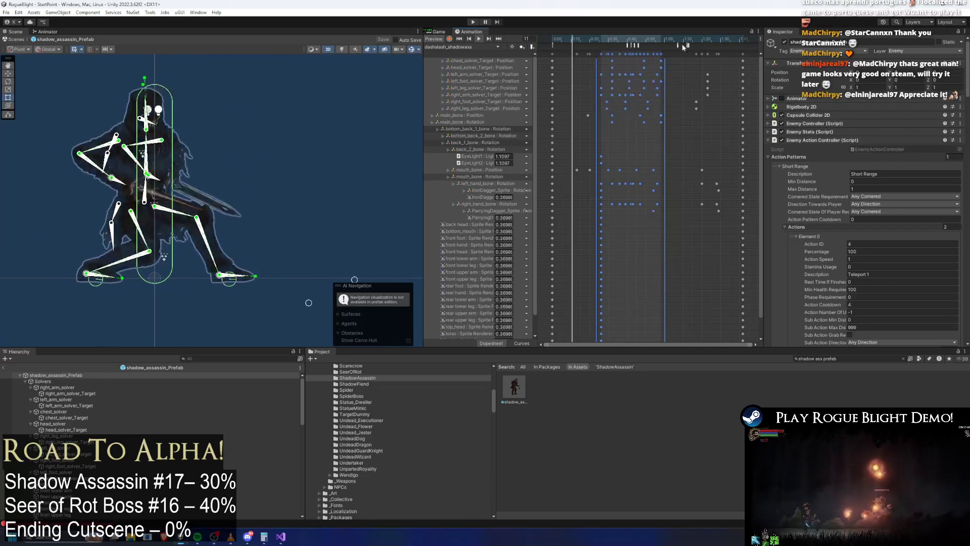
pyautogui.moveTo(748, 52)
pyautogui.mouseDown()
pyautogui.moveTo(601, 54)
pyautogui.moveTo(658, 55)
pyautogui.moveTo(630, 52)
pyautogui.mouseUp()
pyautogui.moveTo(573, 111)
pyautogui.mouseDown()
pyautogui.moveTo(597, 175)
pyautogui.moveTo(592, 115)
pyautogui.mouseUp()
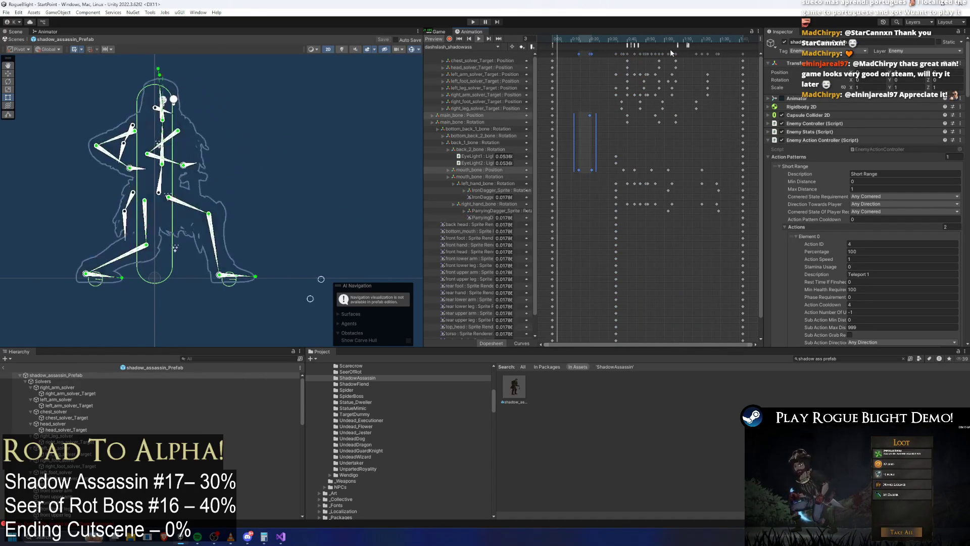
pyautogui.moveTo(612, 39); pyautogui.dragTo(635, 39)
pyautogui.scroll(3, 643, 61)
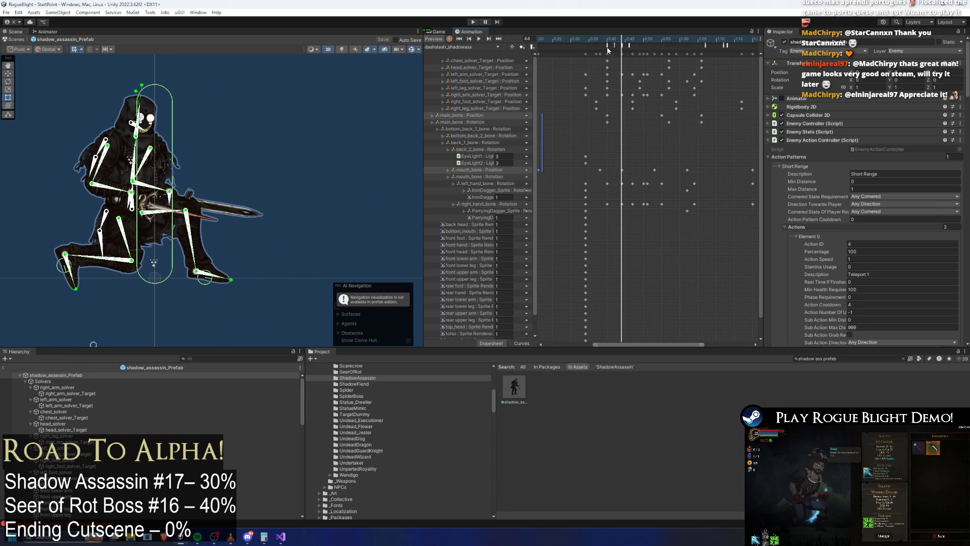
# Inspect the attack sound and PushForward events while scrubbing frames 43 to 48.
pyautogui.click(615, 45)
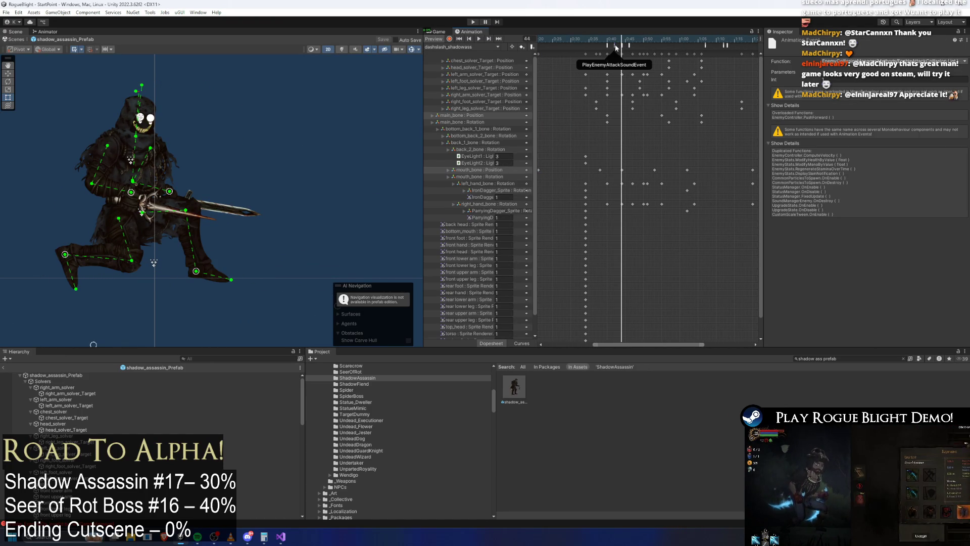
pyautogui.moveTo(618, 39)
pyautogui.mouseDown()
pyautogui.moveTo(609, 40)
pyautogui.moveTo(618, 41)
pyautogui.mouseUp()
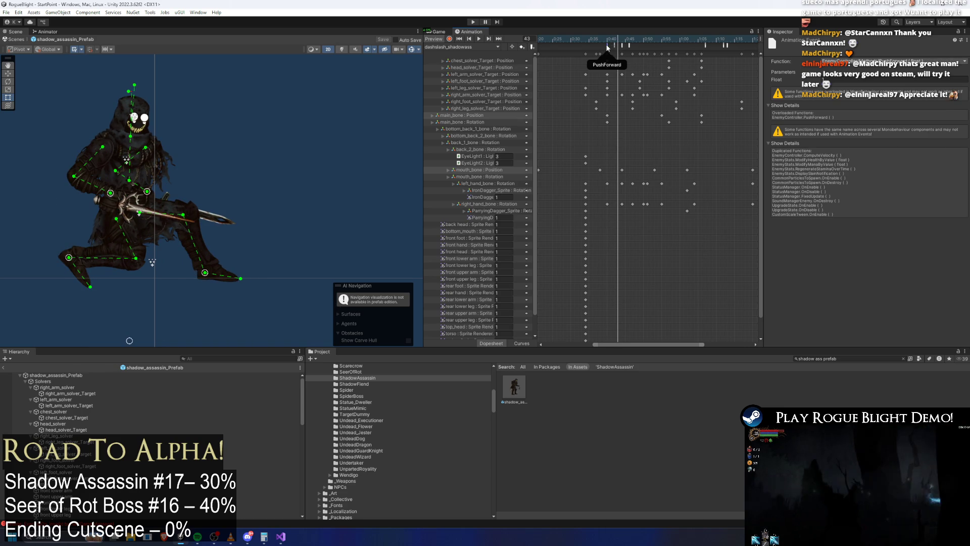
pyautogui.moveTo(616, 39); pyautogui.dragTo(621, 42)
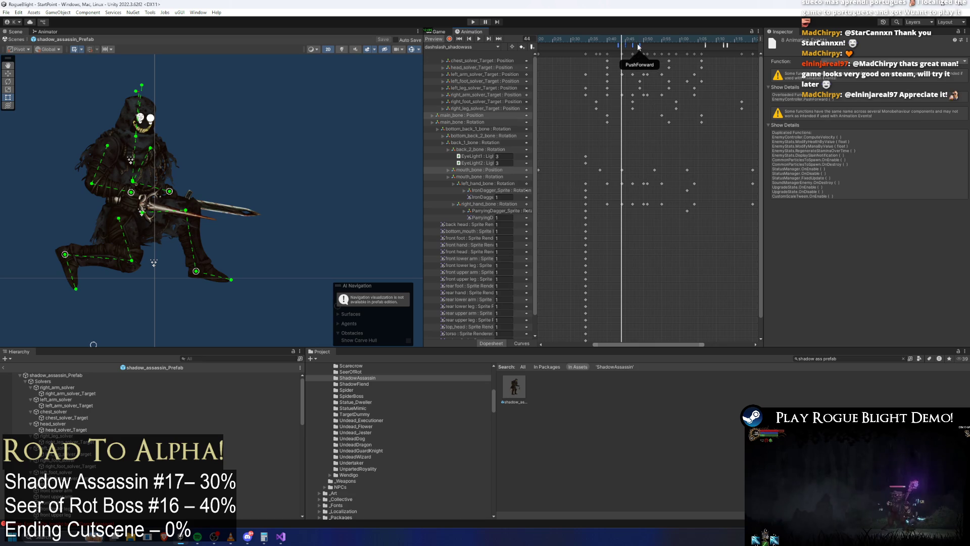
pyautogui.click(611, 47)
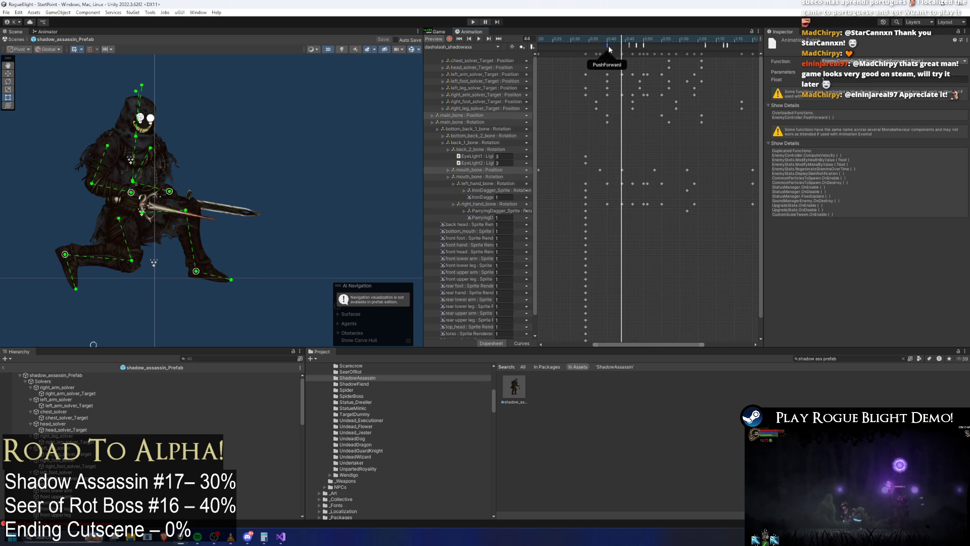
pyautogui.click(629, 39)
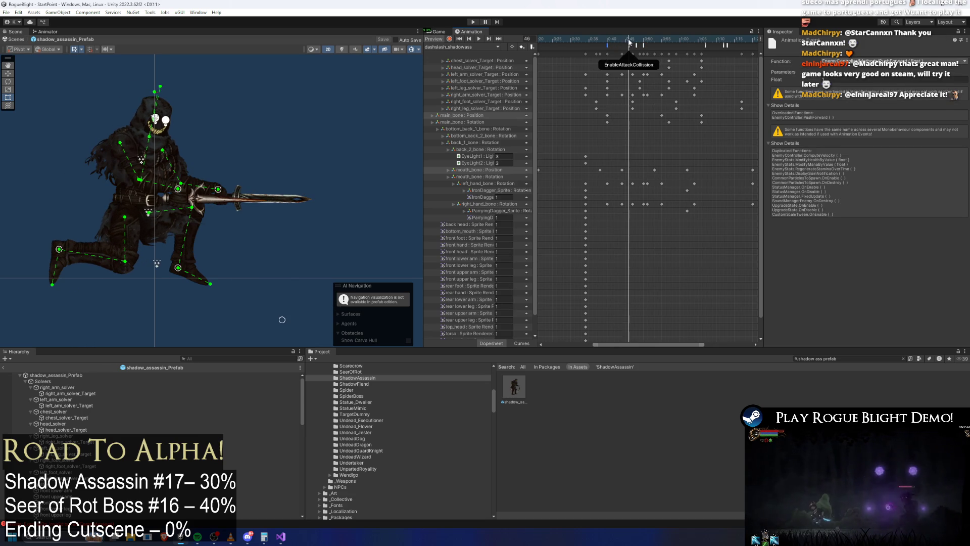
pyautogui.moveTo(611, 47); pyautogui.dragTo(698, 43)
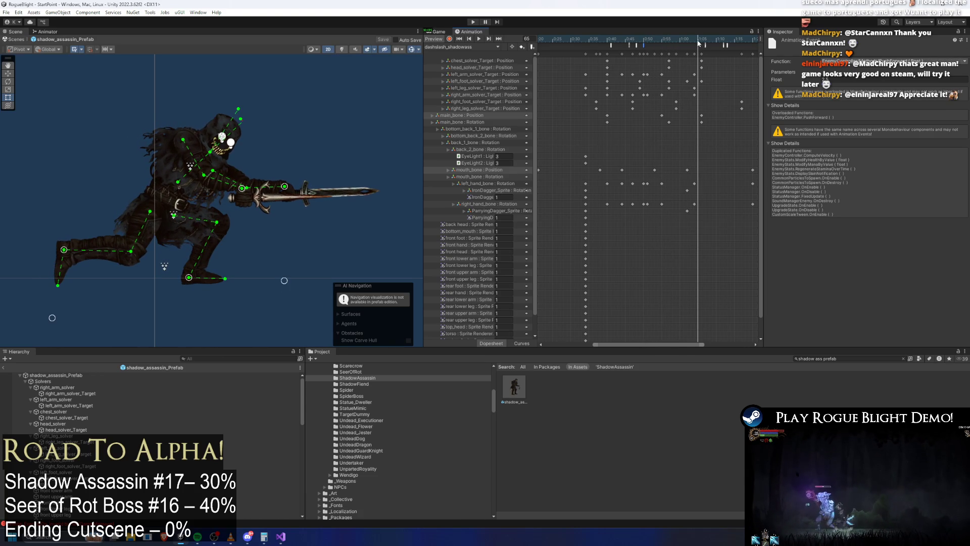
# Check the DisableAttackTrail and DisableAttackCollision events at frame 66, preview, then enter Play mode.
pyautogui.click(706, 47)
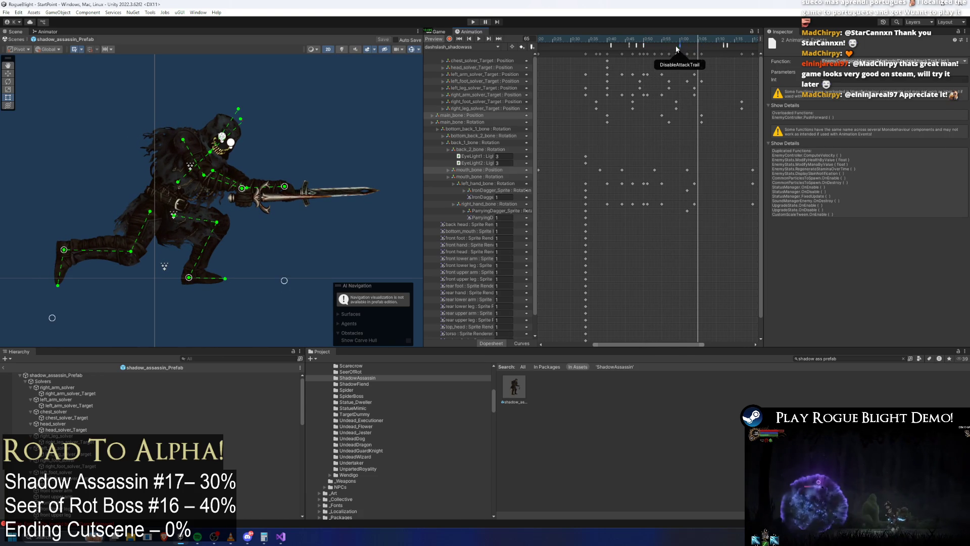
pyautogui.click(726, 46)
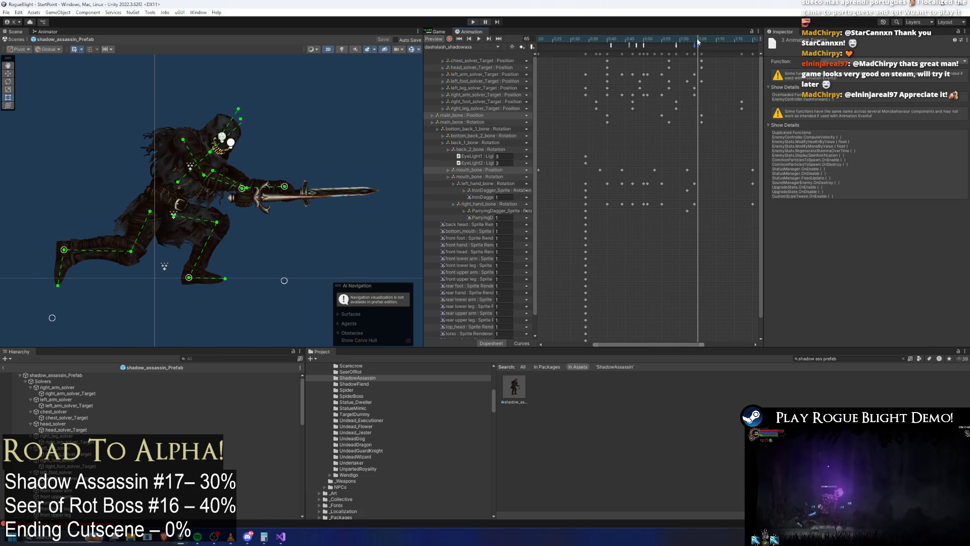
pyautogui.click(701, 42)
pyautogui.click(702, 49)
pyautogui.click(695, 46)
pyautogui.press('space')
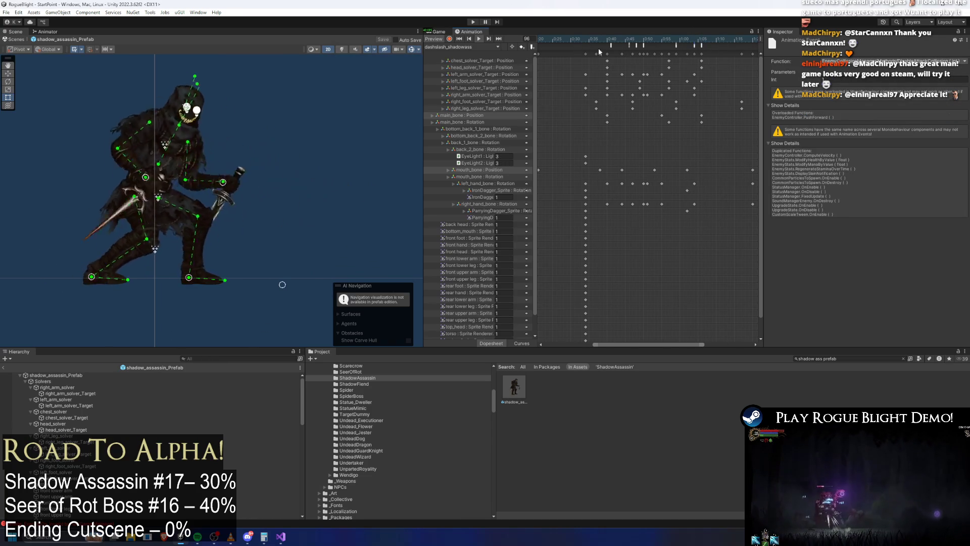
pyautogui.click(471, 23)
pyautogui.press('Escape')
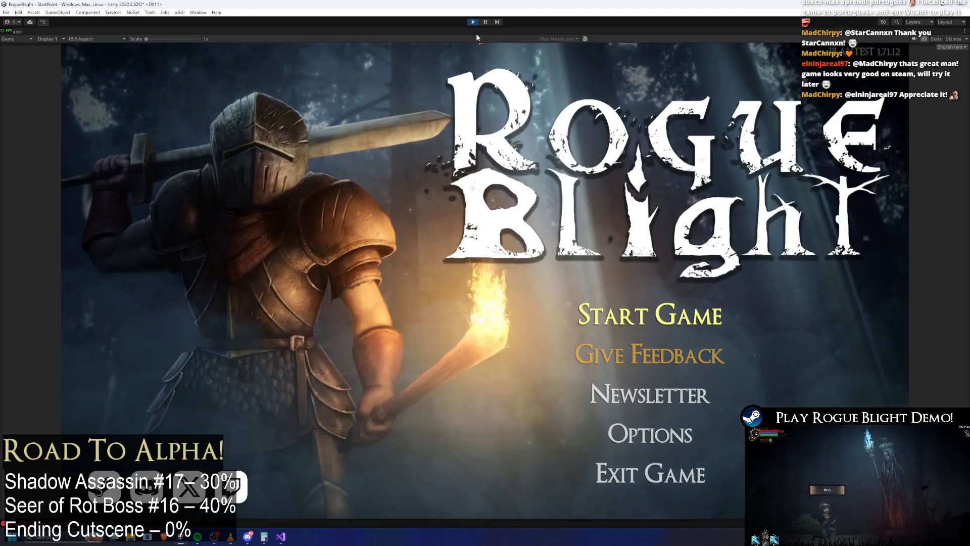
# Open Start Game's save-slot list and load an existing save.
pyautogui.click(672, 314)
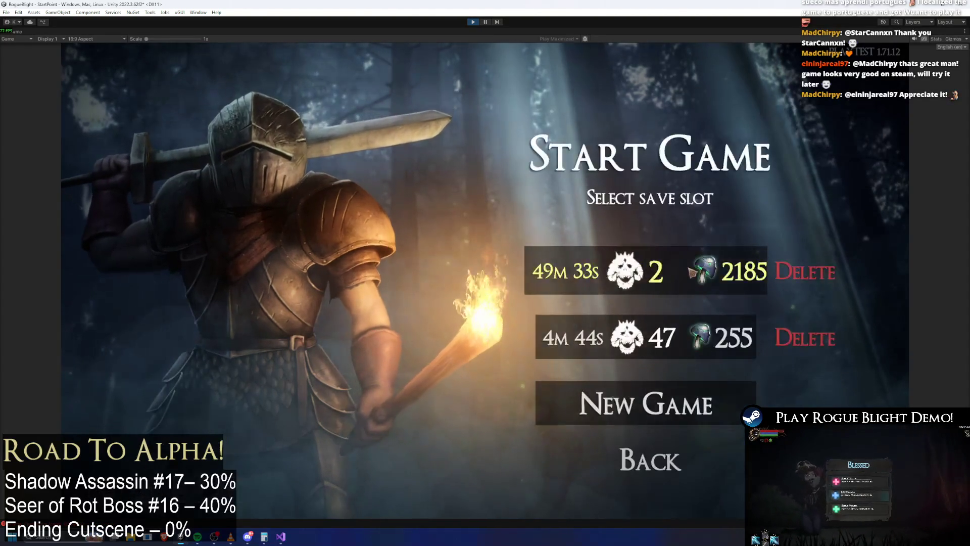
pyautogui.click(691, 275)
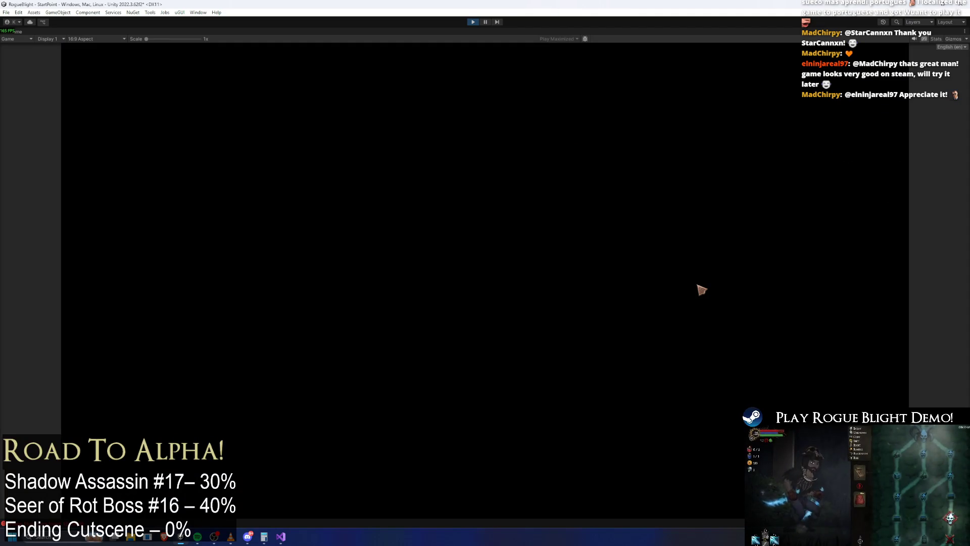
# Run at the Shadow Assassin, swap sides repeatedly, and slash it as it closes in.
pyautogui.press('Right')
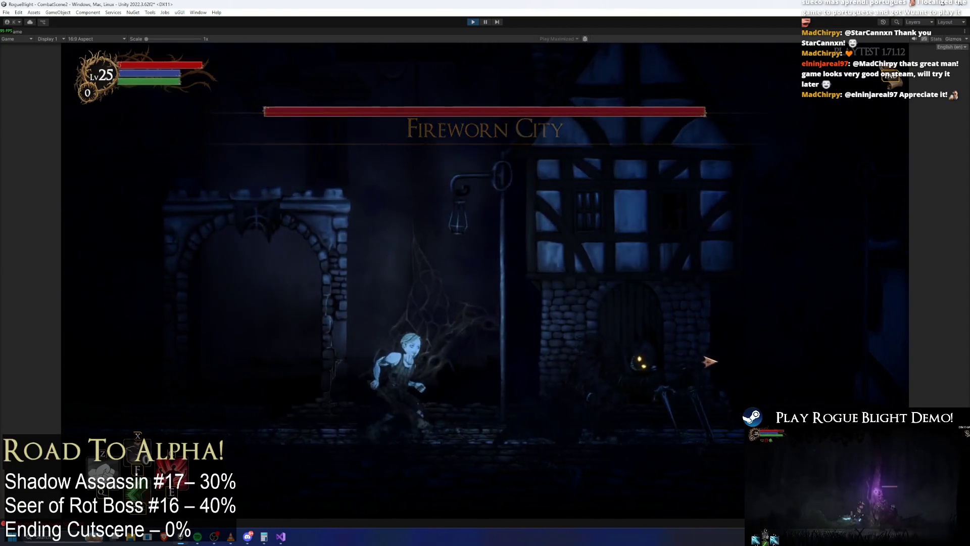
pyautogui.press('Right')
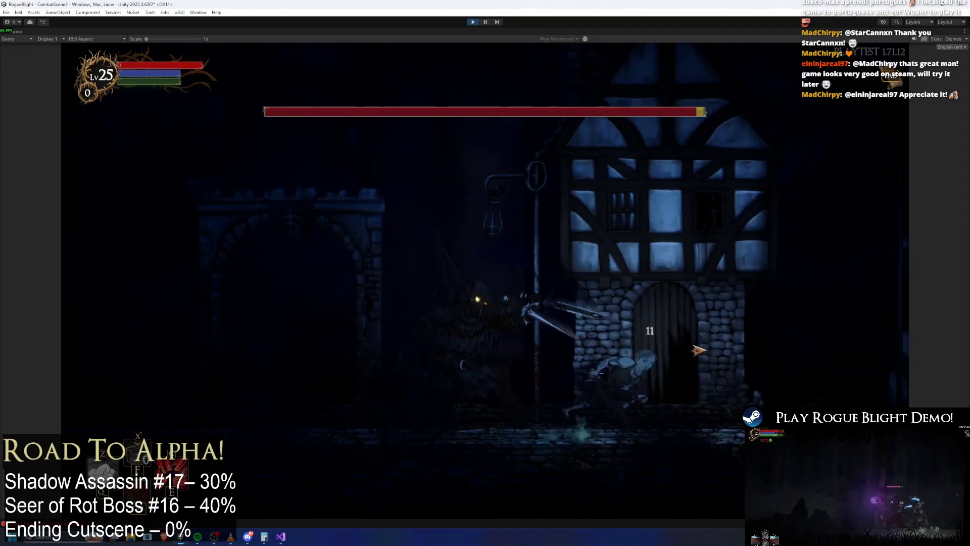
pyautogui.press('Left')
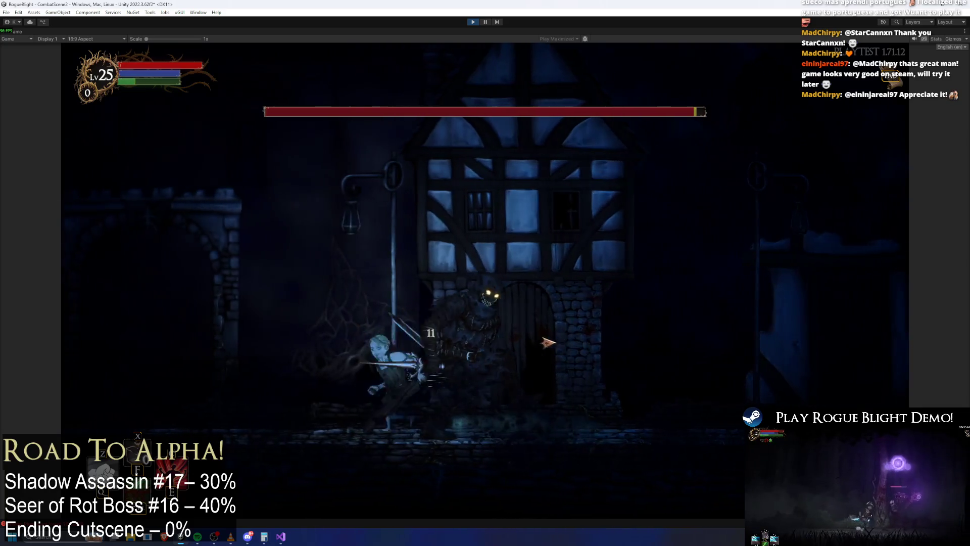
pyautogui.press('Right')
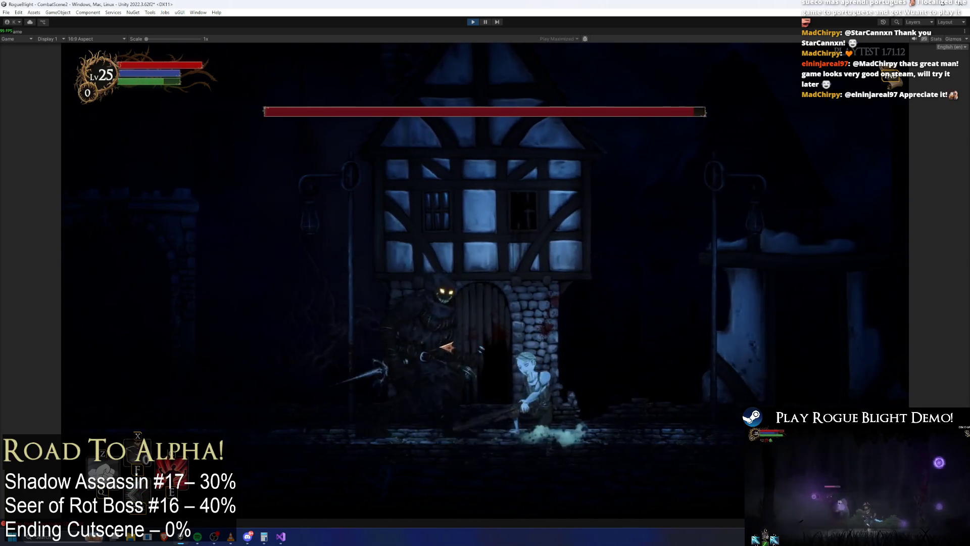
pyautogui.press('Left')
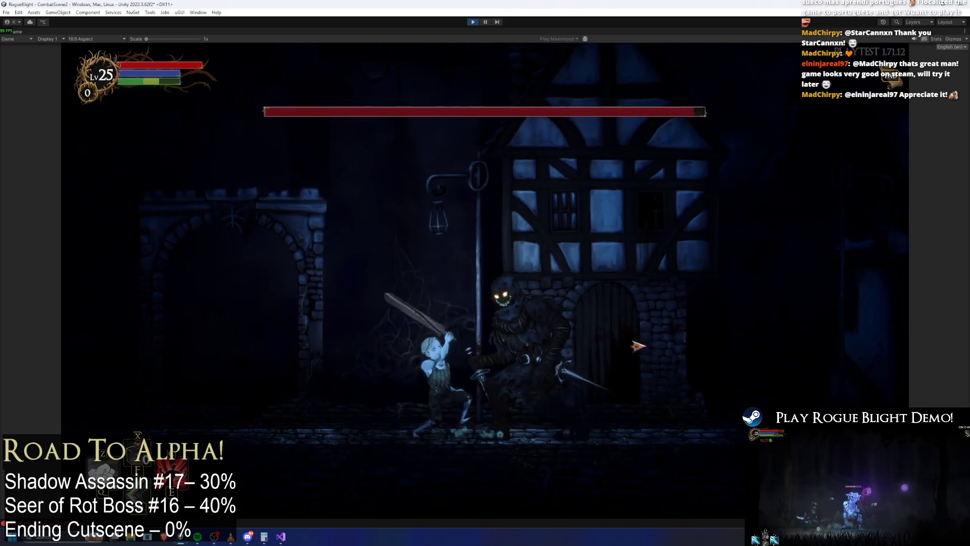
pyautogui.press('Left')
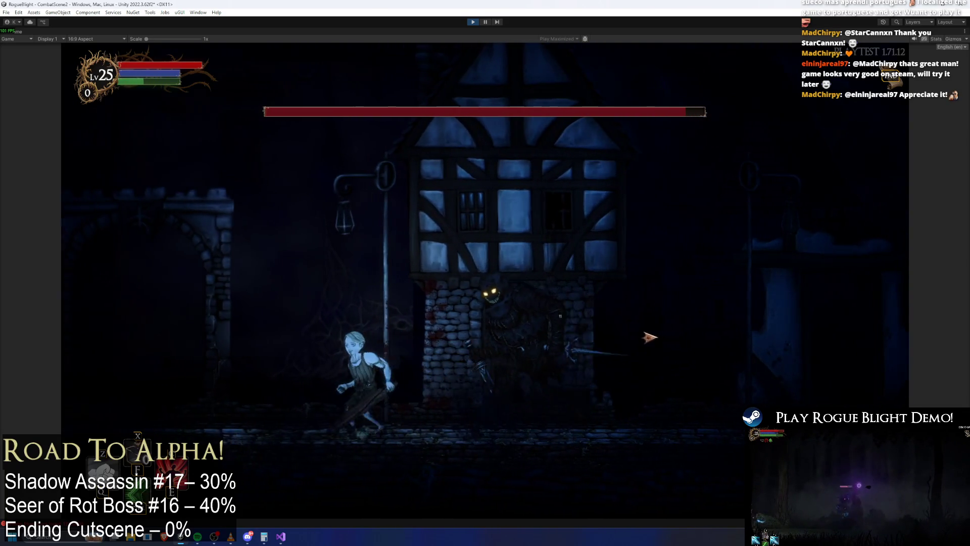
pyautogui.press('Right')
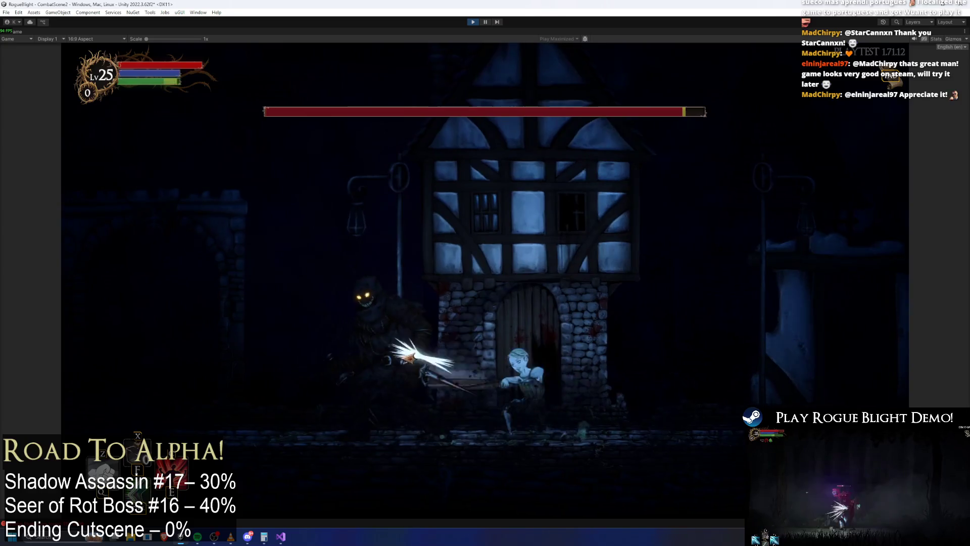
pyautogui.click(409, 359)
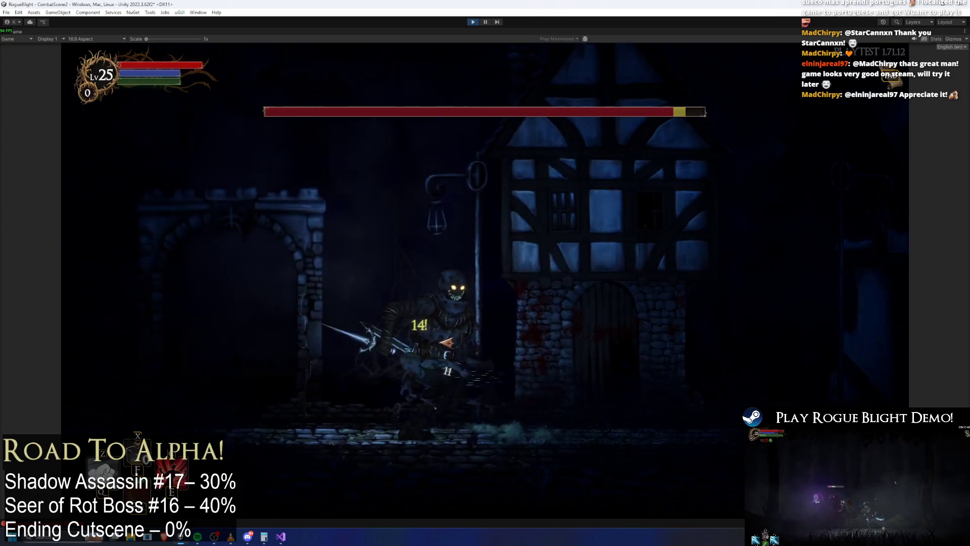
# Roll back and forth through the boss, then land an 11-damage hit and another attack.
pyautogui.press('d')
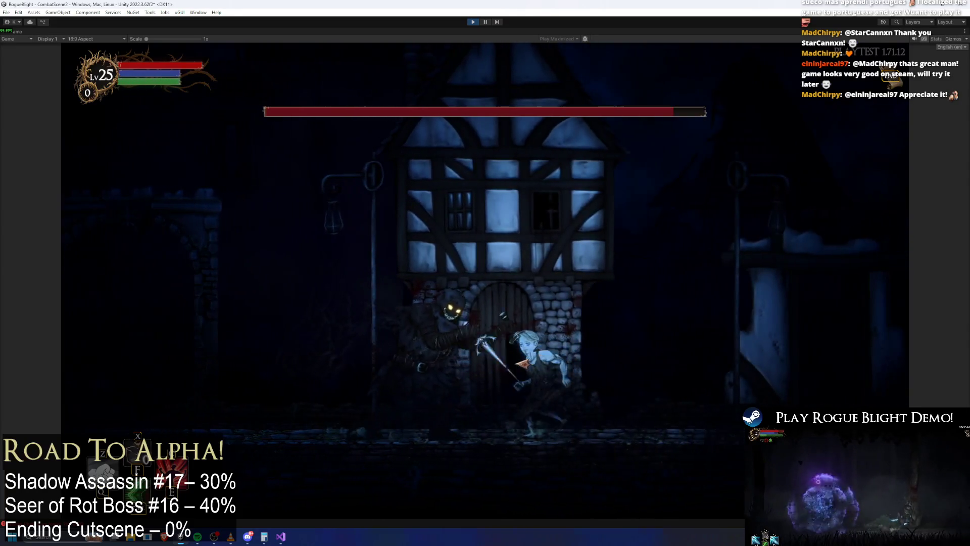
pyautogui.press('a')
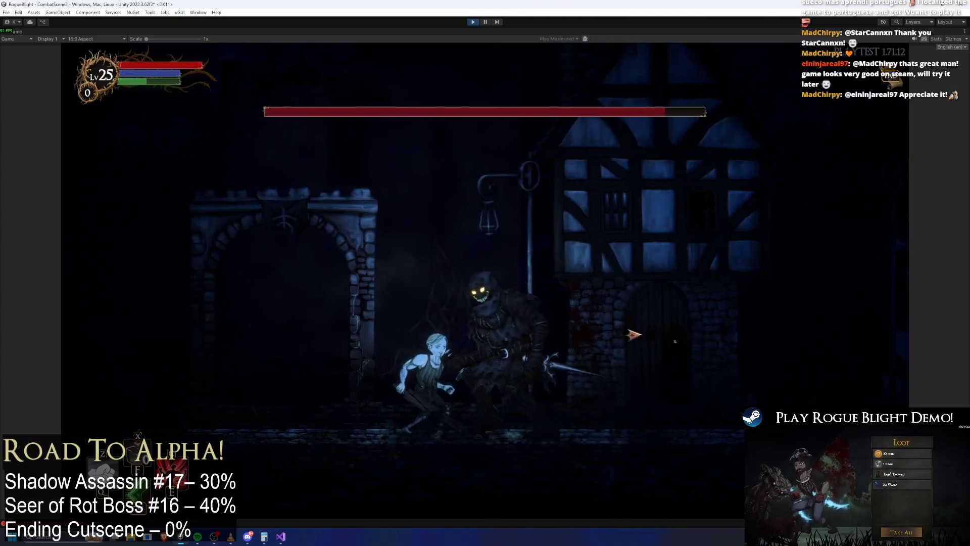
pyautogui.press('d')
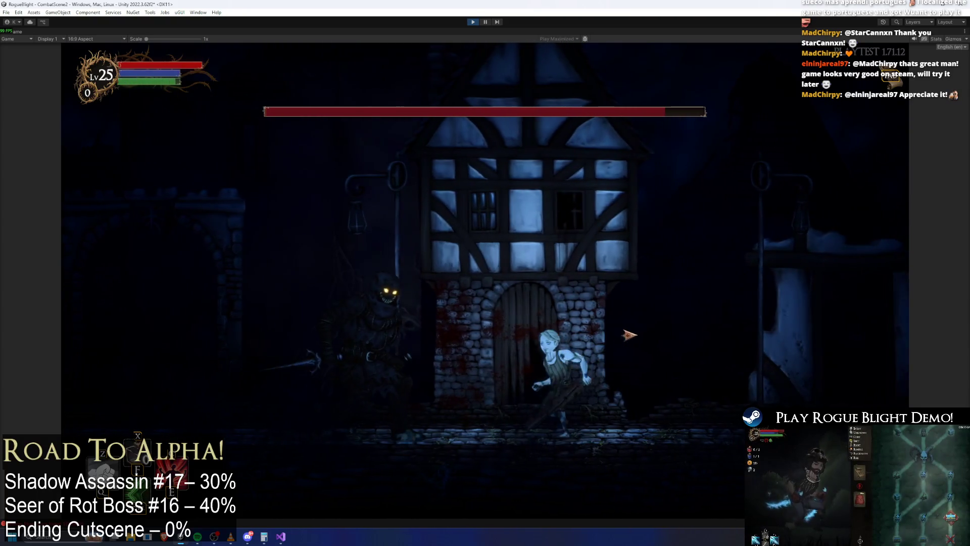
pyautogui.press('a')
pyautogui.press('d')
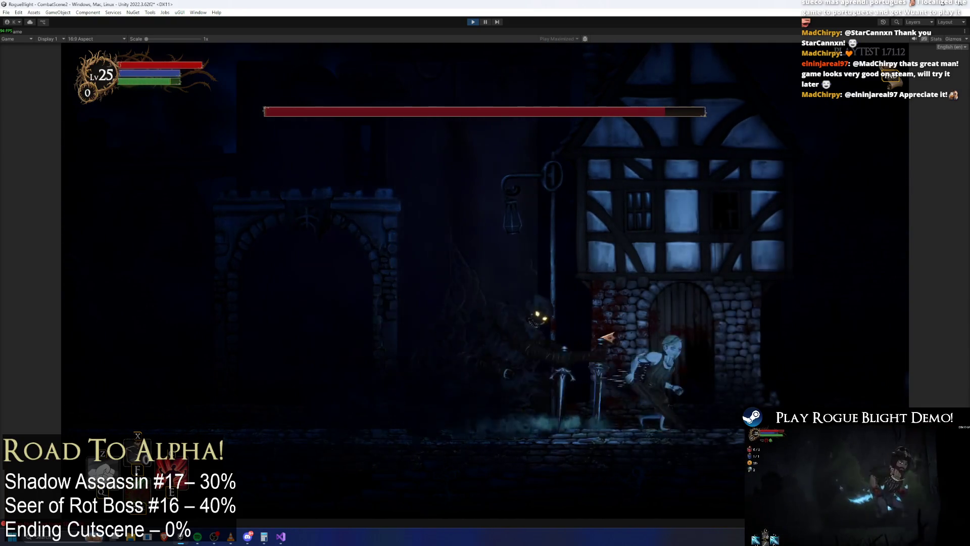
pyautogui.press('a')
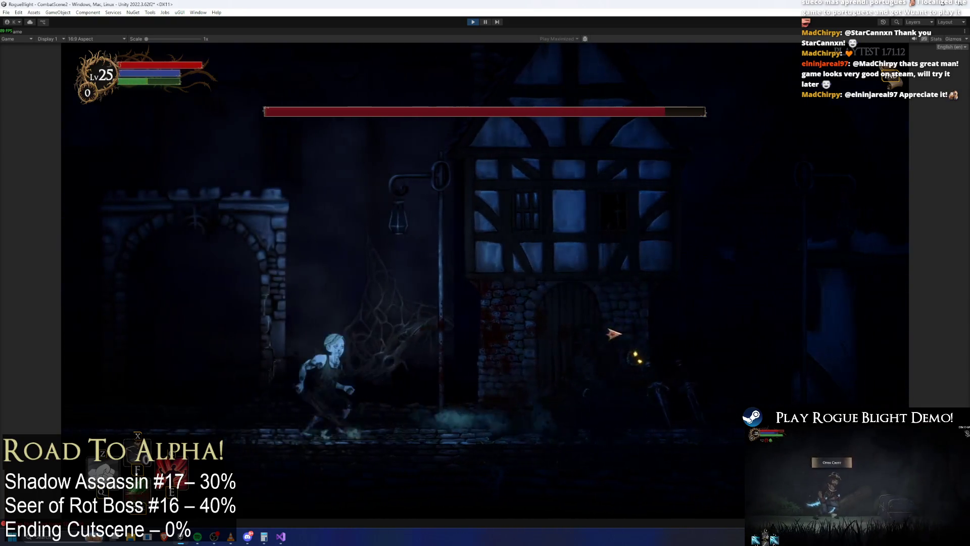
pyautogui.click(664, 345)
pyautogui.press('a')
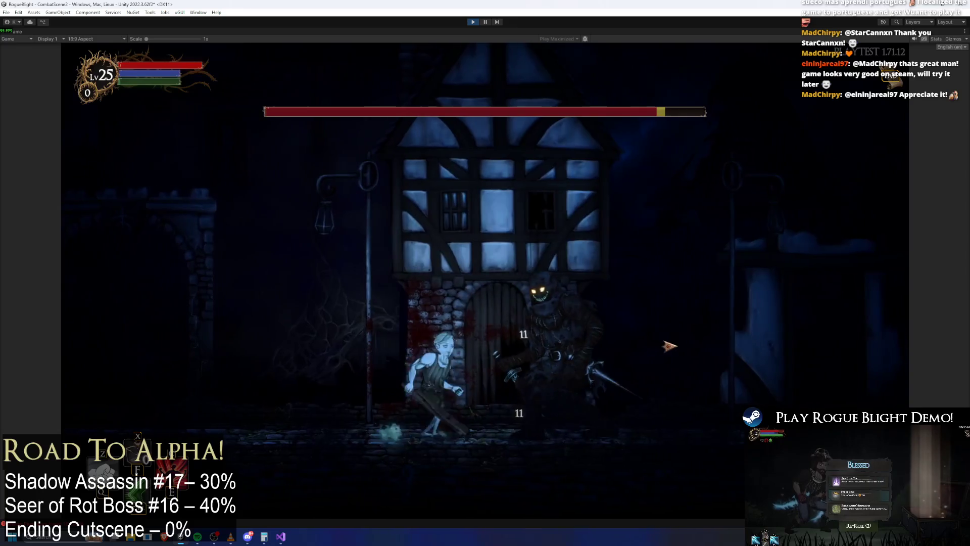
pyautogui.click(672, 345)
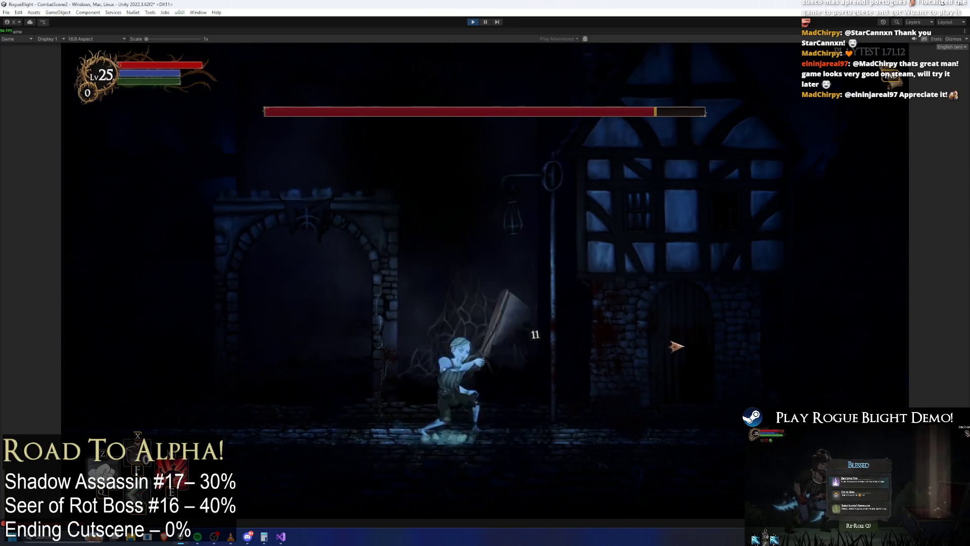
# Dash past the boss a few times and close in for an 11-damage slash.
pyautogui.press('d')
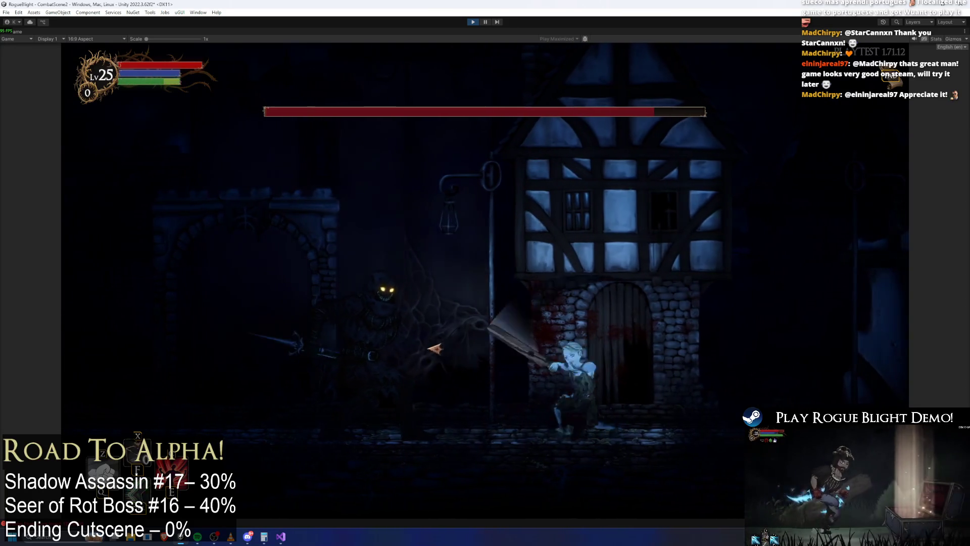
pyautogui.press('a')
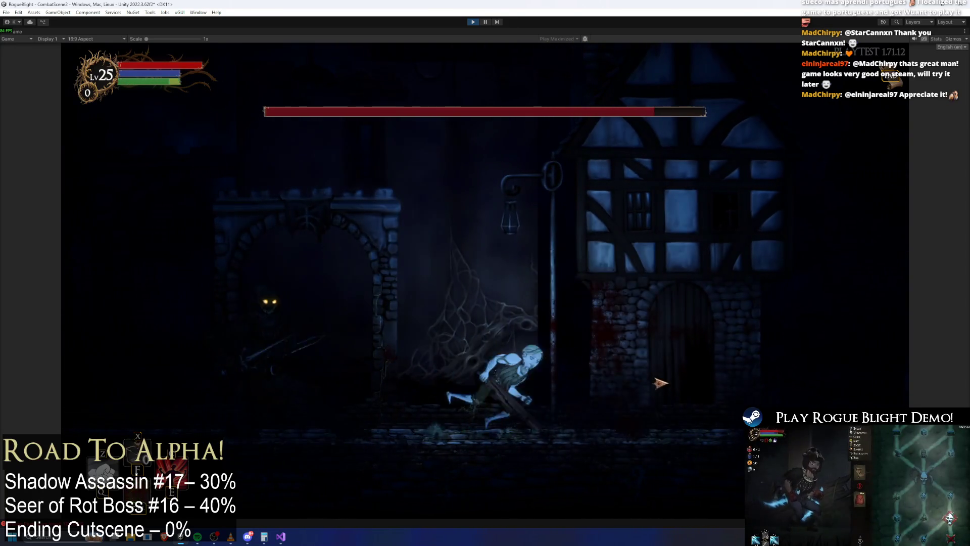
pyautogui.press('d')
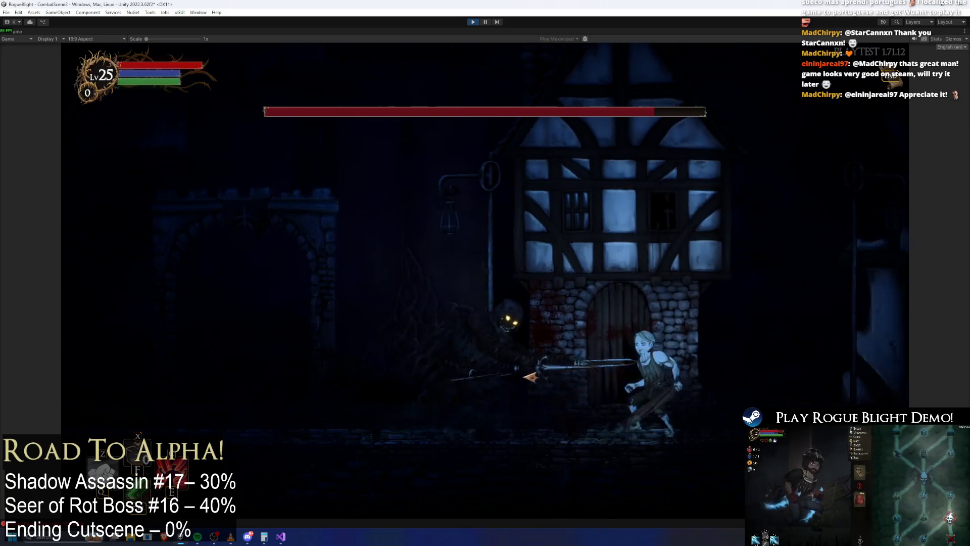
pyautogui.press('a')
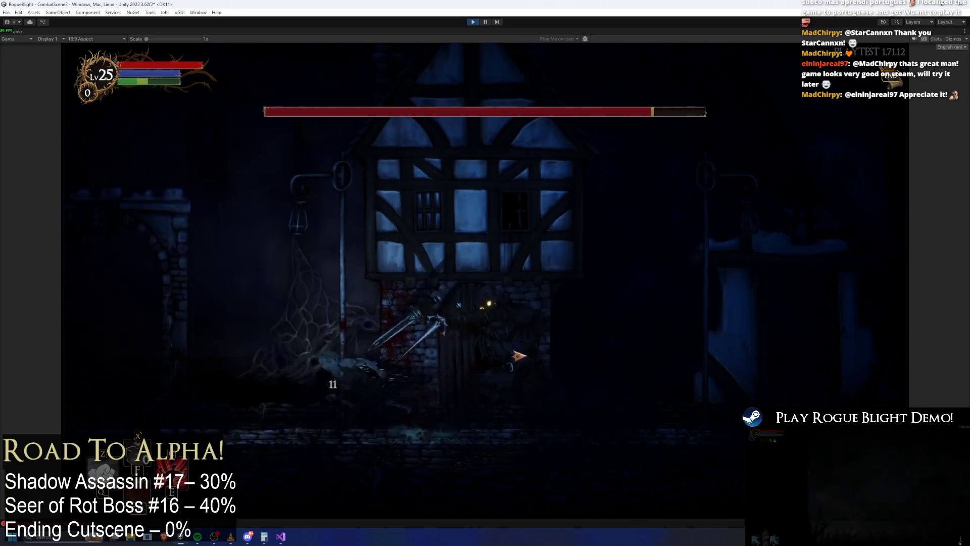
pyautogui.press('d')
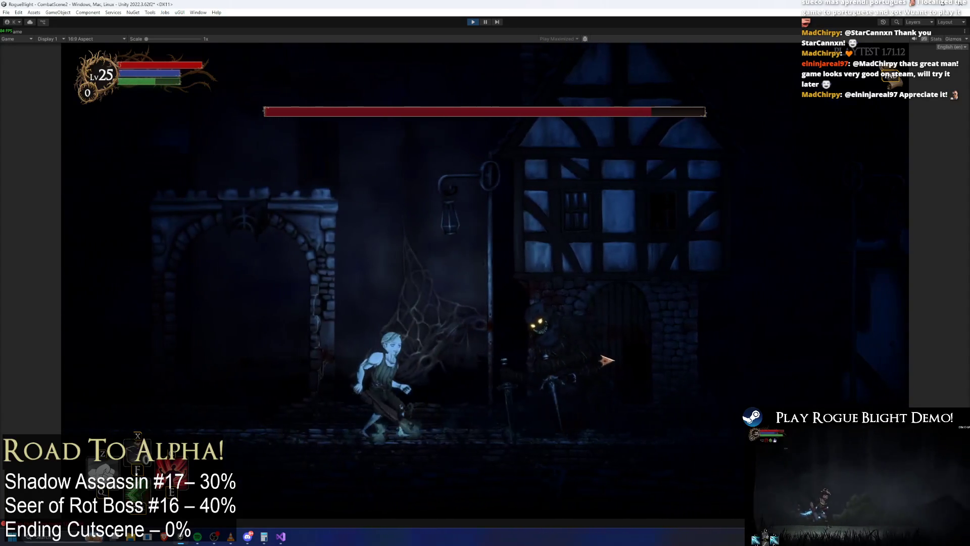
pyautogui.click(650, 360)
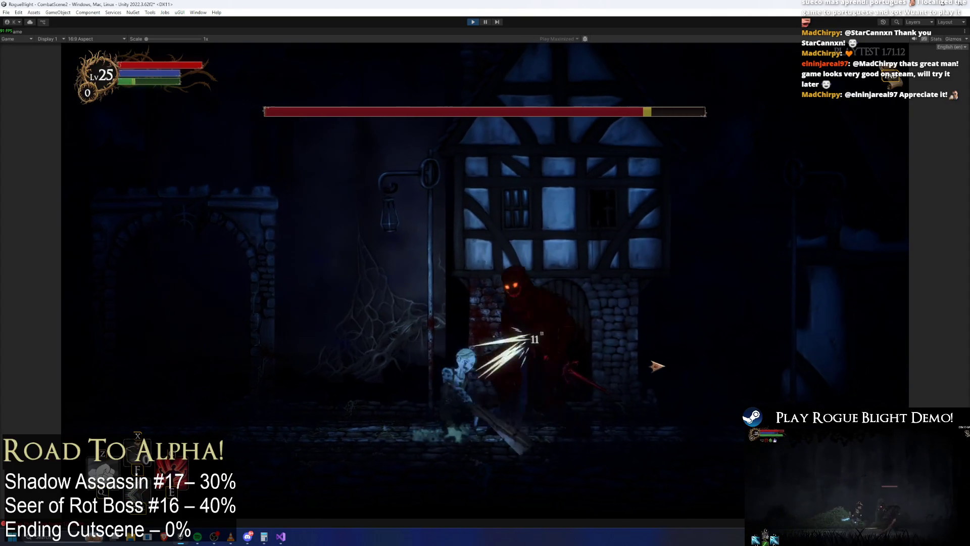
# Land another 11-damage hit, dash away with Shift, and strike the boss while passing.
pyautogui.press('d')
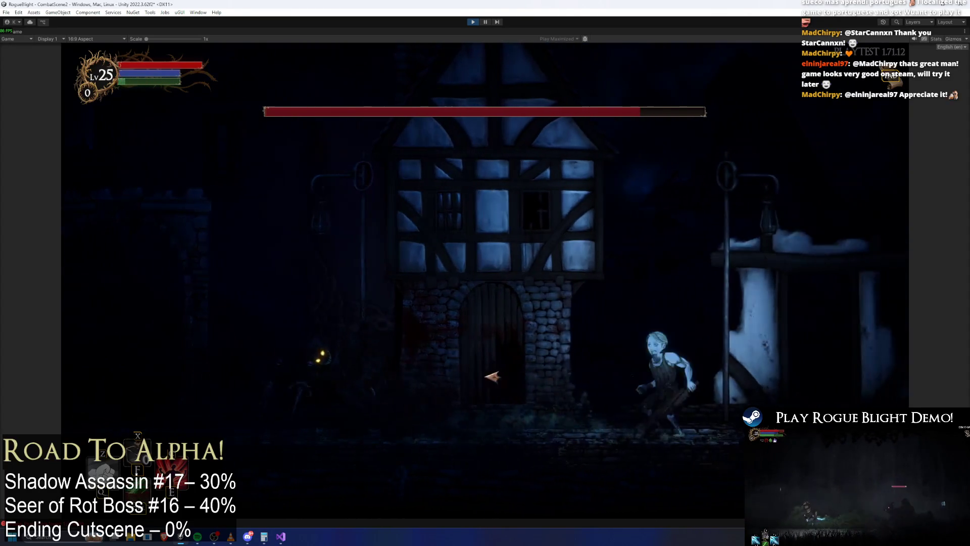
pyautogui.press('a')
pyautogui.click(490, 362)
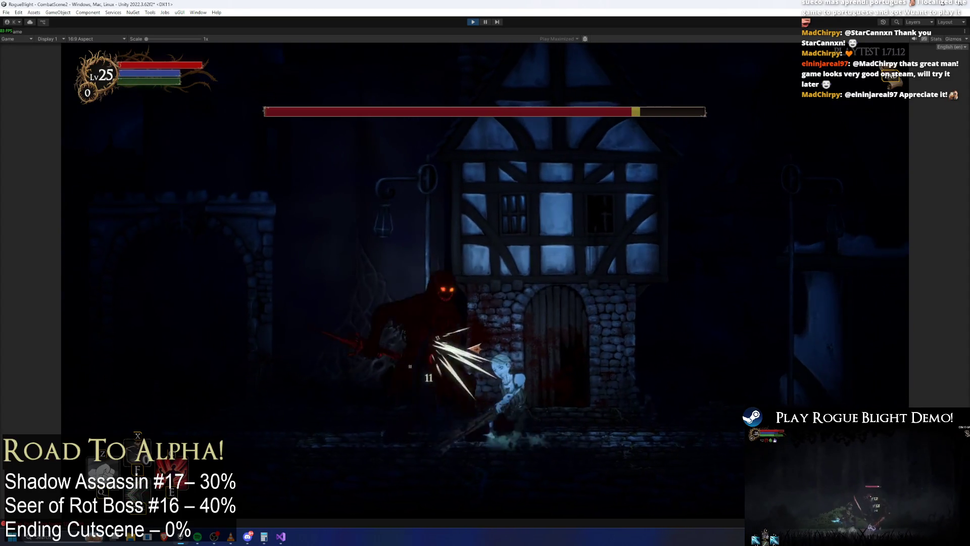
pyautogui.press('a')
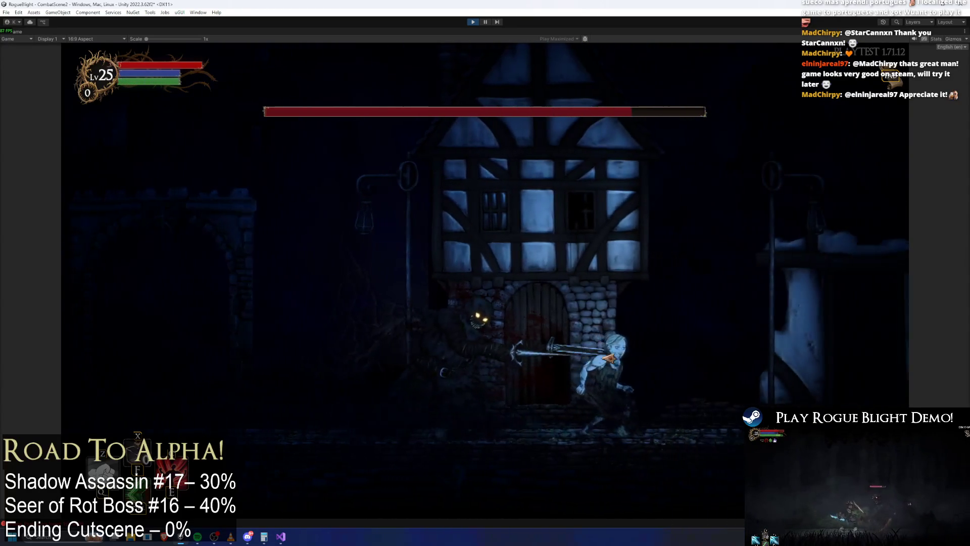
pyautogui.press('a')
pyautogui.press('shift')
pyautogui.press('d')
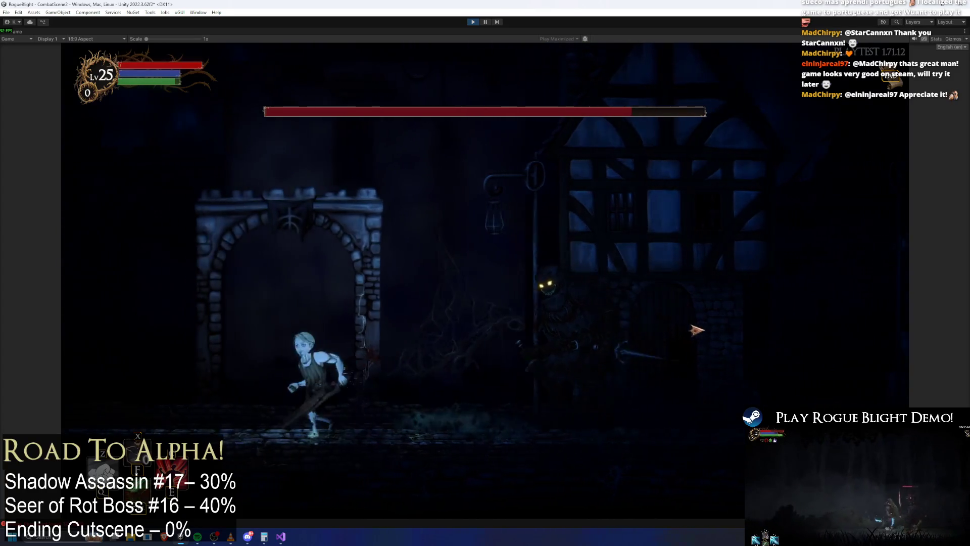
pyautogui.click(469, 357)
# In Play mode, run and dodge left and right around the Shadow Assassin, with an upward sword swing.
pyautogui.press('a')
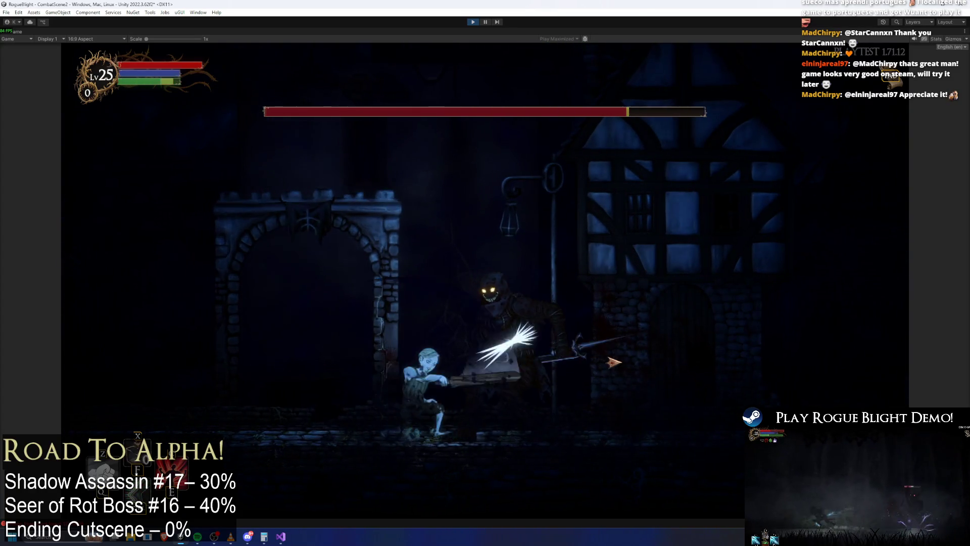
pyautogui.press('d')
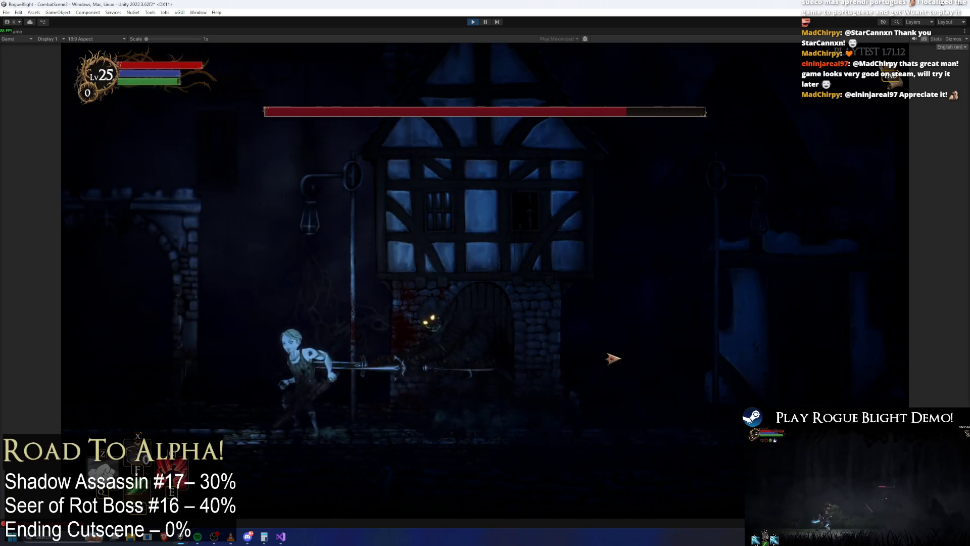
pyautogui.press('d')
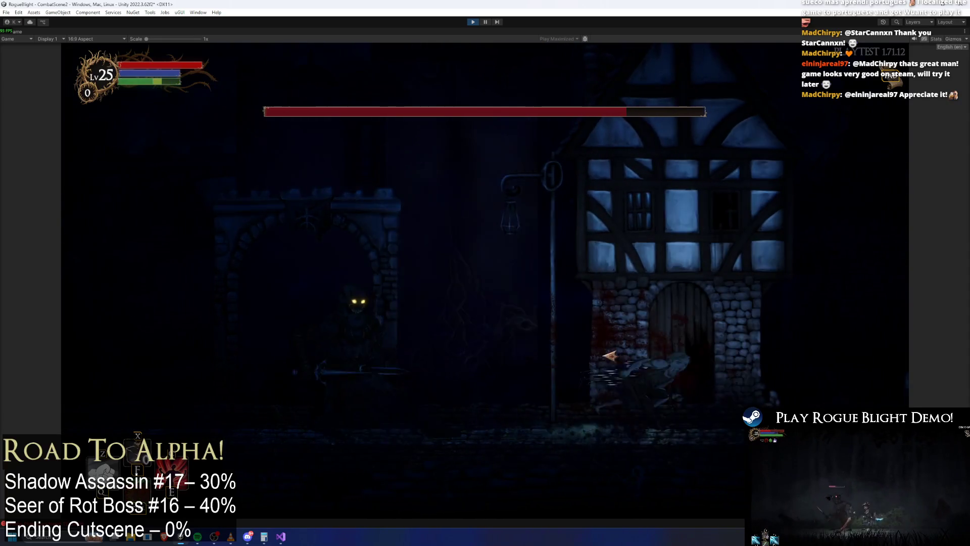
pyautogui.press('d')
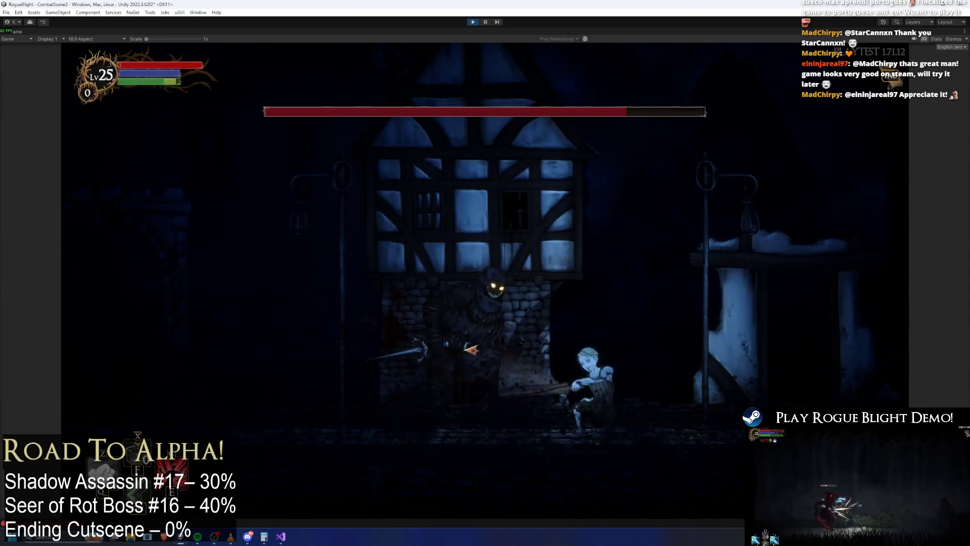
pyautogui.press('a')
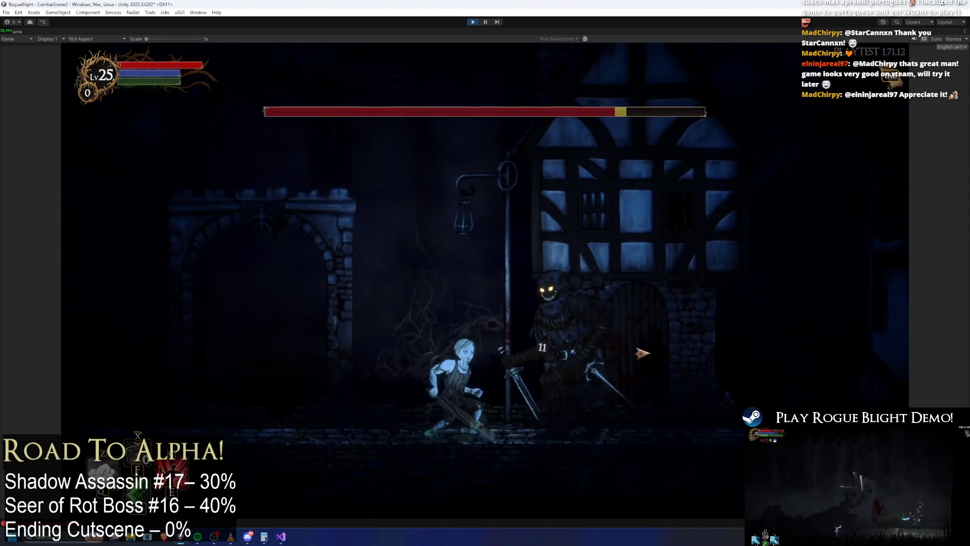
pyautogui.press('d')
pyautogui.press('a')
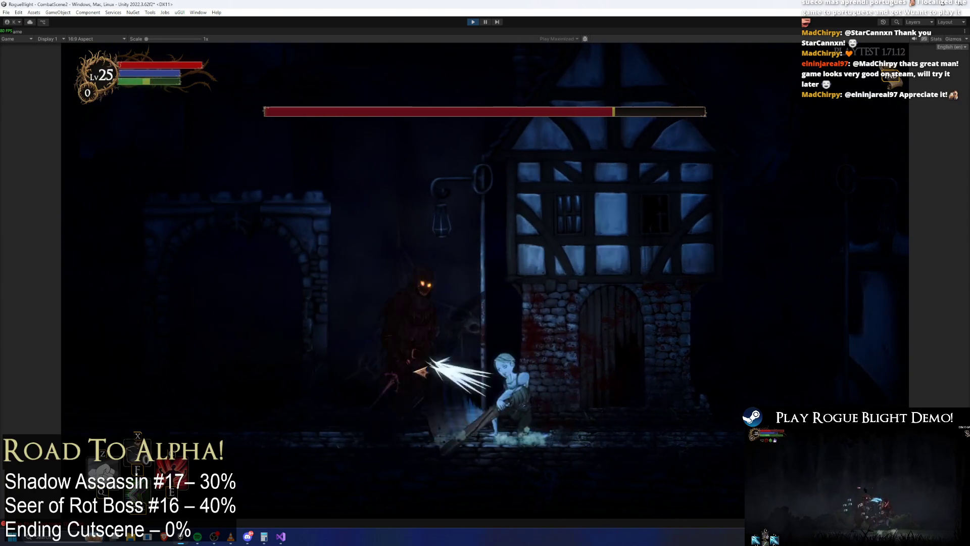
pyautogui.press('j')
pyautogui.press('d')
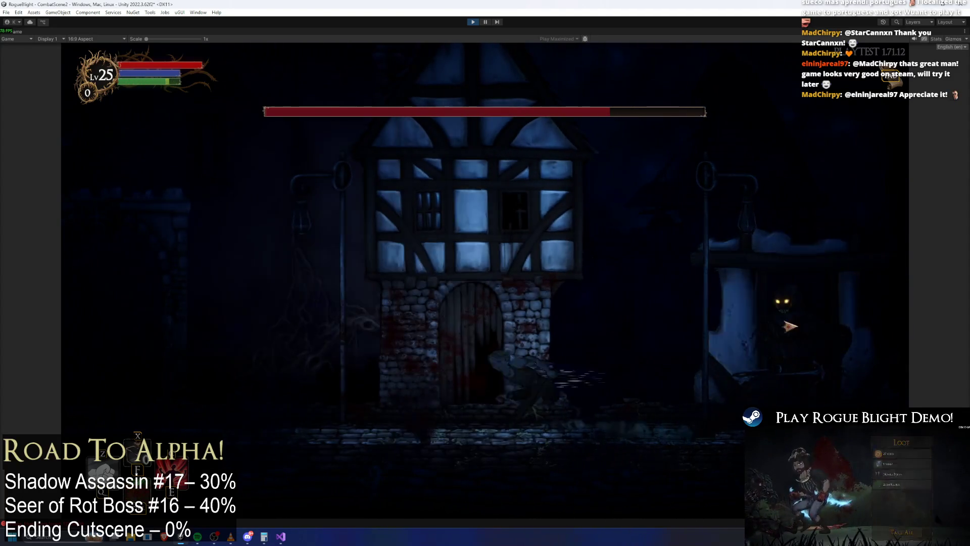
pyautogui.press('a')
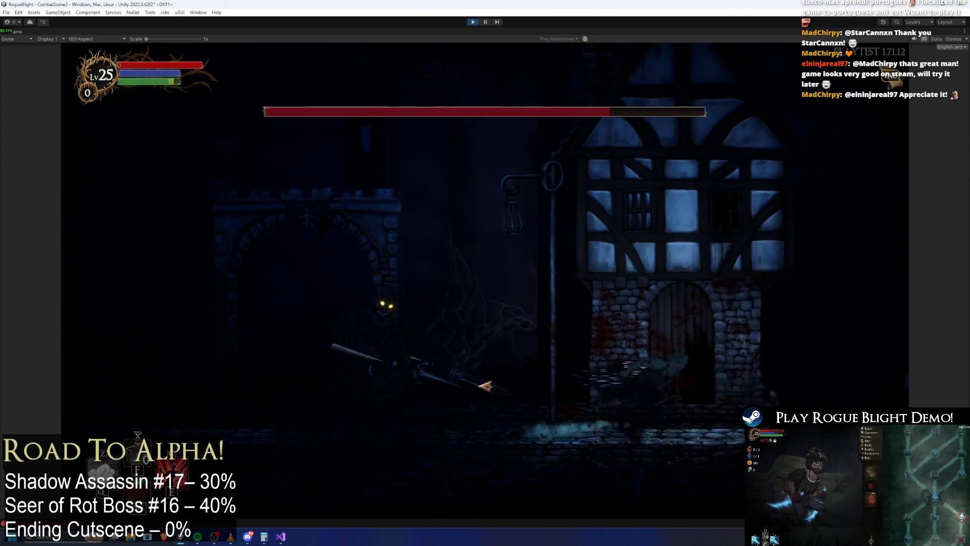
pyautogui.press('d')
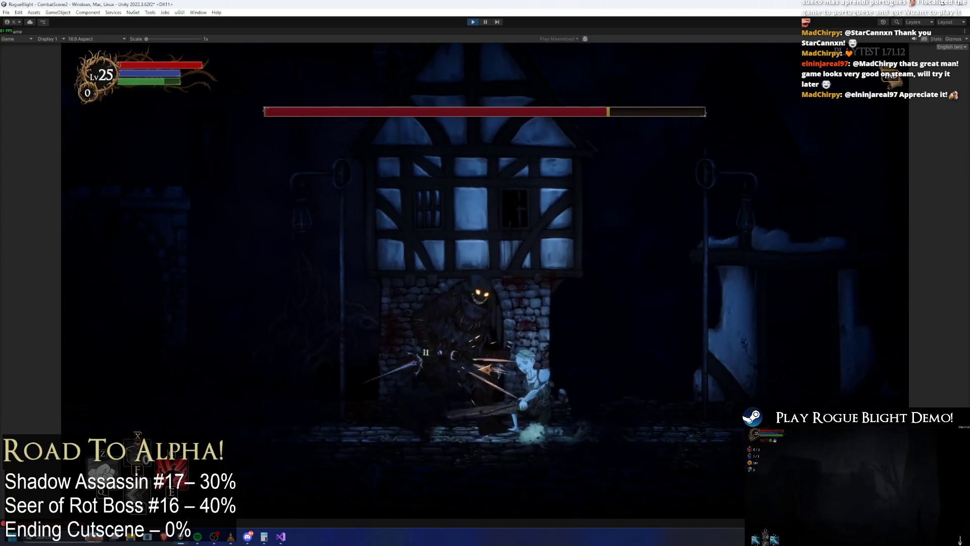
pyautogui.press('a')
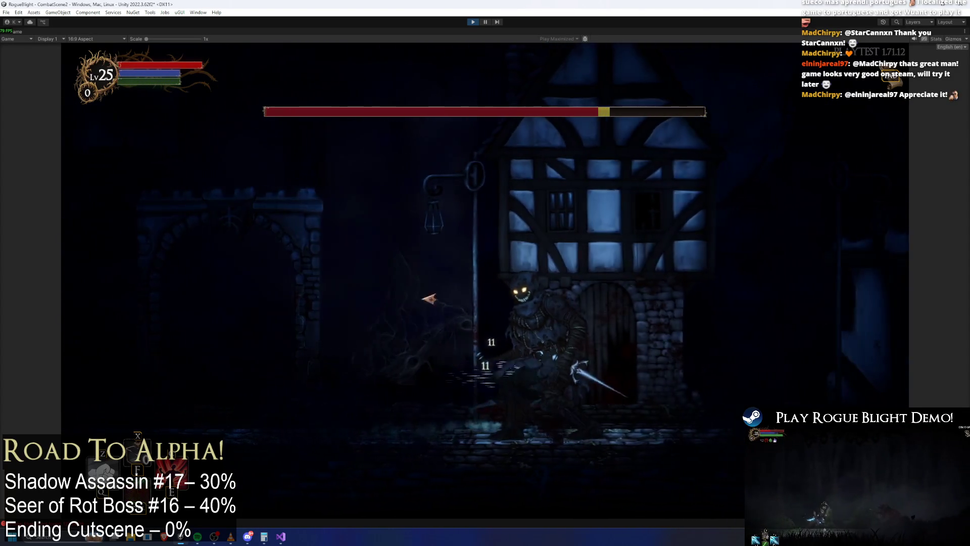
pyautogui.press('a')
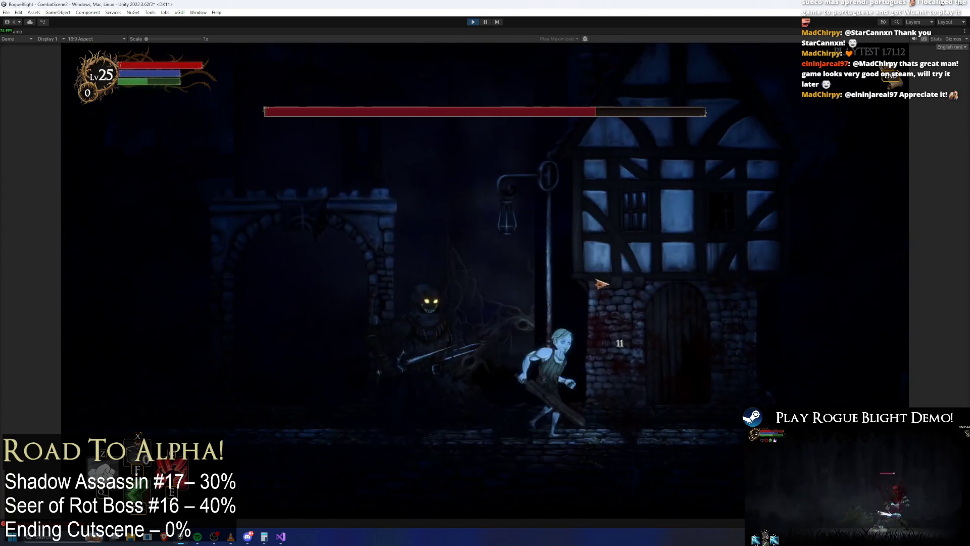
pyautogui.press('d')
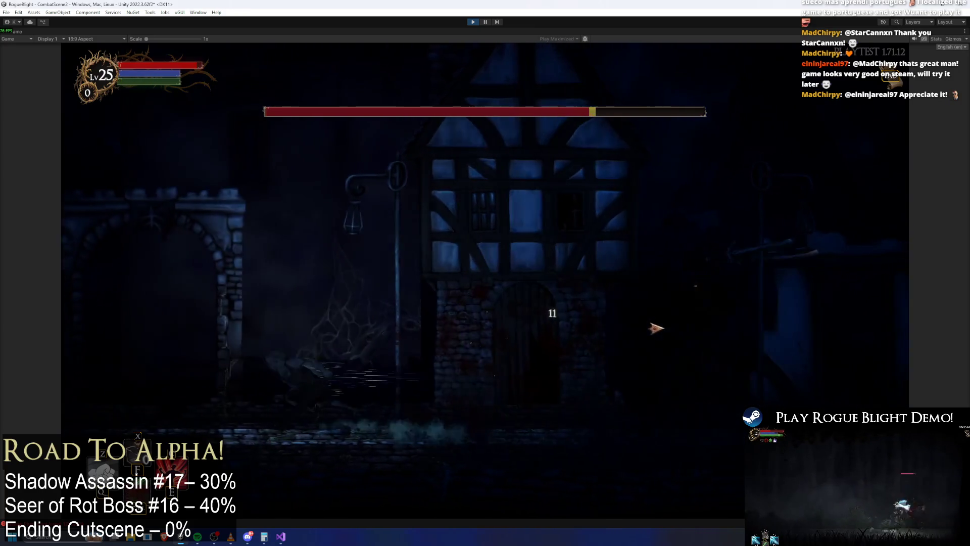
pyautogui.press('a')
pyautogui.press('a')
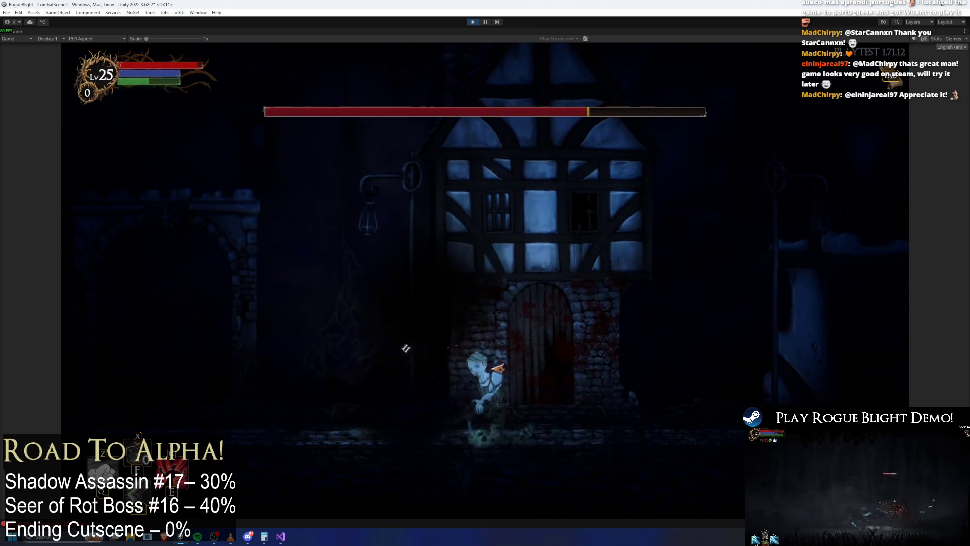
pyautogui.press('d')
# Repeatedly slash the assassin while dashing past and around it.
pyautogui.click(632, 364)
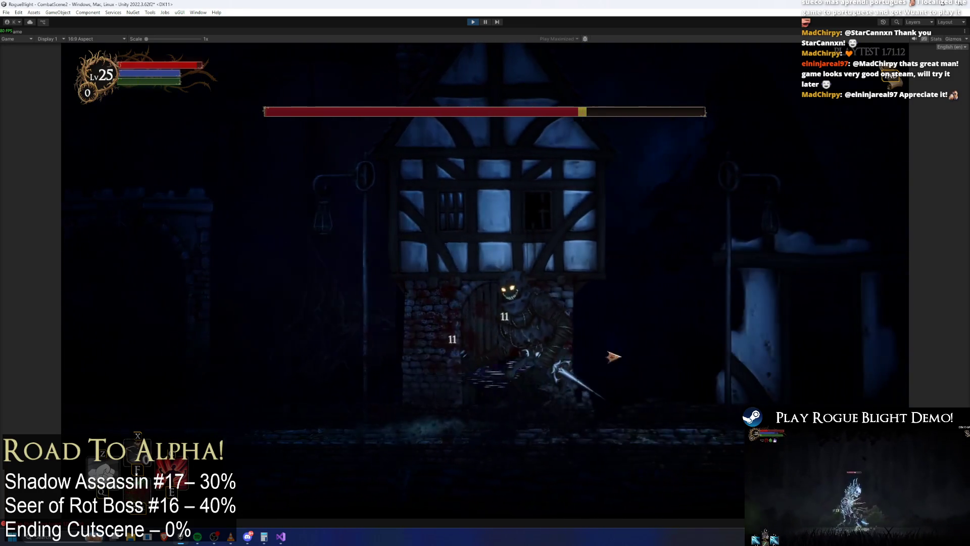
pyautogui.press('d')
pyautogui.click(336, 336)
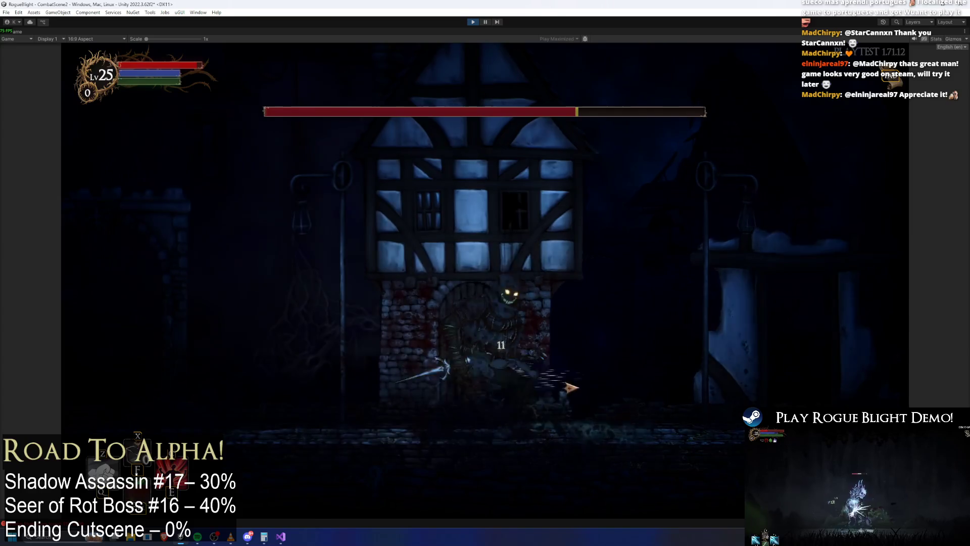
pyautogui.press('d')
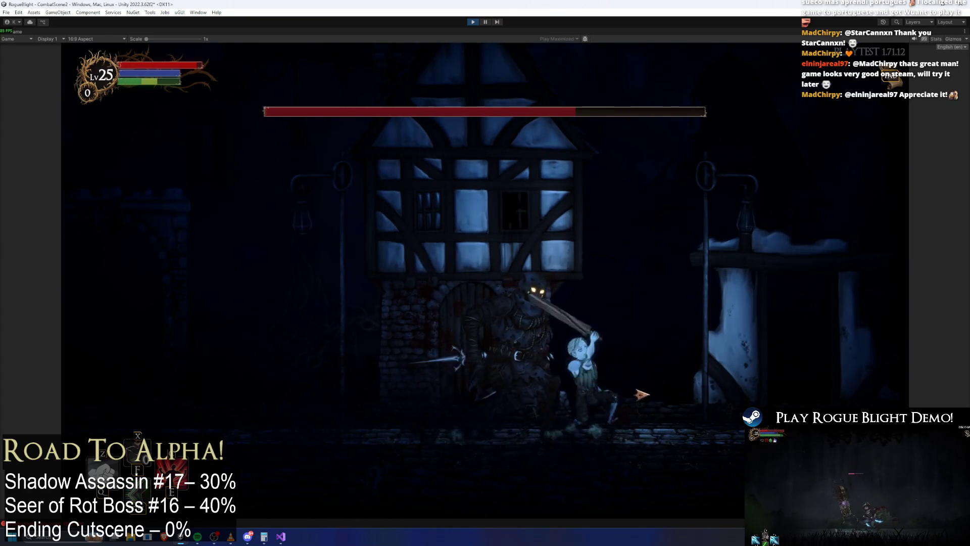
pyautogui.press('d')
pyautogui.click(500, 357)
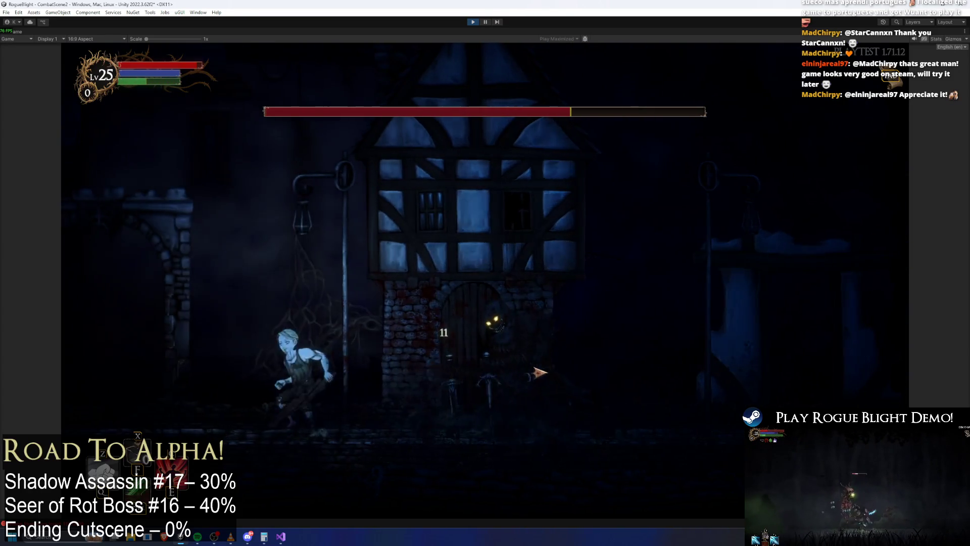
pyautogui.press('d')
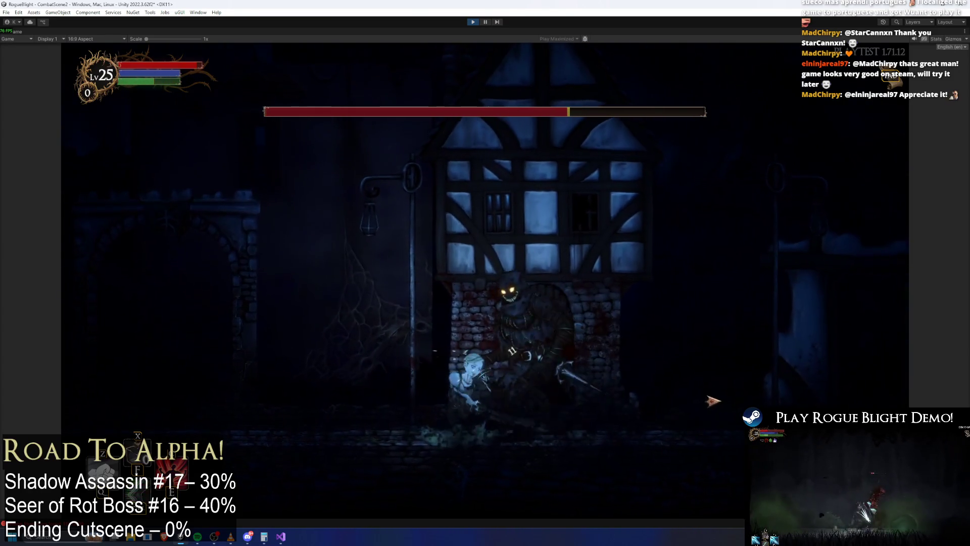
pyautogui.click(713, 400)
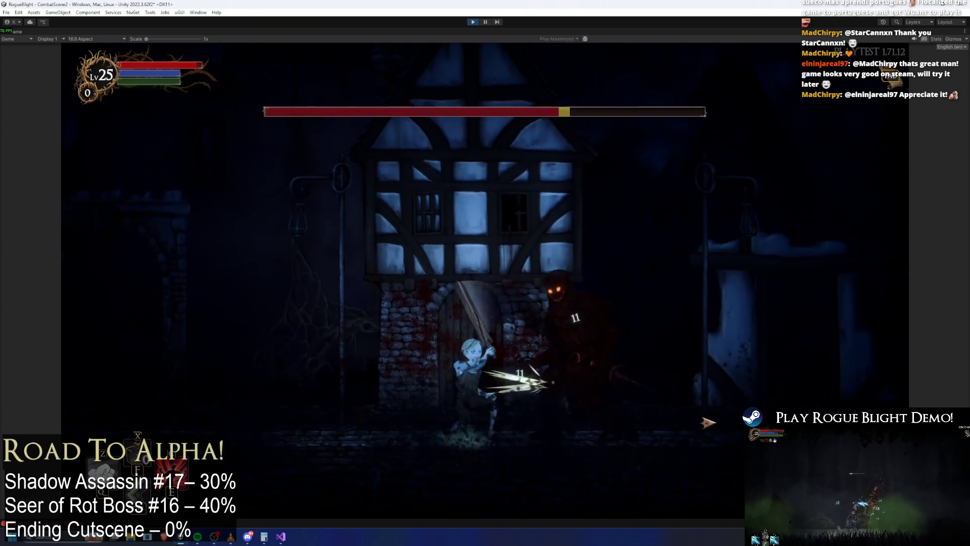
pyautogui.press('a')
pyautogui.press('d')
pyautogui.click(605, 380)
pyautogui.press('d')
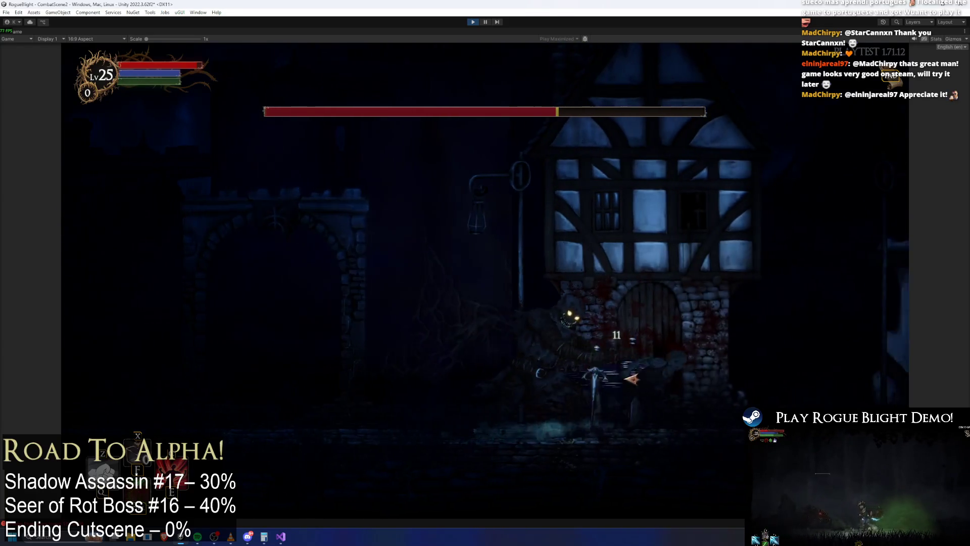
pyautogui.click(498, 365)
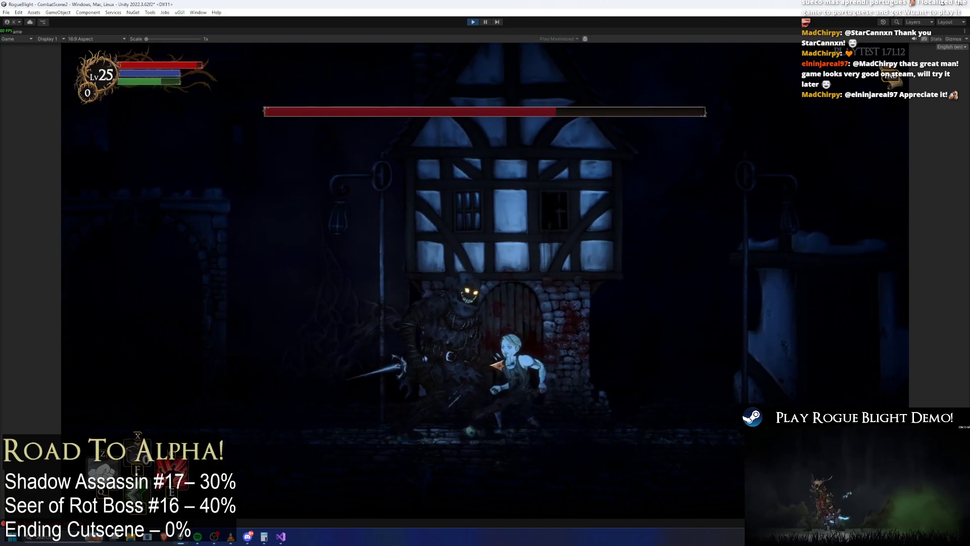
pyautogui.press('a')
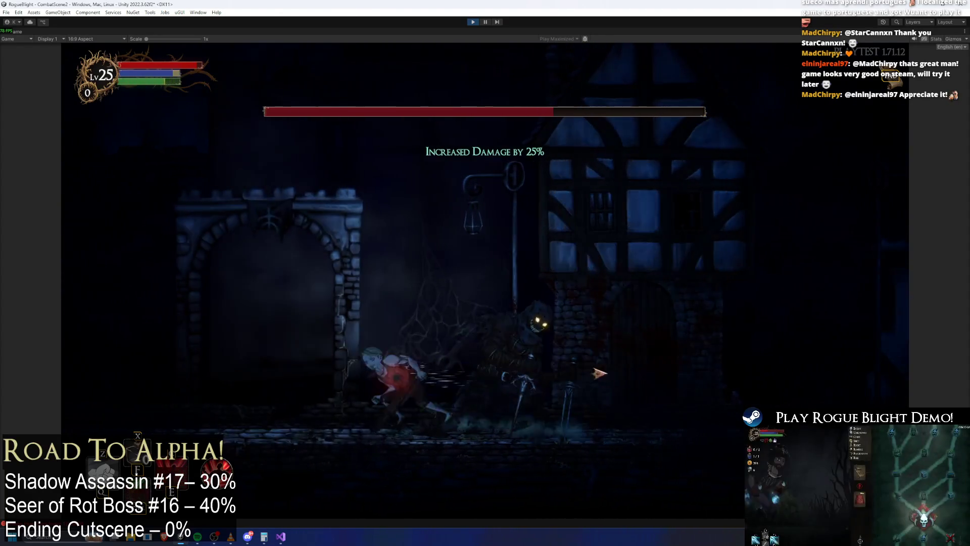
pyautogui.click(619, 365)
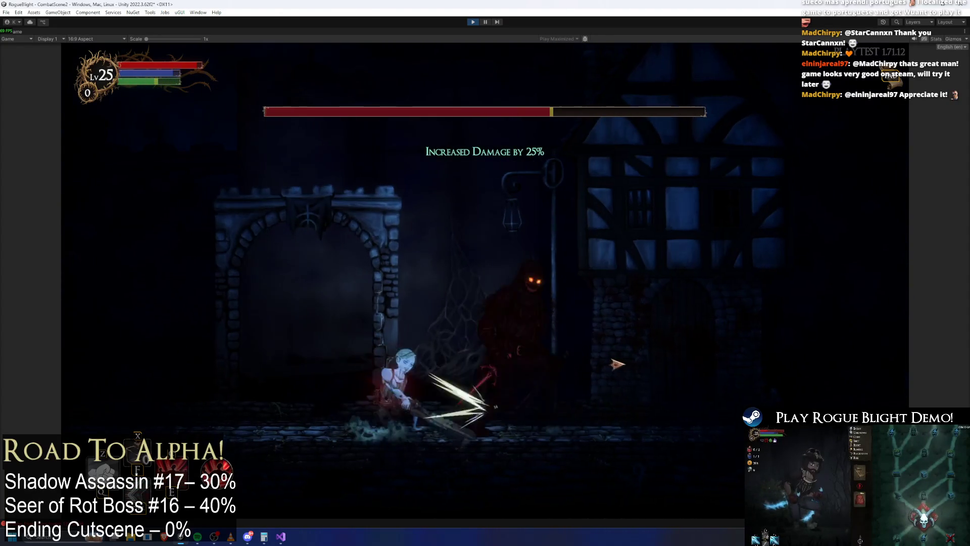
pyautogui.click(492, 369)
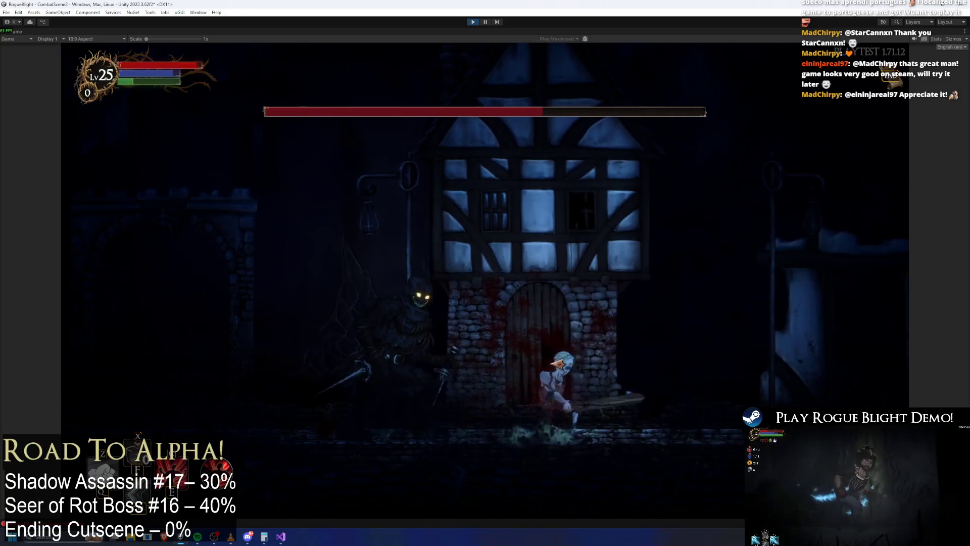
pyautogui.click(590, 364)
# Keep baiting the assassin across the street and swinging at it to provoke its dashslash attack.
pyautogui.press('a')
pyautogui.press('d')
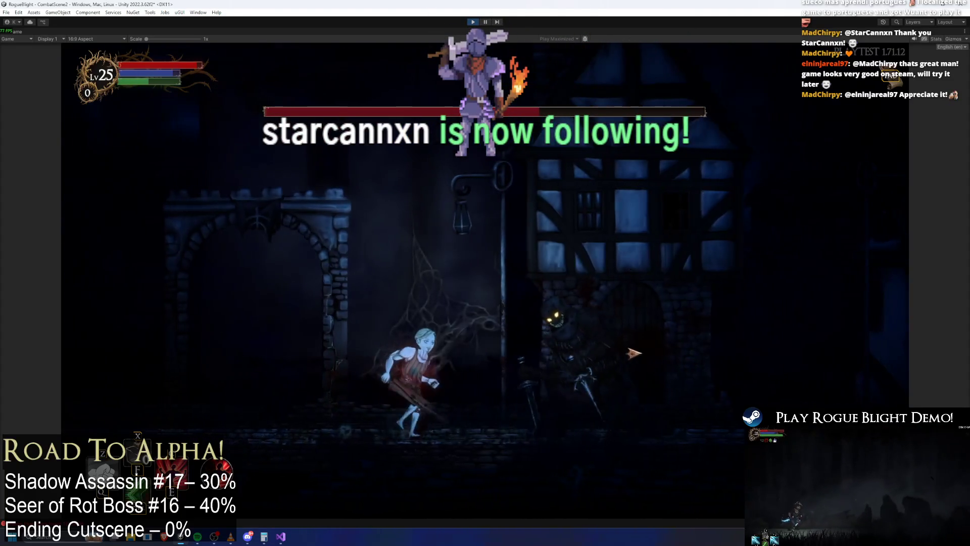
pyautogui.click(556, 354)
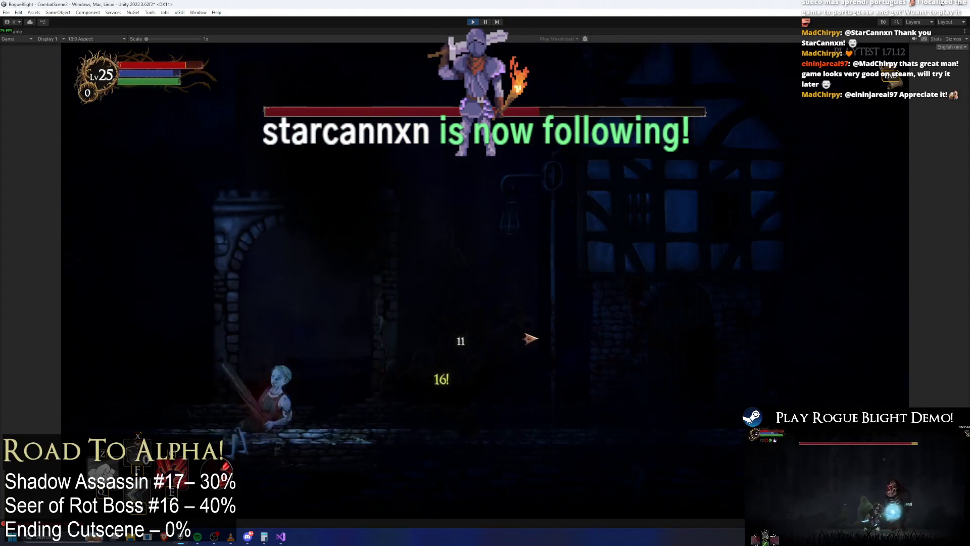
pyautogui.press('d')
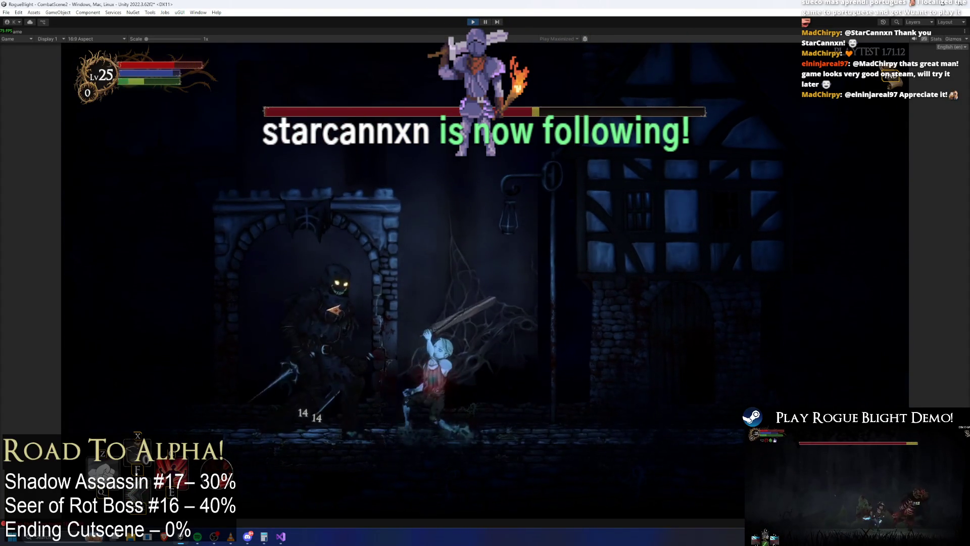
pyautogui.press('d')
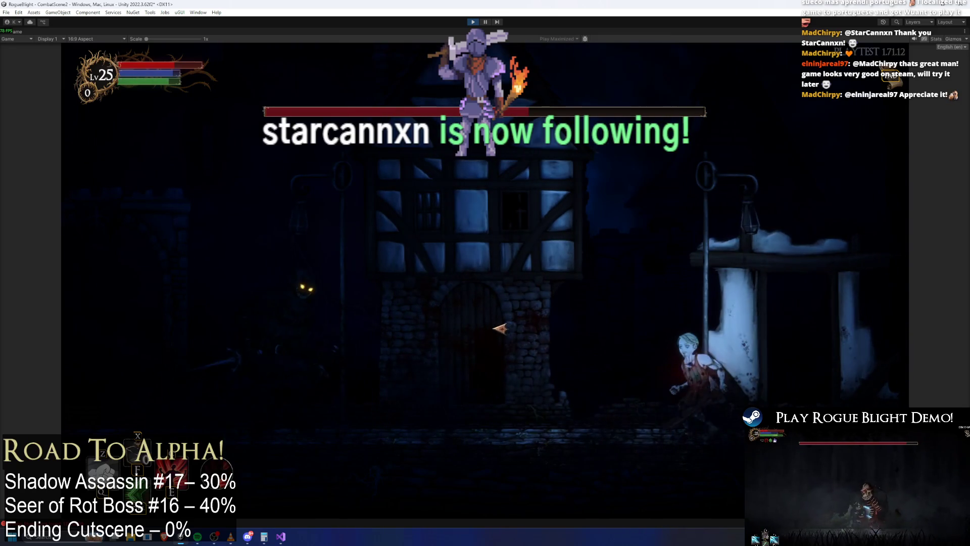
pyautogui.press('a')
pyautogui.click(500, 330)
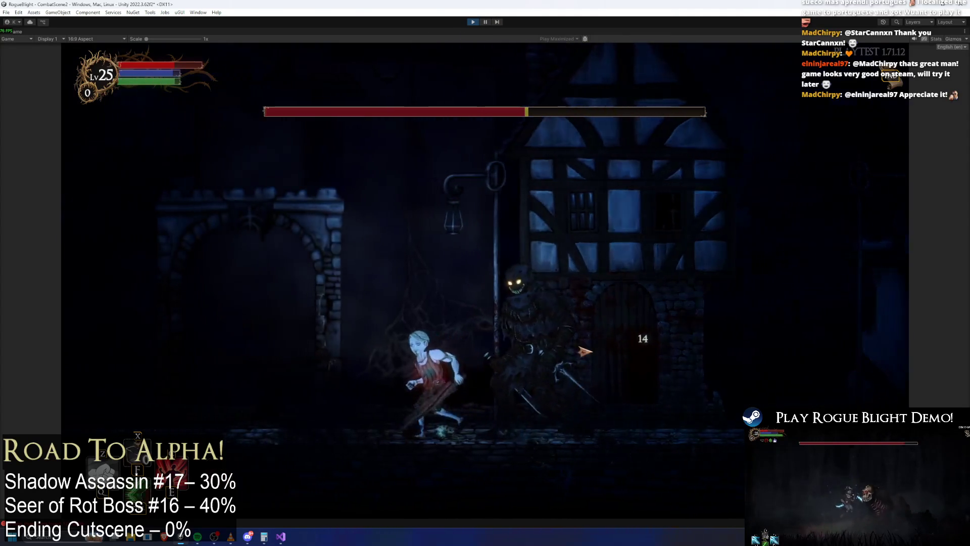
pyautogui.press('d')
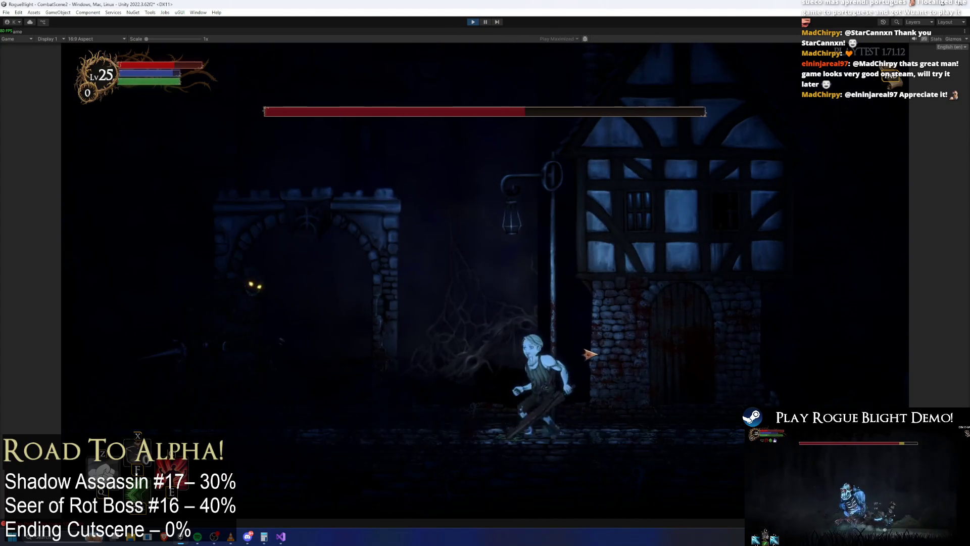
pyautogui.press('d')
pyautogui.press('a')
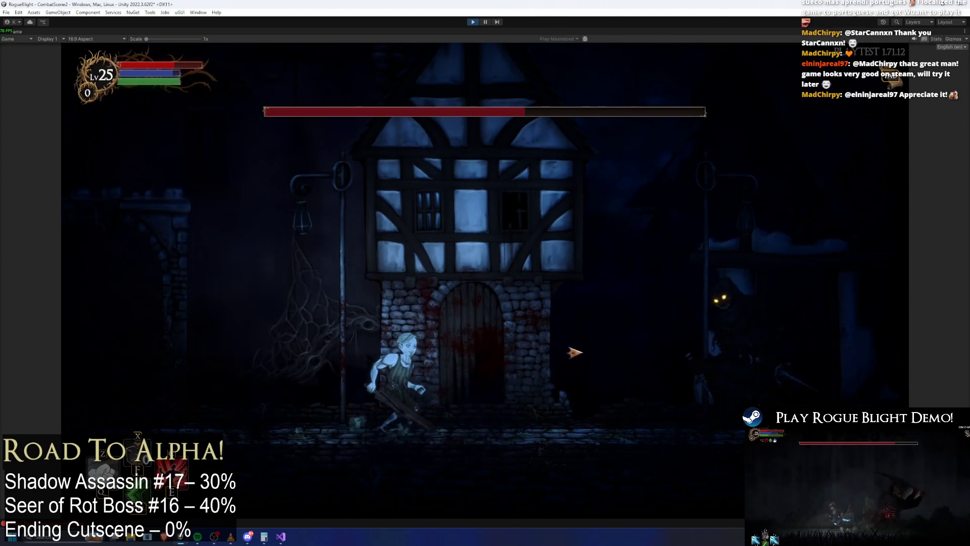
pyautogui.press('a')
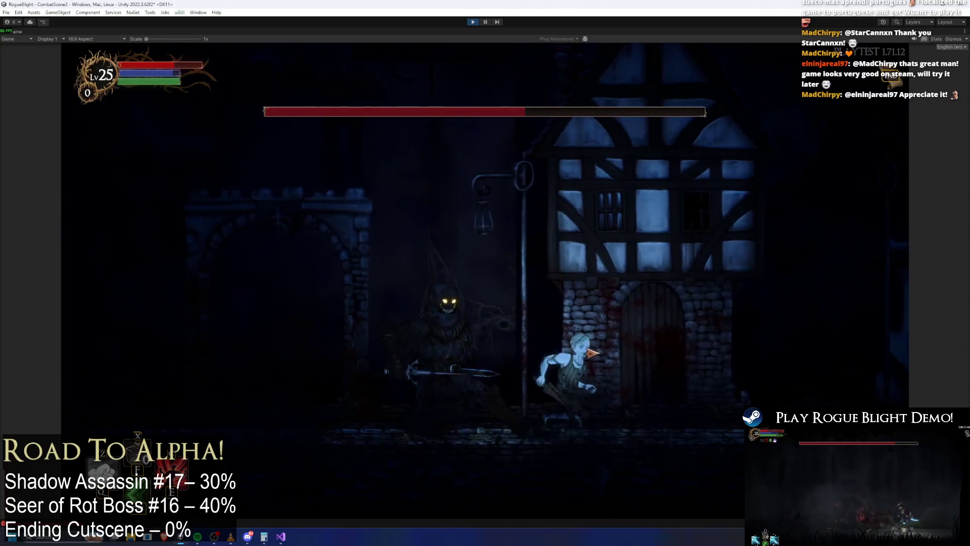
pyautogui.press('a')
pyautogui.click(672, 364)
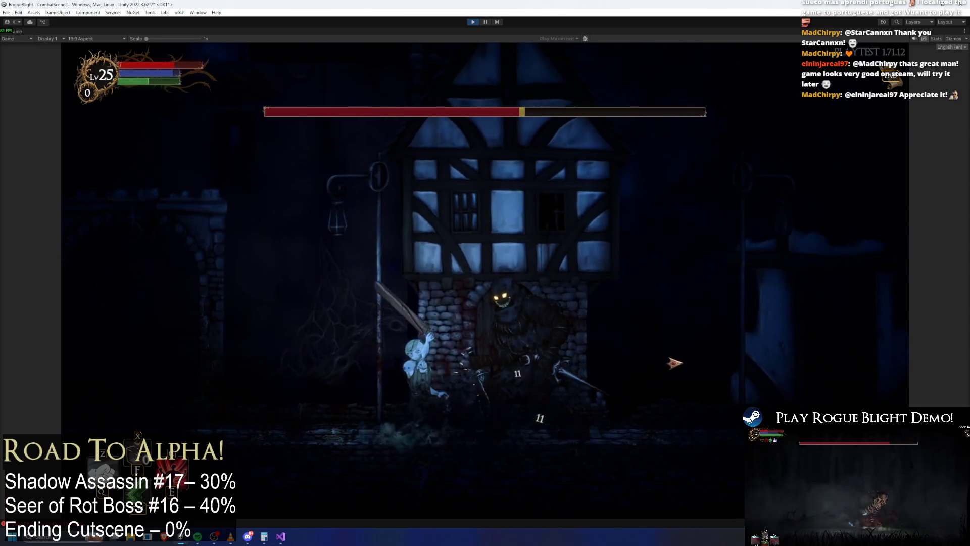
pyautogui.press('d')
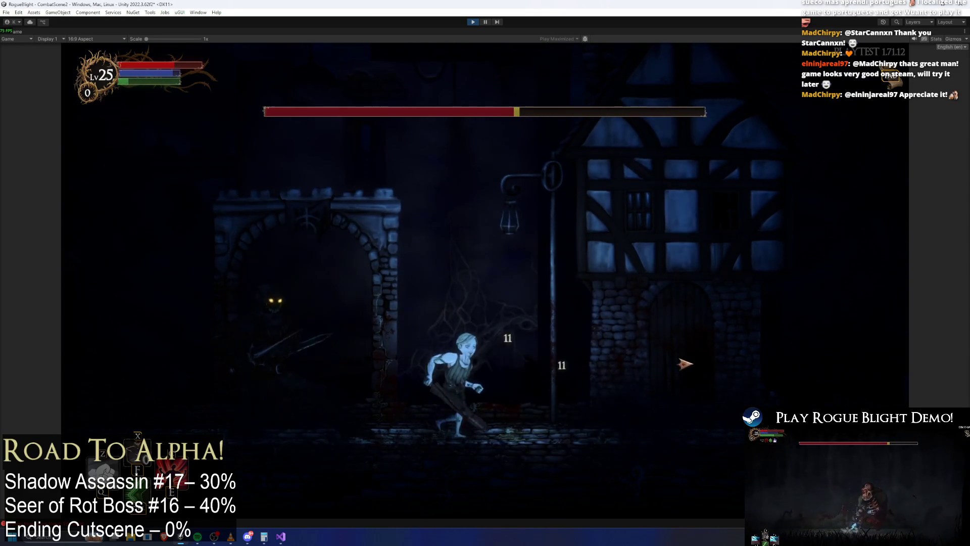
pyautogui.click(464, 349)
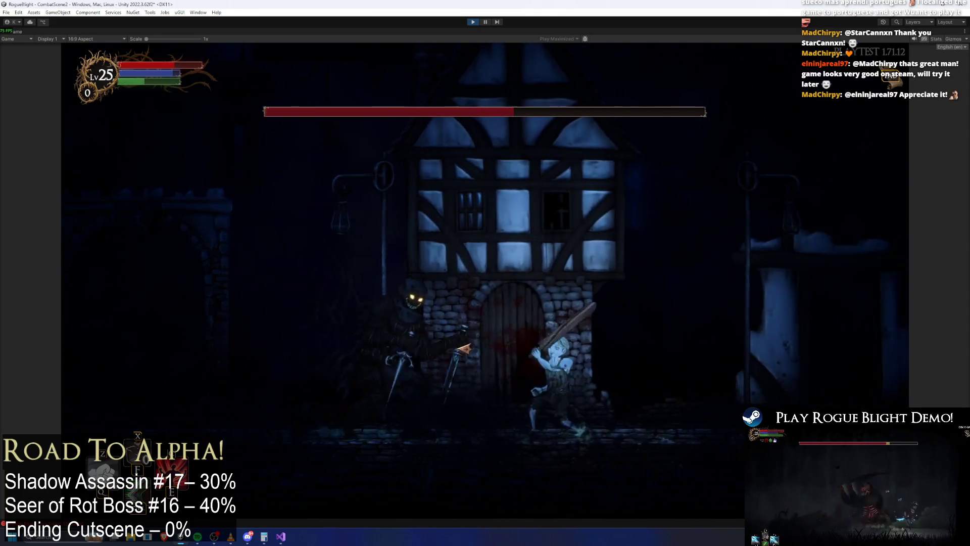
pyautogui.press('a')
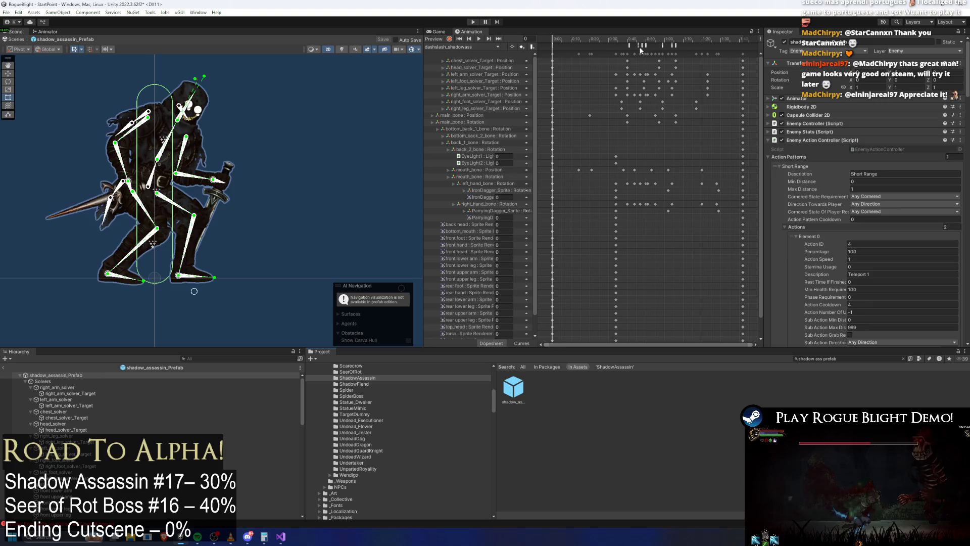
# Inspect the dashslash clip's attack sound and attack collision events in the Inspector.
pyautogui.click(641, 46)
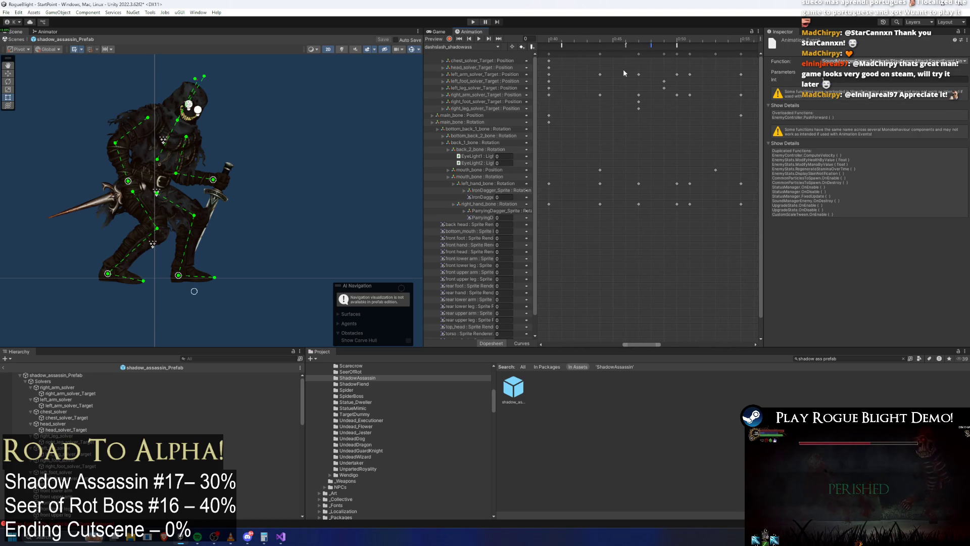
pyautogui.scroll(8, 623, 71)
pyautogui.click(627, 46)
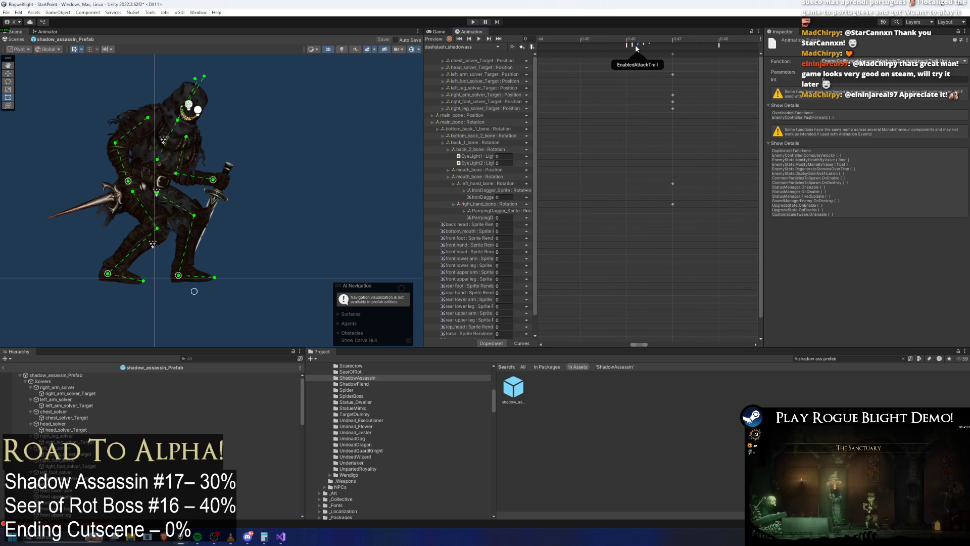
pyautogui.click(641, 45)
pyautogui.click(637, 44)
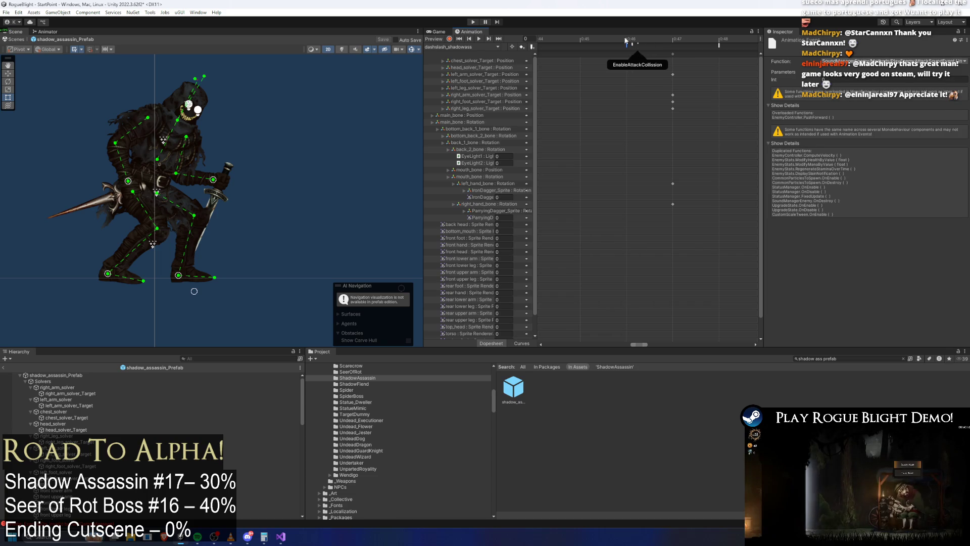
# Scrub the lunge pose through frames 46–49, frame the keys, and return to frame 48.
pyautogui.click(639, 40)
pyautogui.moveTo(639, 40); pyautogui.dragTo(760, 41)
pyautogui.click(706, 145)
pyautogui.press('f')
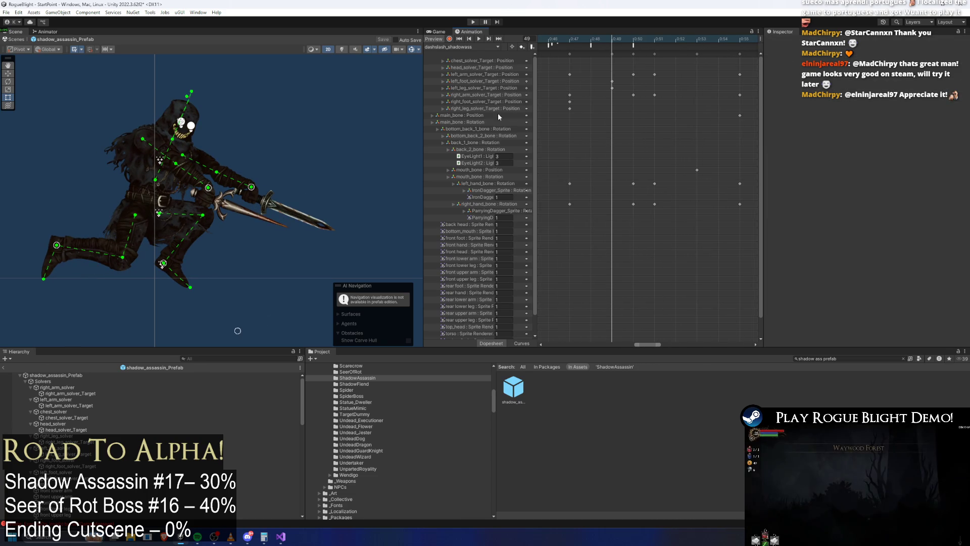
pyautogui.click(592, 39)
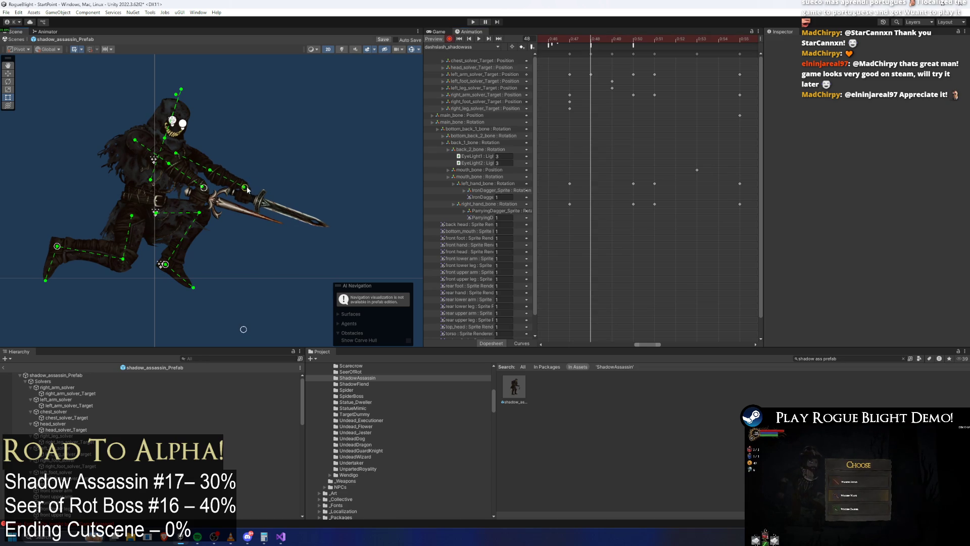
# Scrub the lunge from frame 49 to 64, tilt the sword slightly down, and return to frame 50.
pyautogui.click(604, 40)
pyautogui.click(635, 42)
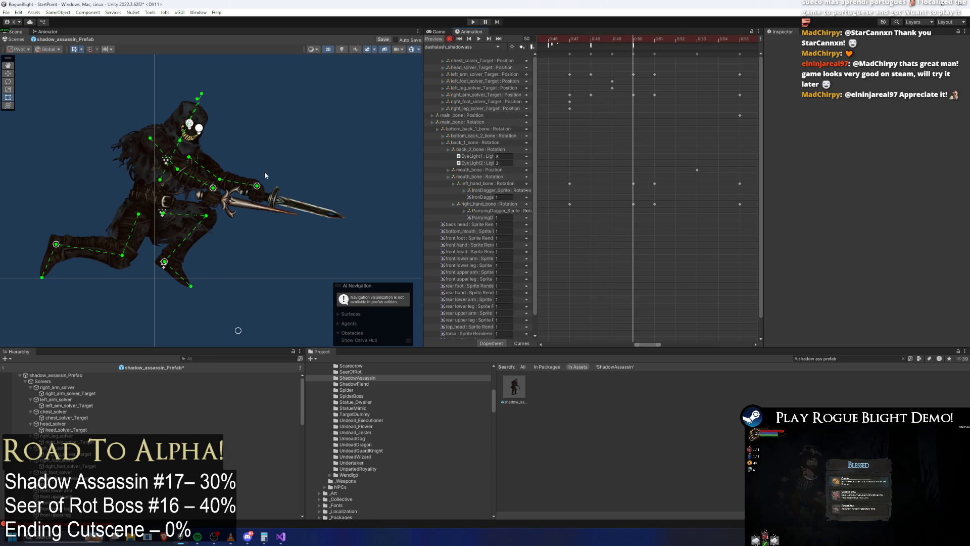
pyautogui.moveTo(641, 40); pyautogui.dragTo(804, 50)
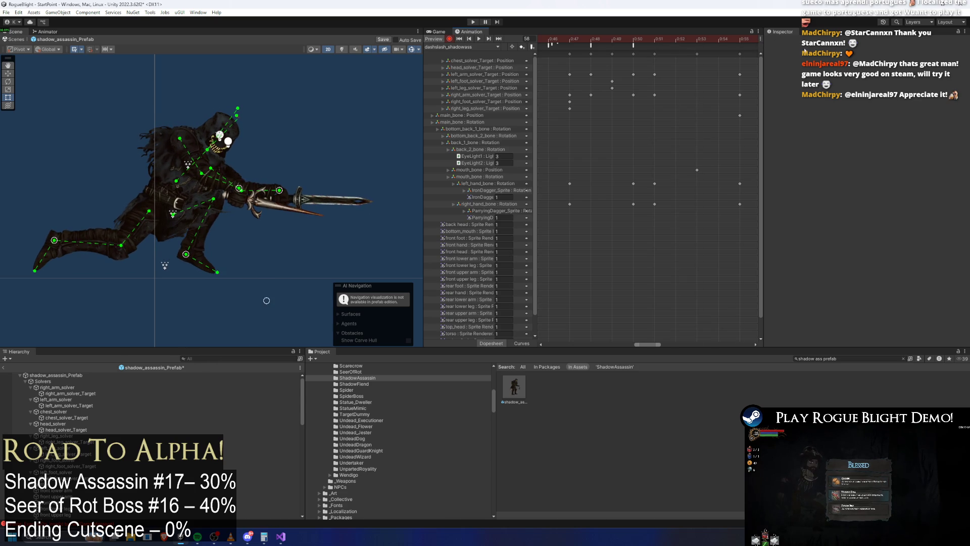
pyautogui.moveTo(629, 42)
pyautogui.mouseDown()
pyautogui.moveTo(687, 36)
pyautogui.moveTo(651, 44)
pyautogui.mouseUp()
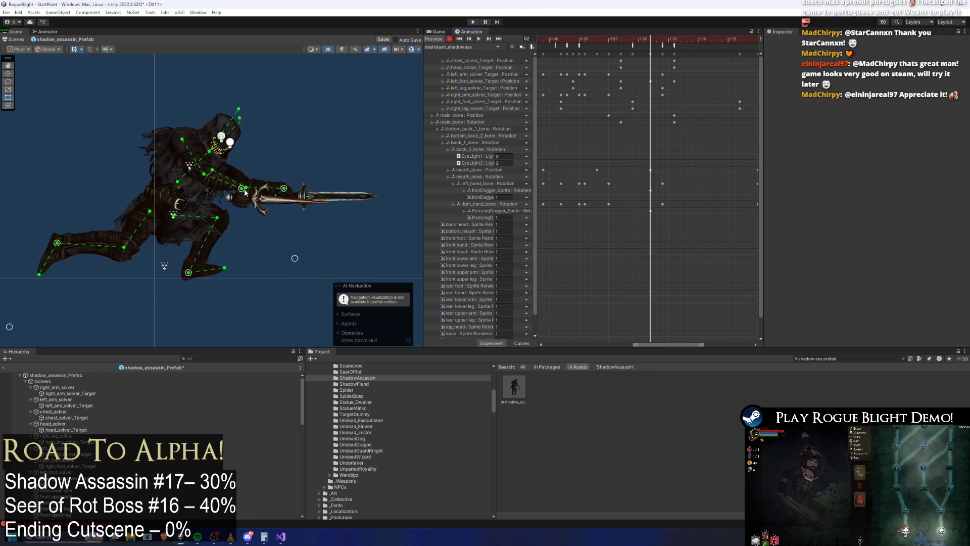
pyautogui.moveTo(679, 37); pyautogui.dragTo(663, 42)
pyautogui.moveTo(285, 187); pyautogui.dragTo(284, 191)
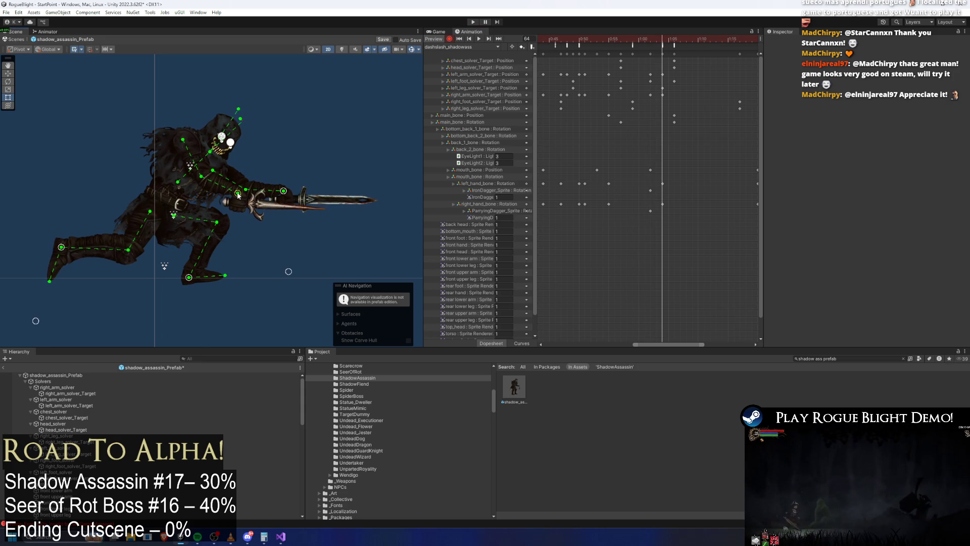
pyautogui.moveTo(663, 40); pyautogui.dragTo(578, 40)
# Play the dashslash preview, select an event, scrub to frame 63, and play it again.
pyautogui.press('space')
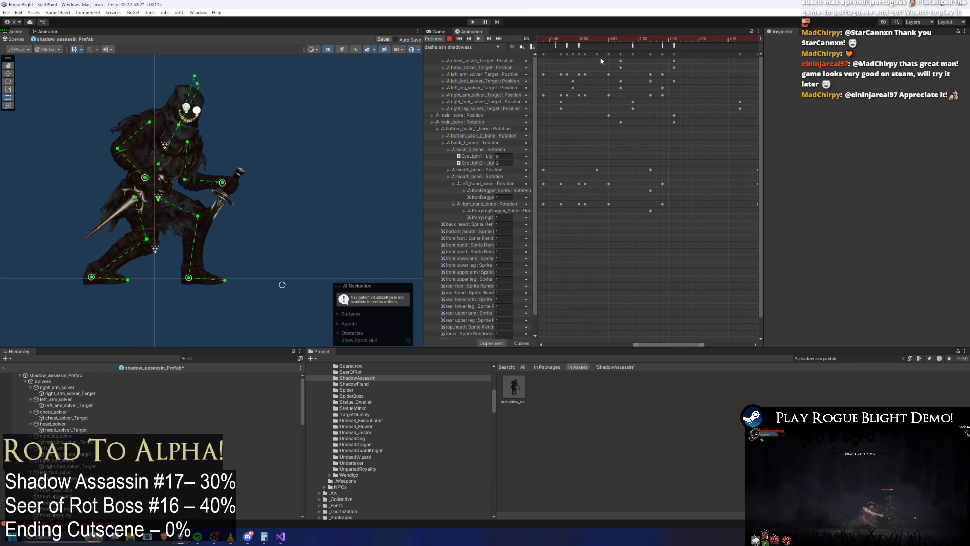
pyautogui.click(558, 44)
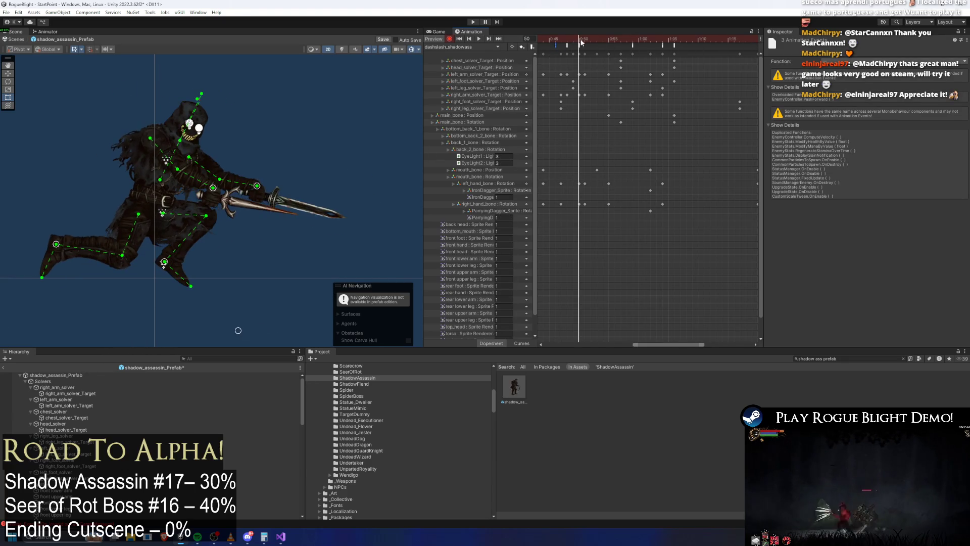
pyautogui.moveTo(589, 44); pyautogui.dragTo(583, 47)
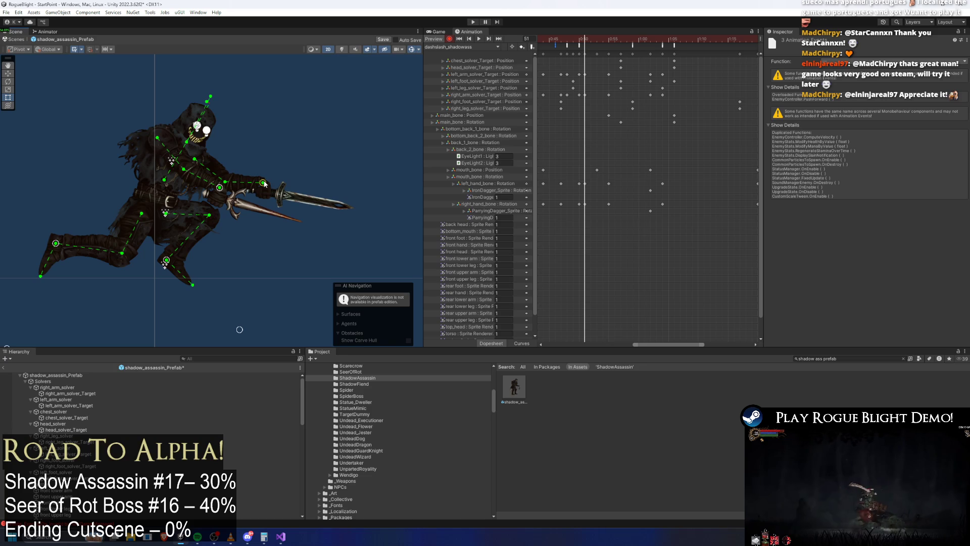
pyautogui.moveTo(588, 44); pyautogui.dragTo(666, 50)
pyautogui.press('space')
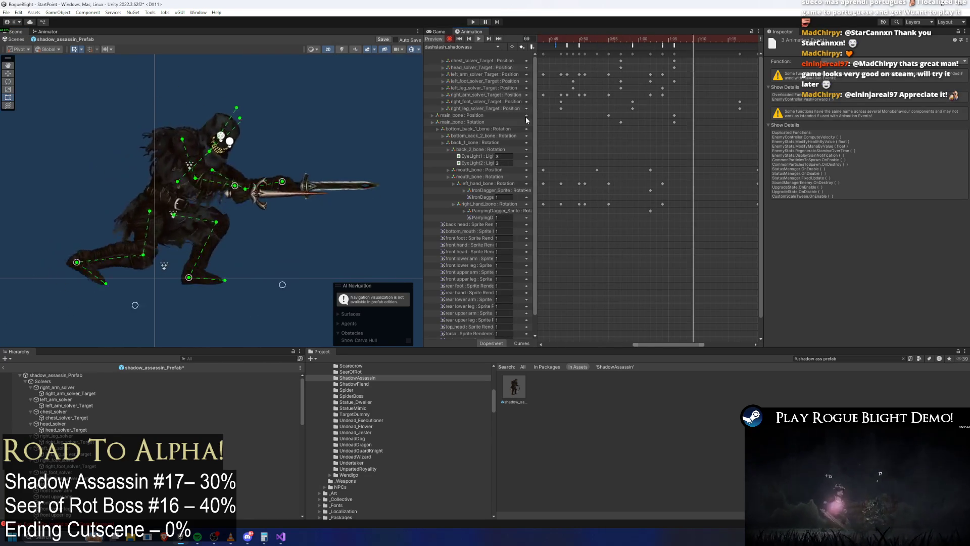
# Fit all dashslash keys into the dopesheet view while the preview loops, then bring up the TODO notes in Visual Studio.
pyautogui.press('a')
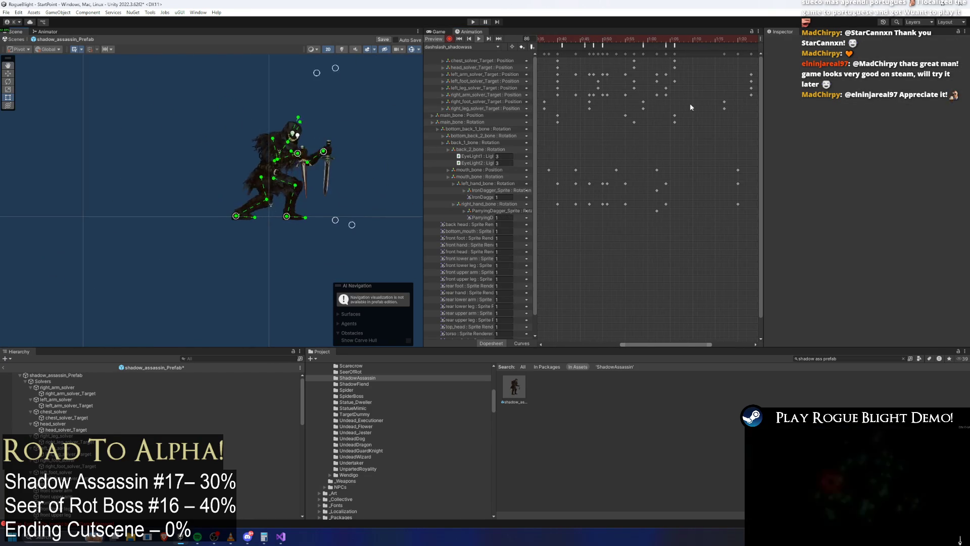
pyautogui.press('a')
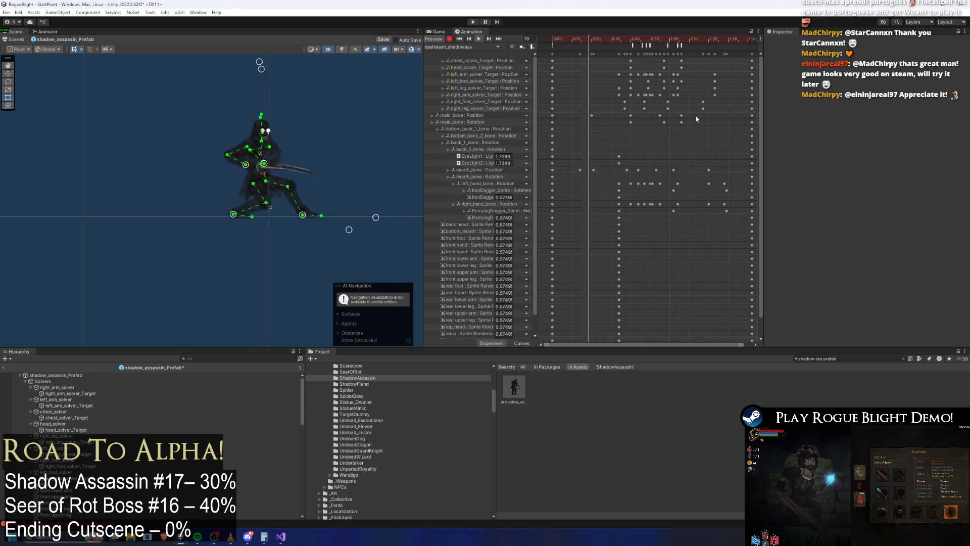
pyautogui.scroll(-1, 709, 109)
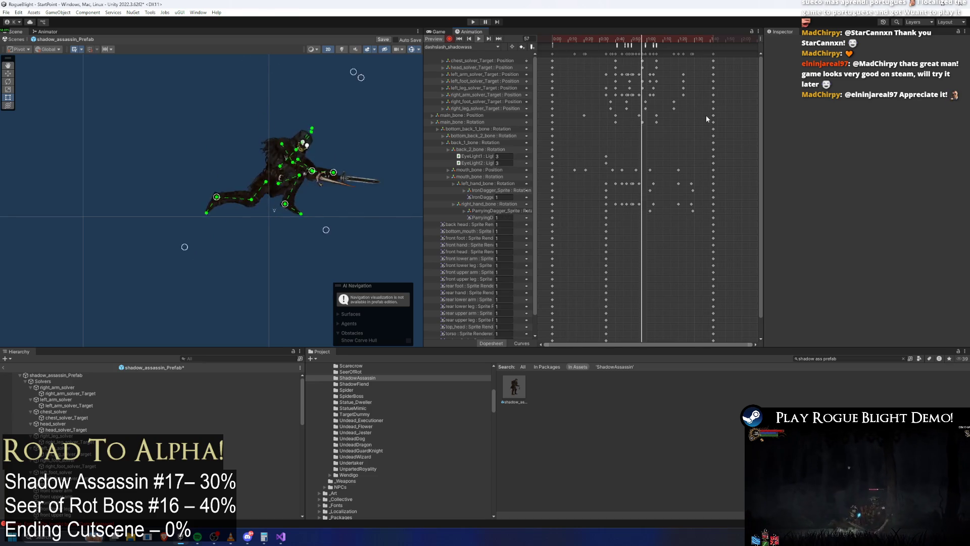
pyautogui.click(281, 537)
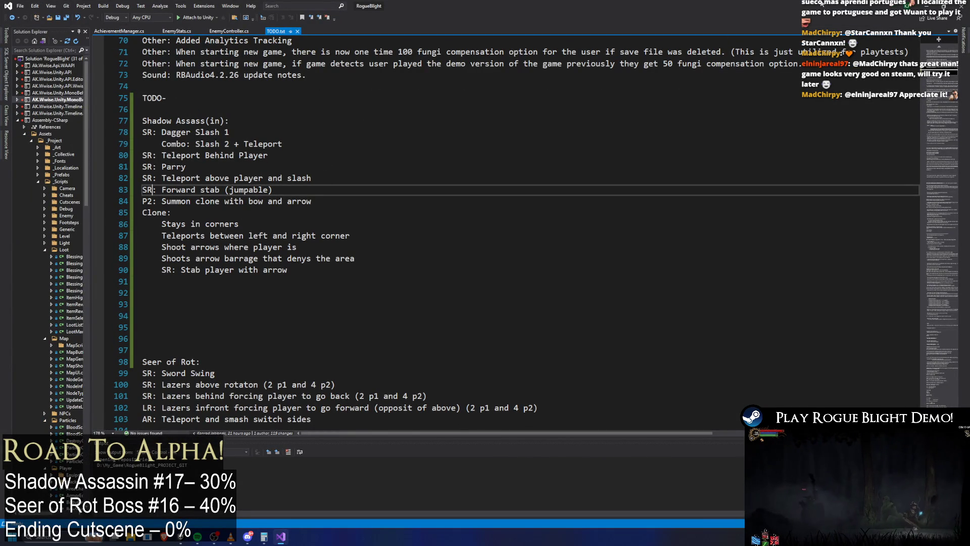
# Switch from the TODO notes back to the Unity editor.
pyautogui.hotkey('alt', 'Tab')
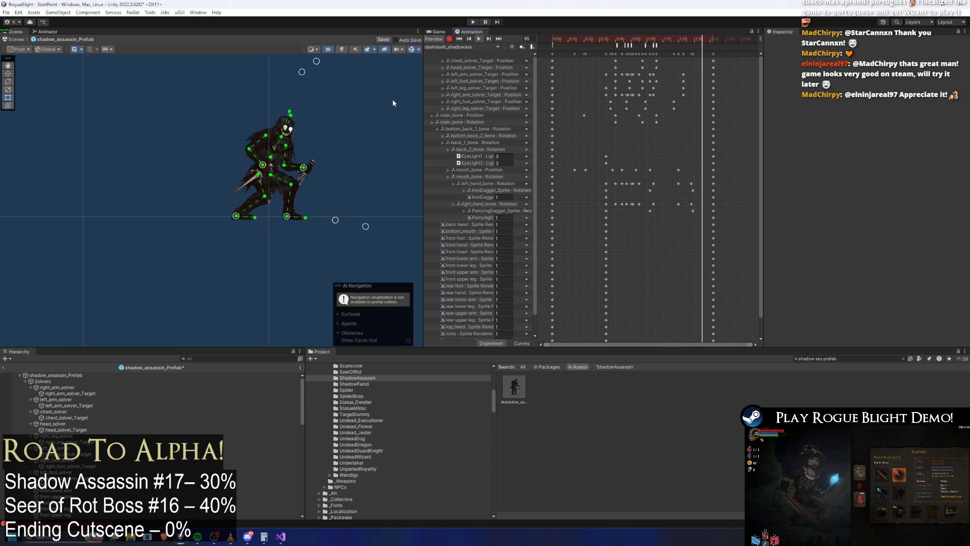
# At frame 44, frame the assassin and rotate the dagger bone to point up-right.
pyautogui.click(586, 39)
pyautogui.moveTo(586, 38); pyautogui.dragTo(622, 43)
pyautogui.press('f')
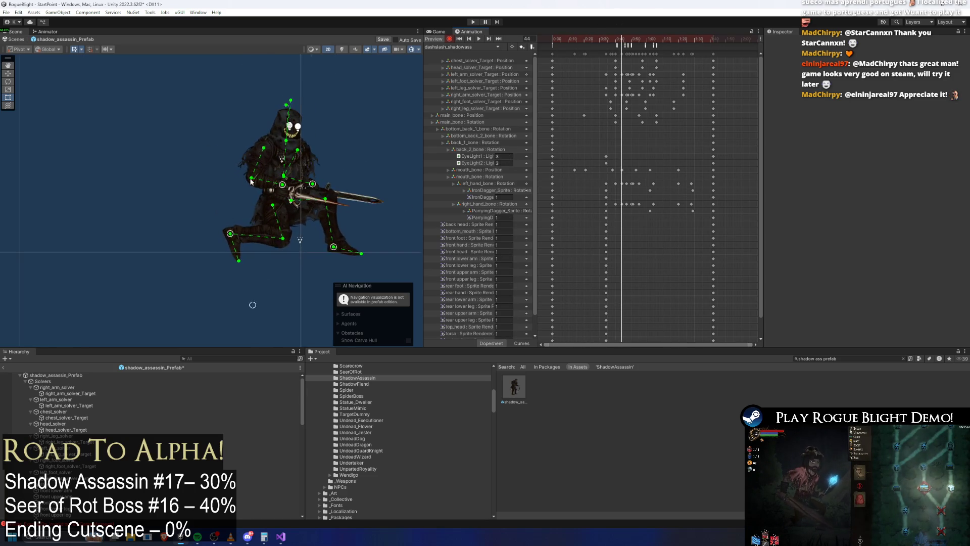
pyautogui.scroll(2, 237, 144)
pyautogui.click(242, 152)
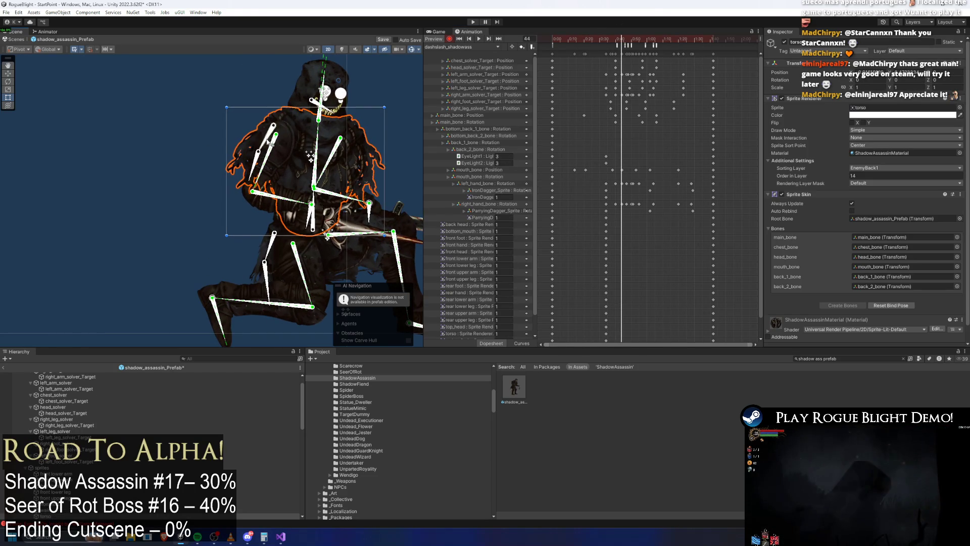
pyautogui.click(264, 141)
pyautogui.click(247, 162)
pyautogui.moveTo(261, 143); pyautogui.dragTo(276, 143)
pyautogui.click(254, 259)
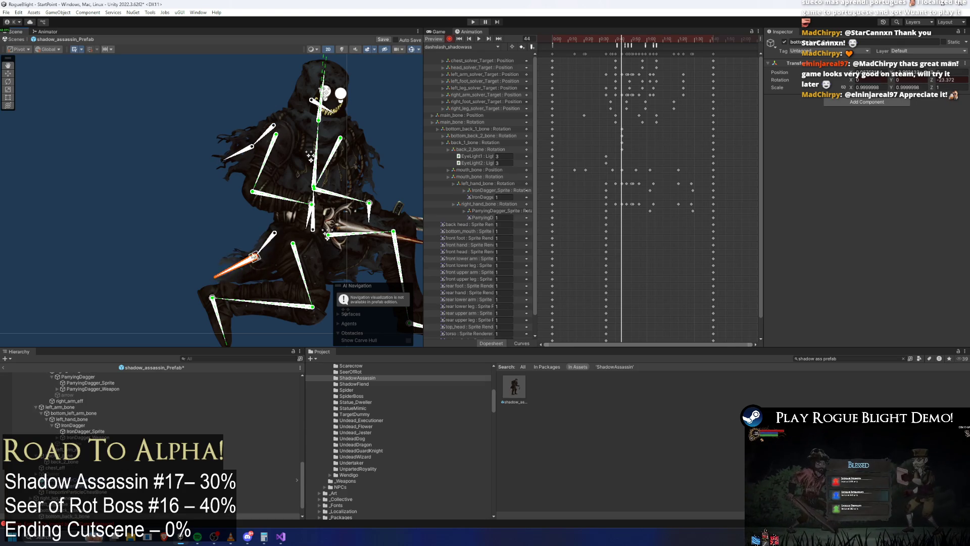
# Select the back-bone keys, swing the arm toward the hips, and bend the torso at frame 38.
pyautogui.moveTo(613, 139)
pyautogui.mouseDown()
pyautogui.moveTo(632, 151)
pyautogui.moveTo(621, 149)
pyautogui.moveTo(648, 150)
pyautogui.mouseUp()
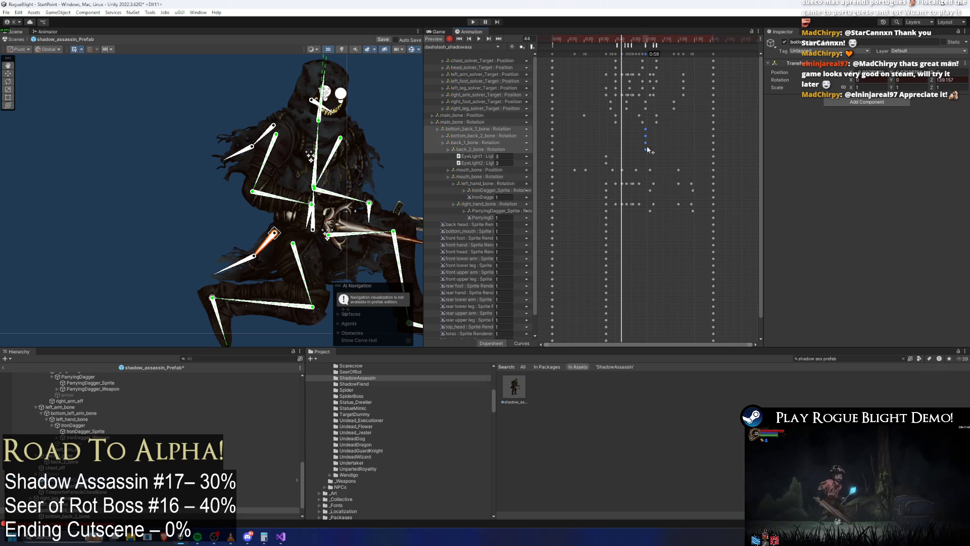
pyautogui.click(562, 129)
pyautogui.moveTo(560, 125); pyautogui.dragTo(544, 151)
pyautogui.moveTo(623, 52)
pyautogui.mouseDown()
pyautogui.moveTo(616, 39)
pyautogui.moveTo(600, 39)
pyautogui.moveTo(617, 45)
pyautogui.mouseUp()
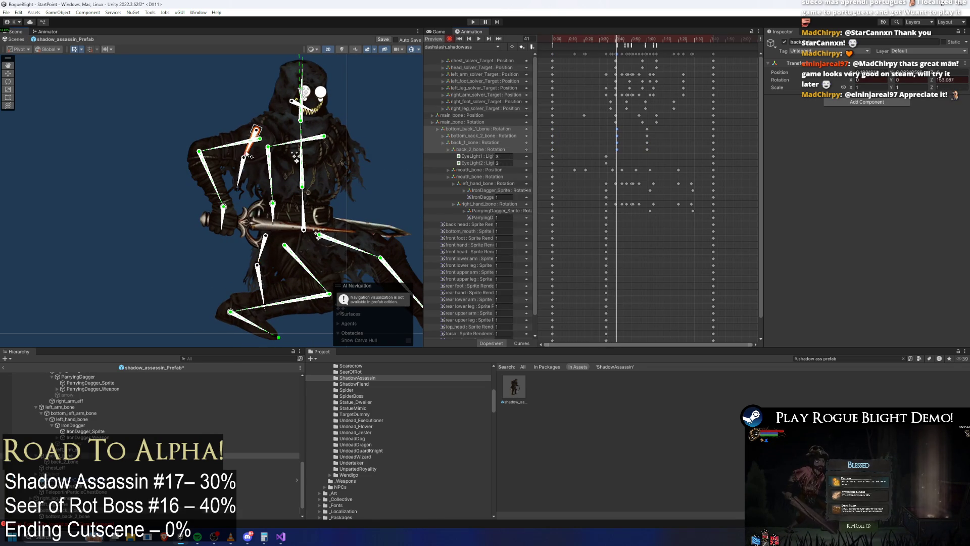
pyautogui.moveTo(247, 178); pyautogui.dragTo(274, 283)
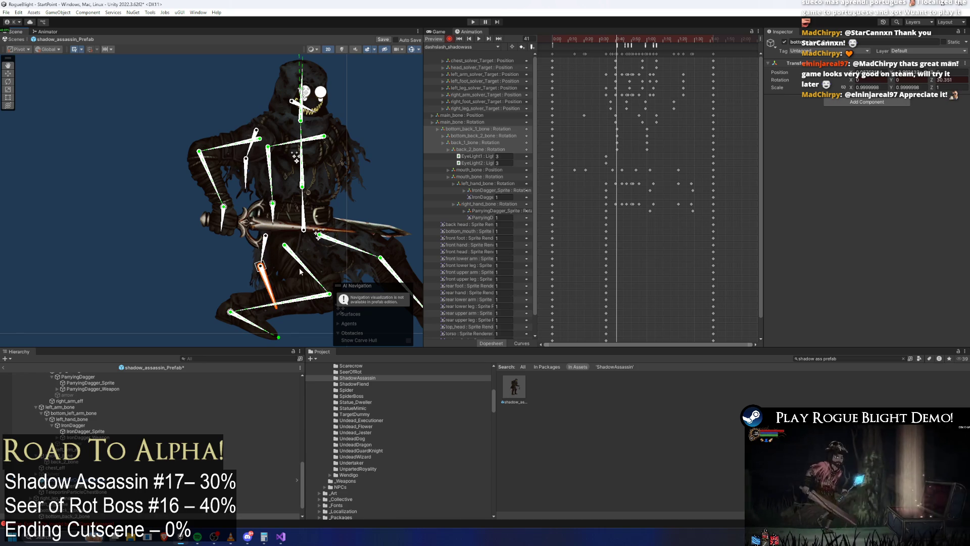
pyautogui.moveTo(616, 39)
pyautogui.mouseDown()
pyautogui.moveTo(596, 40)
pyautogui.moveTo(673, 51)
pyautogui.mouseUp()
pyautogui.moveTo(348, 114); pyautogui.dragTo(333, 134)
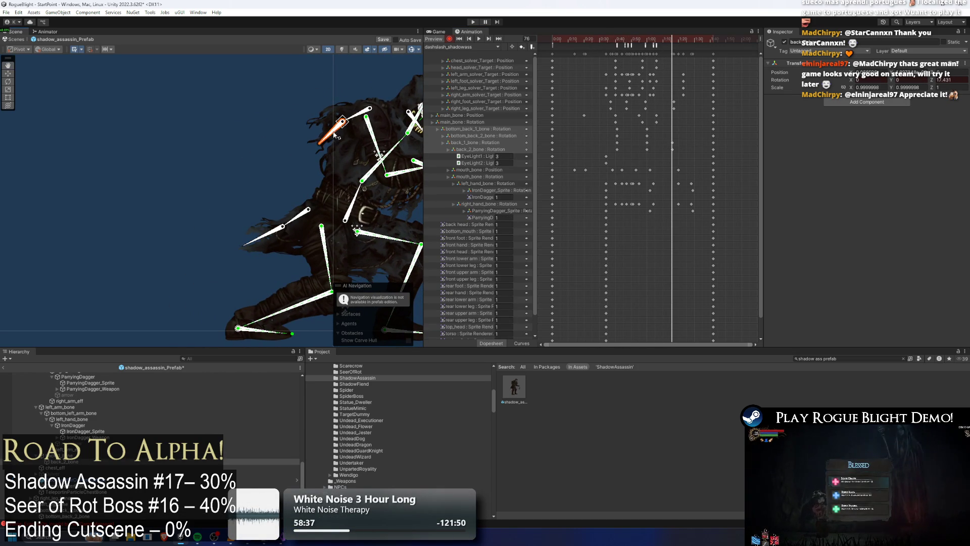
pyautogui.moveTo(293, 221); pyautogui.dragTo(275, 256)
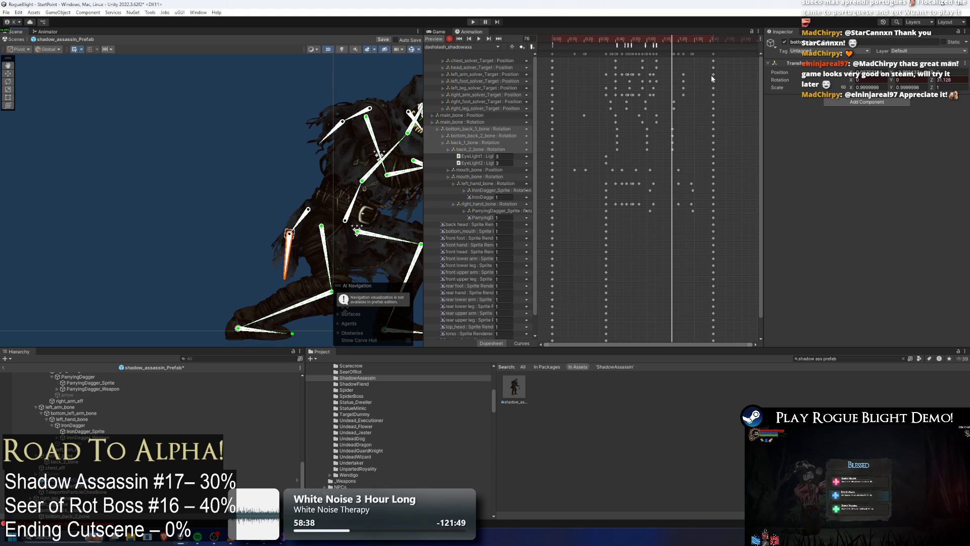
# At frame 89, select the other dagger bone and a bottom_back_2_bone keyframe, then play the preview.
pyautogui.moveTo(668, 45); pyautogui.dragTo(695, 48)
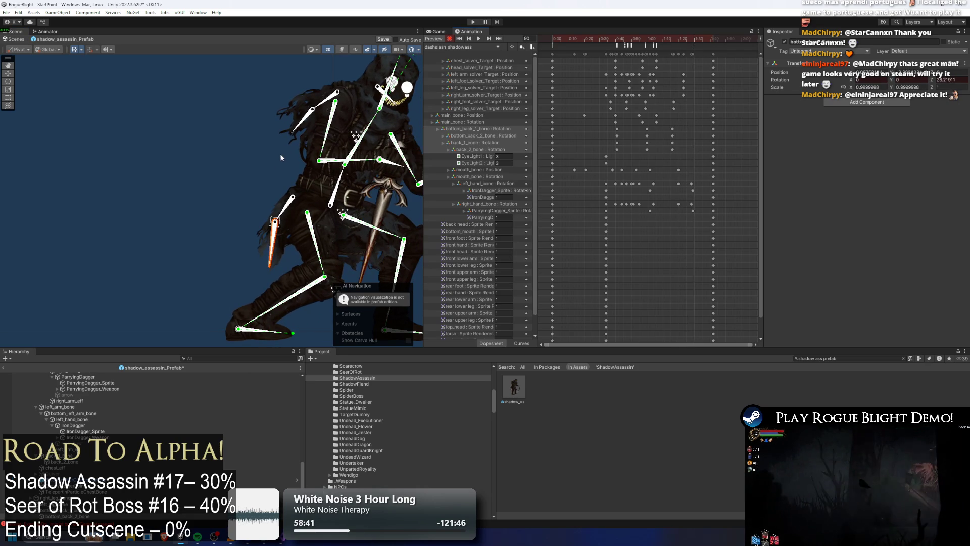
pyautogui.click(309, 119)
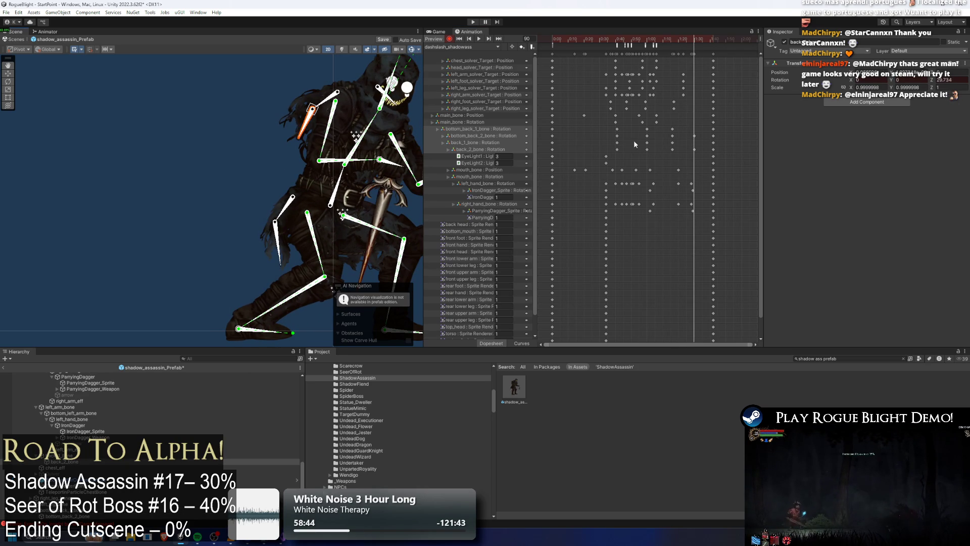
pyautogui.moveTo(628, 139); pyautogui.dragTo(685, 134)
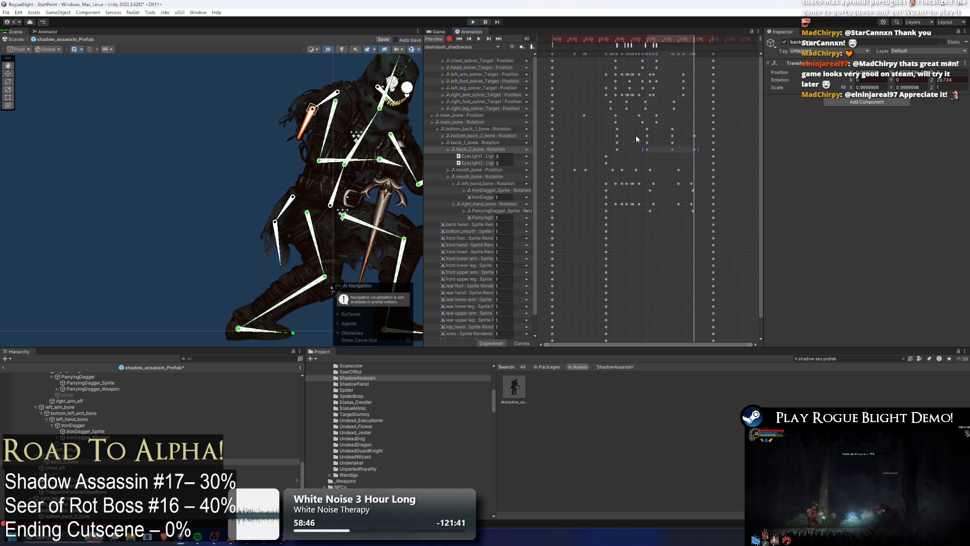
pyautogui.click(617, 136)
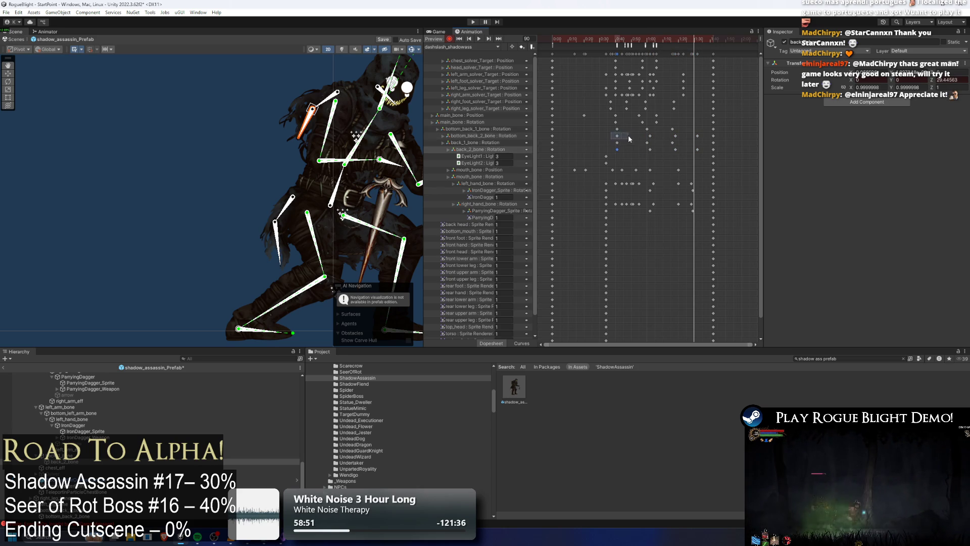
pyautogui.click(620, 136)
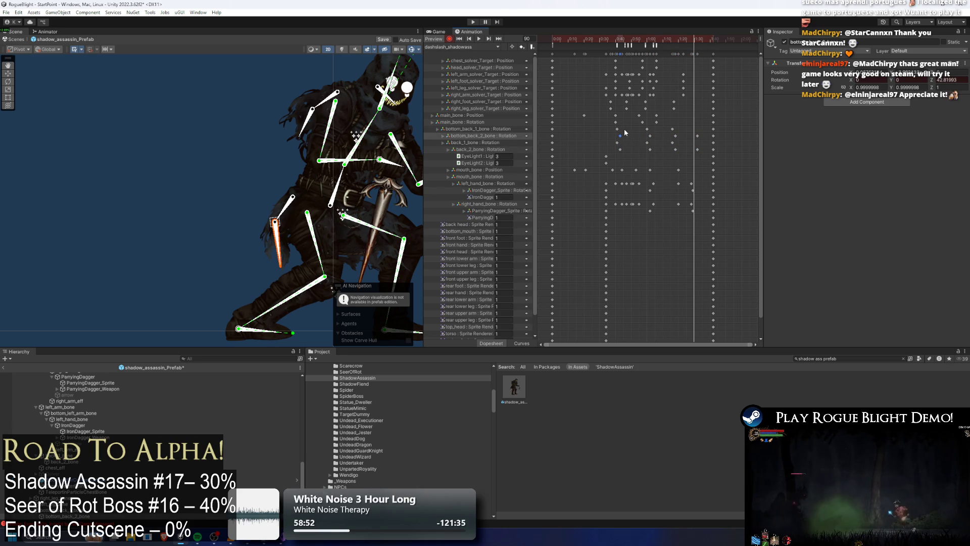
pyautogui.press('space')
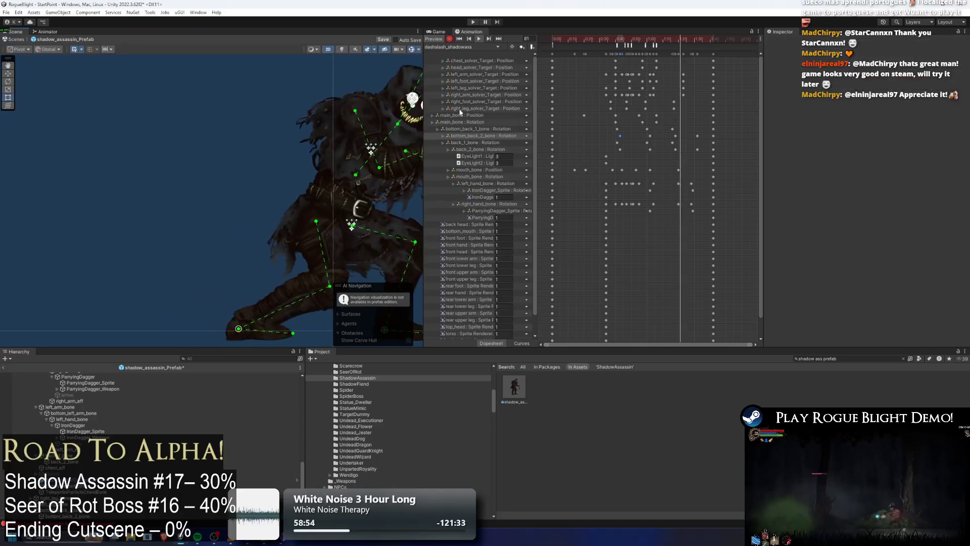
# Shift the back_1 and bottom_back keyframes a few frames, then save the Shadow Assassin prefab.
pyautogui.moveTo(602, 140)
pyautogui.mouseDown()
pyautogui.moveTo(658, 145)
pyautogui.moveTo(604, 152)
pyautogui.mouseUp()
pyautogui.moveTo(686, 150); pyautogui.dragTo(655, 147)
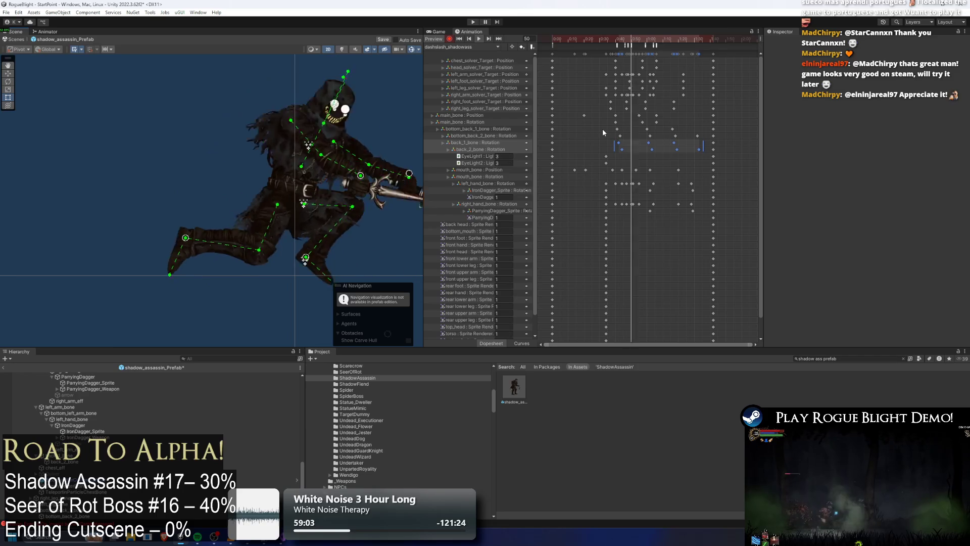
pyautogui.moveTo(607, 126); pyautogui.dragTo(702, 135)
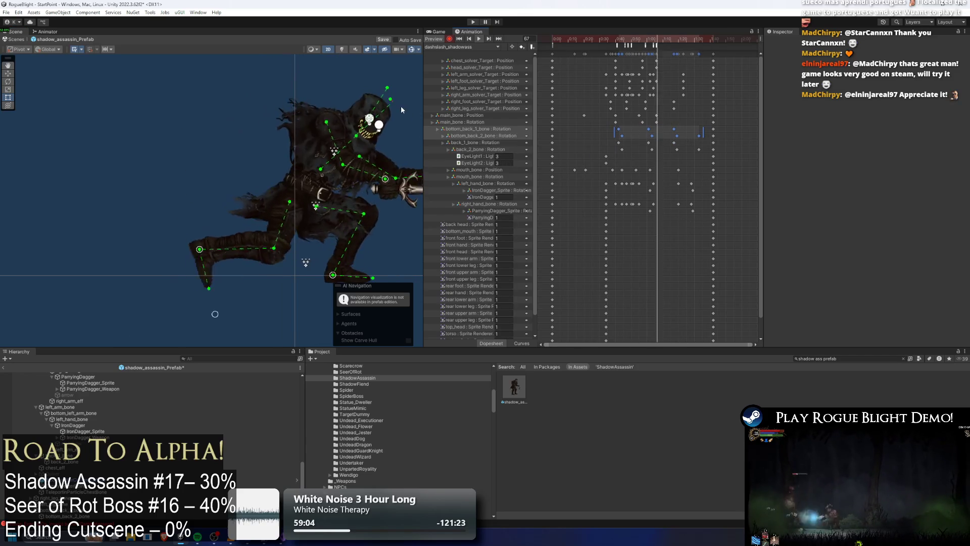
pyautogui.moveTo(639, 132); pyautogui.dragTo(642, 133)
pyautogui.scroll(-3, 263, 104)
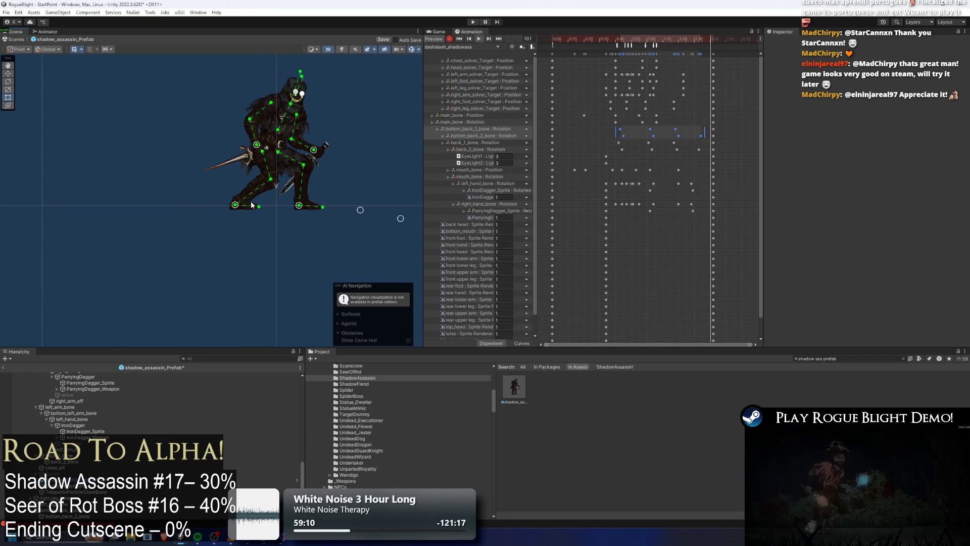
pyautogui.hotkey('ctrl', 's')
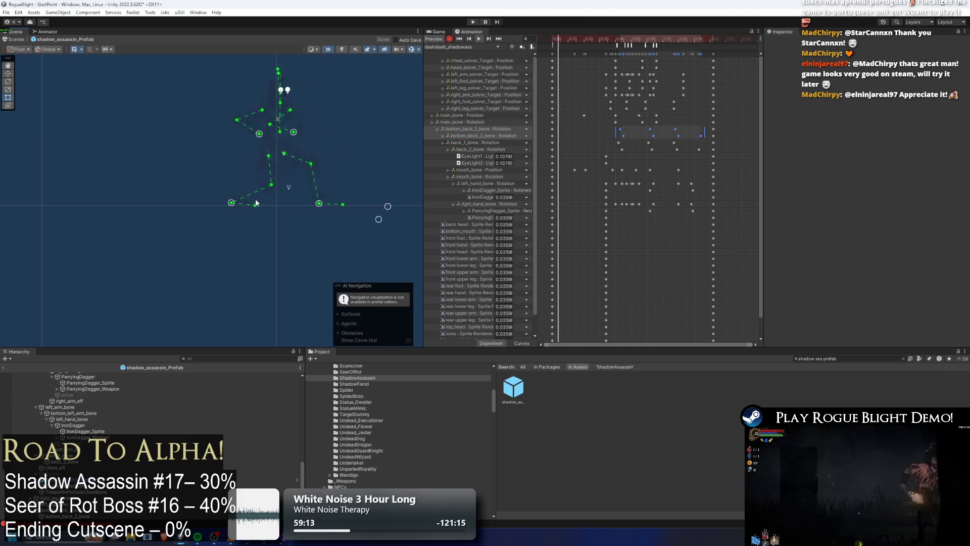
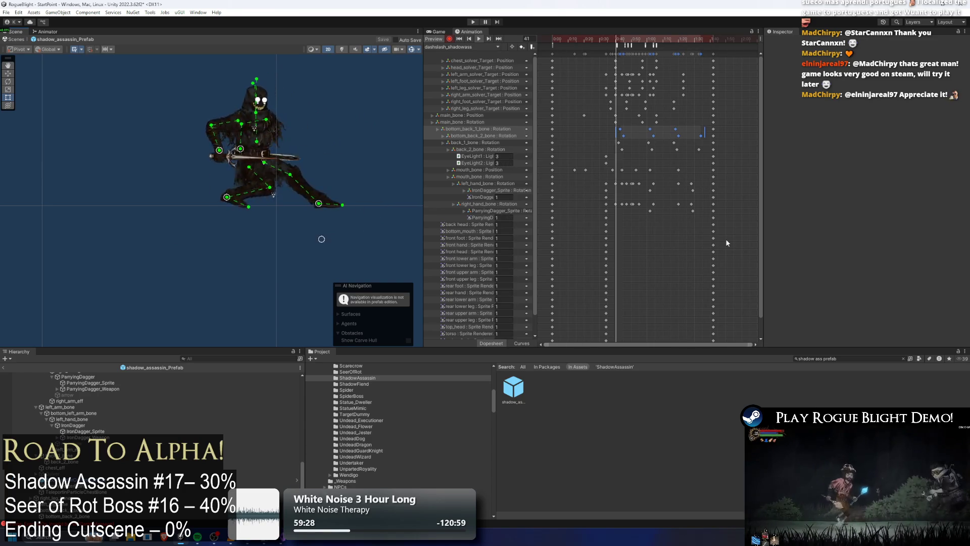
# Recentre the assassin and select the back-bone keyframes near frame 94 of dashslash_shadowass.
pyautogui.moveTo(376, 107); pyautogui.dragTo(321, 171)
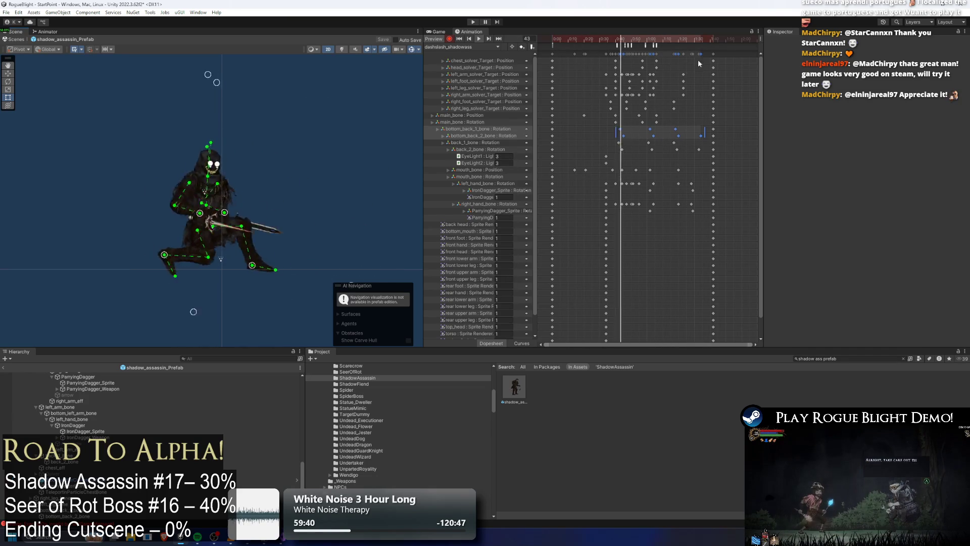
pyautogui.click(700, 40)
pyautogui.moveTo(700, 39); pyautogui.dragTo(702, 46)
pyautogui.click(724, 120)
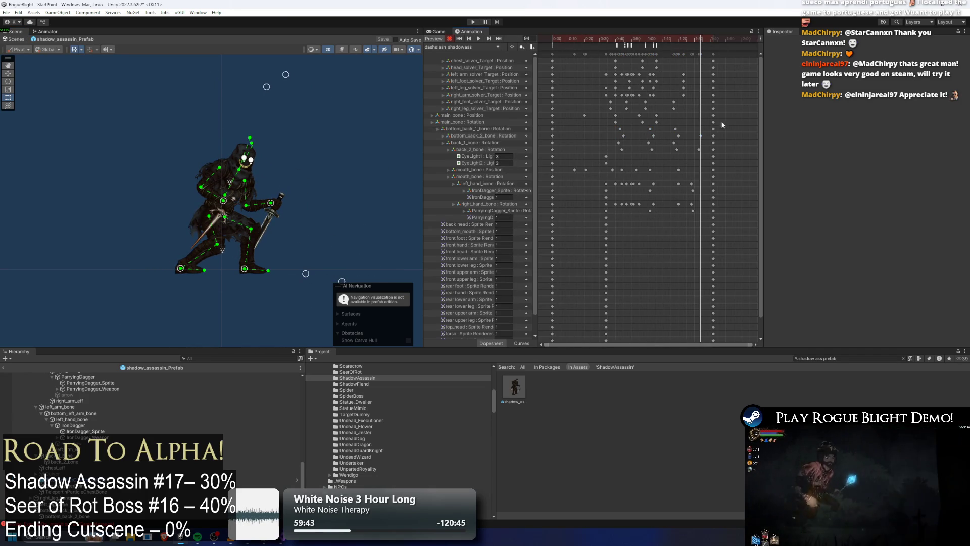
pyautogui.moveTo(703, 130); pyautogui.dragTo(695, 149)
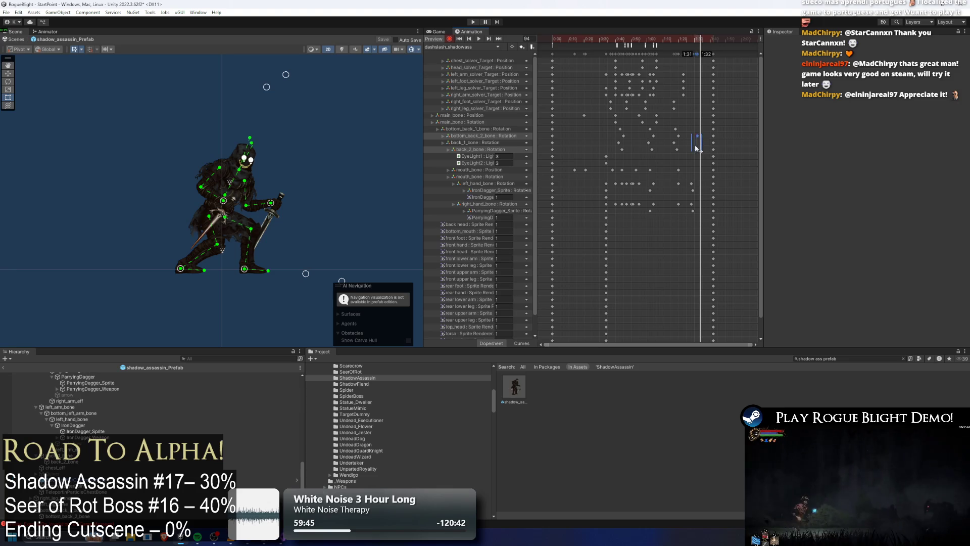
# Play the dashslash_shadowass preview from around frame 58, then list the assassin's clips.
pyautogui.moveTo(669, 42)
pyautogui.mouseDown()
pyautogui.moveTo(697, 42)
pyautogui.moveTo(644, 42)
pyautogui.mouseUp()
pyautogui.press('space')
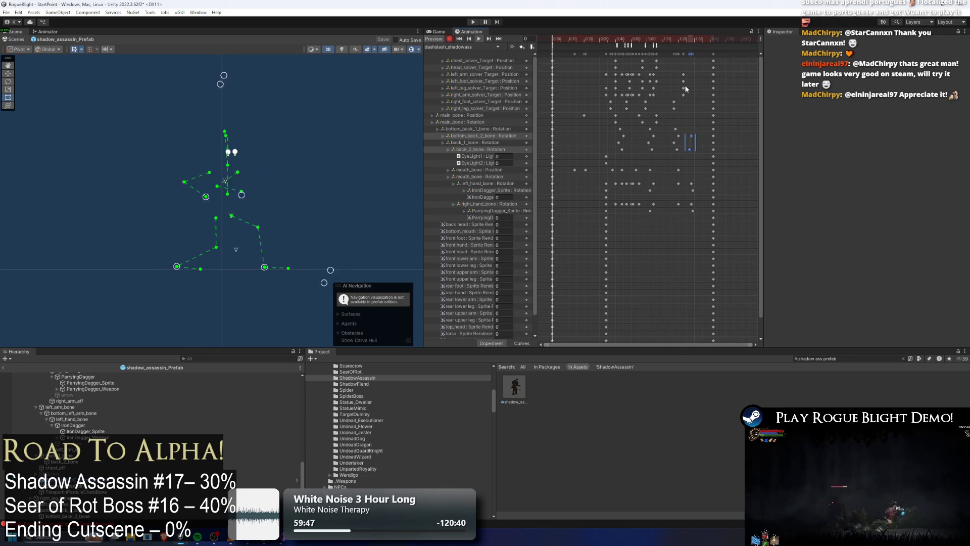
pyautogui.click(737, 89)
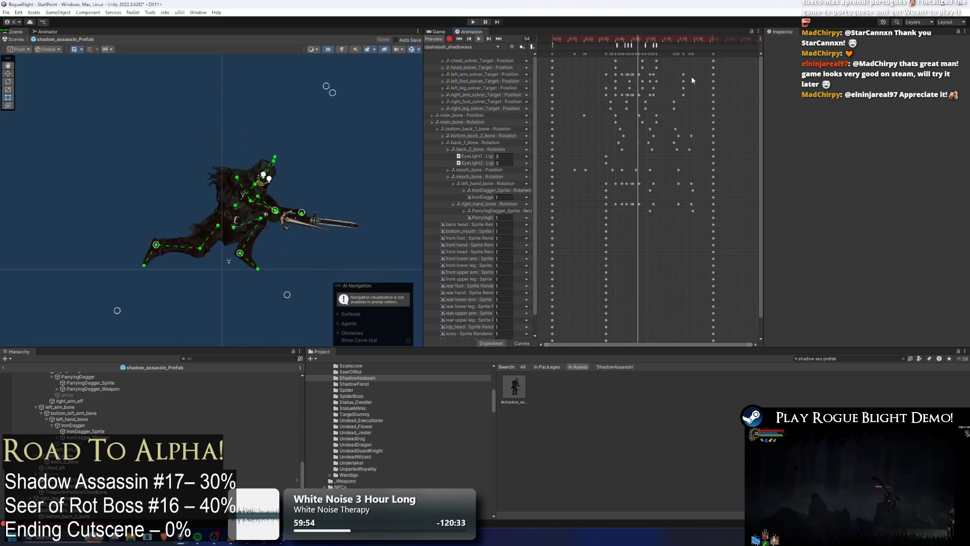
pyautogui.click(566, 43)
pyautogui.click(457, 47)
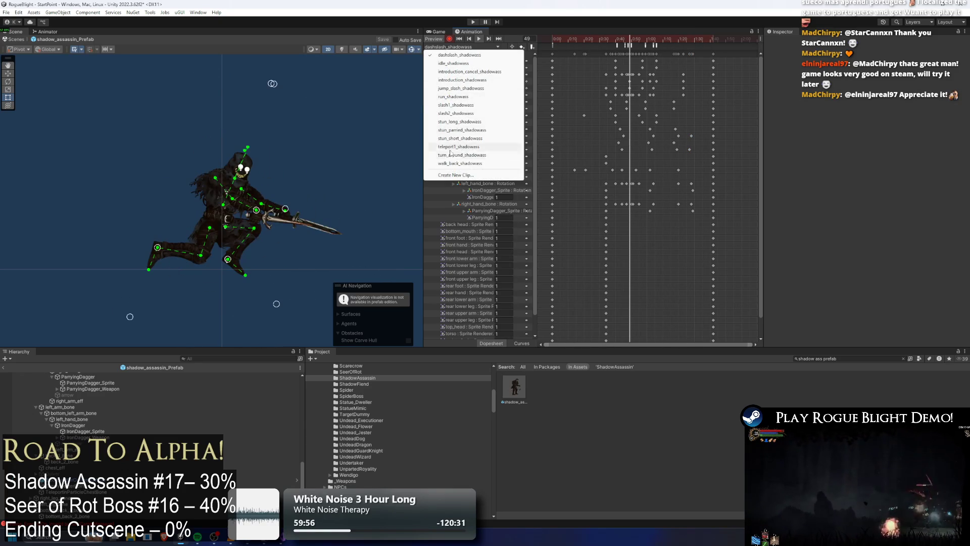
# Save a new clip as parry_shadowass.anim in _Project/_Animations/_Enemy/ShadowAssassin.
pyautogui.click(457, 175)
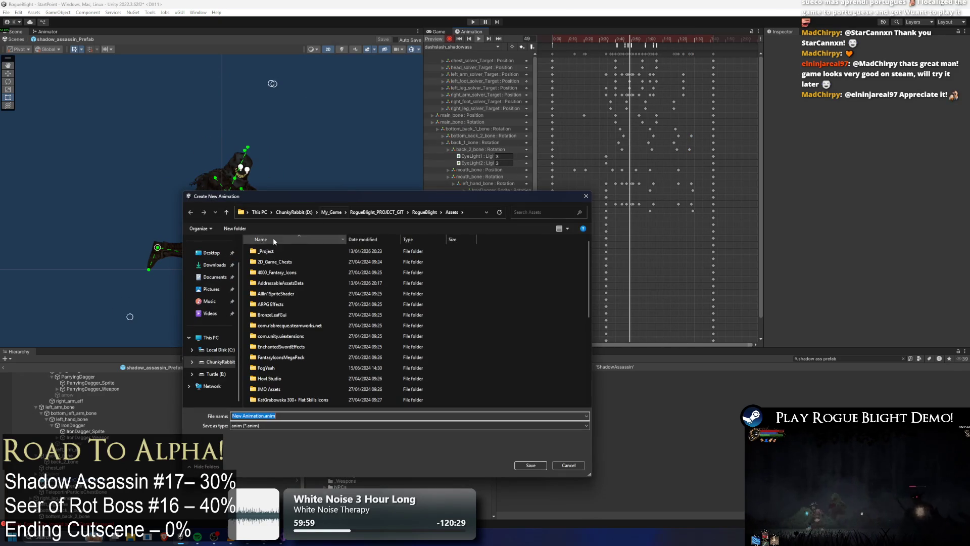
pyautogui.doubleClick(281, 251)
pyautogui.doubleClick(280, 251)
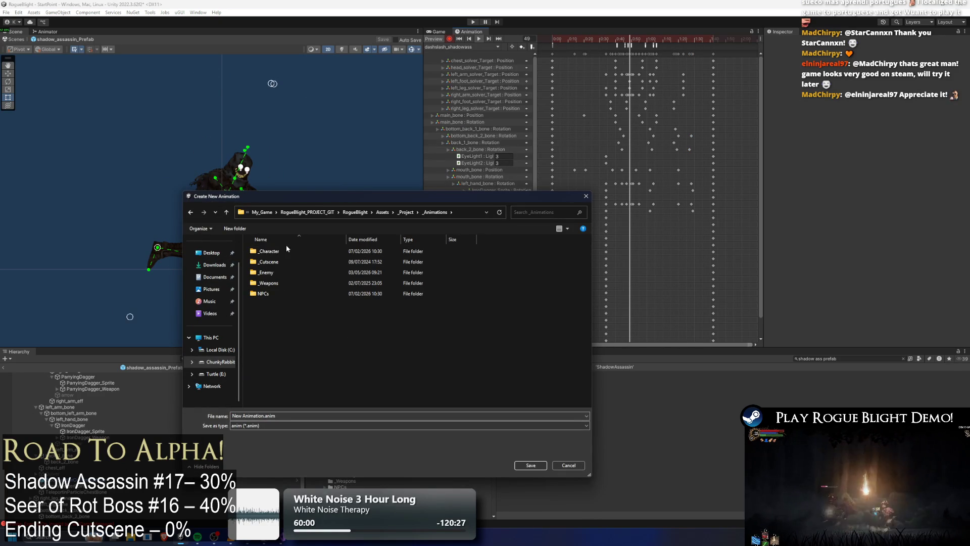
pyautogui.doubleClick(278, 274)
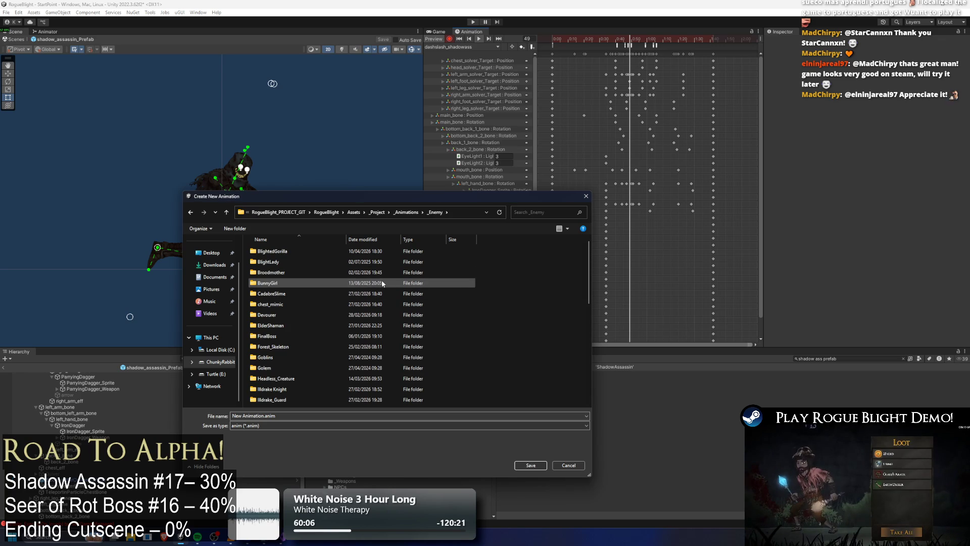
pyautogui.scroll(-10, 298, 264)
pyautogui.click(296, 270)
pyautogui.doubleClick(296, 270)
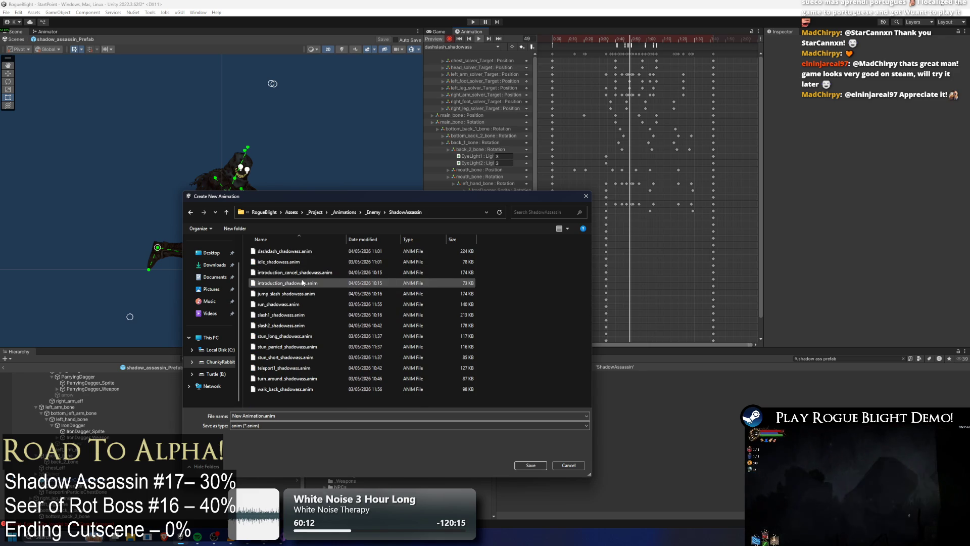
pyautogui.click(281, 325)
pyautogui.doubleClick(244, 416)
pyautogui.write('parry_shadowass')
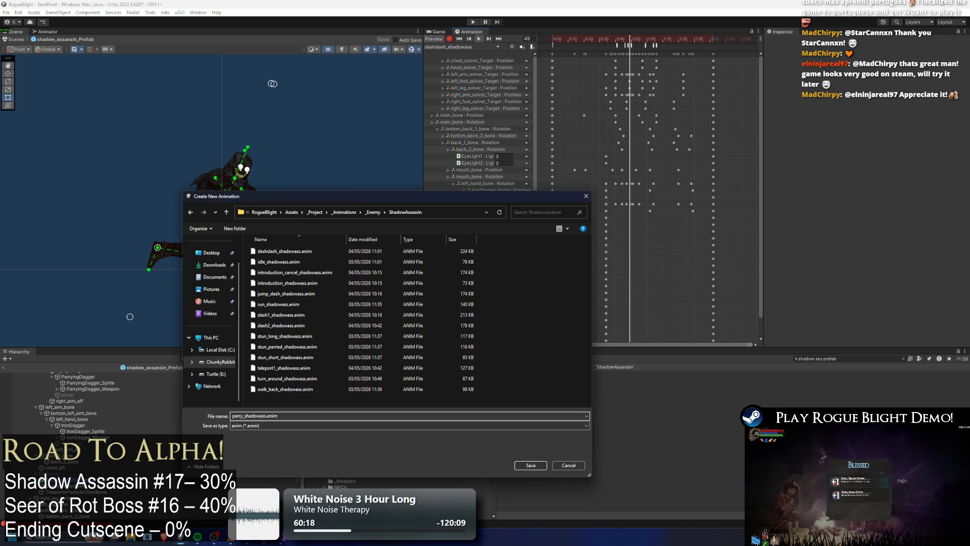
pyautogui.press('Return')
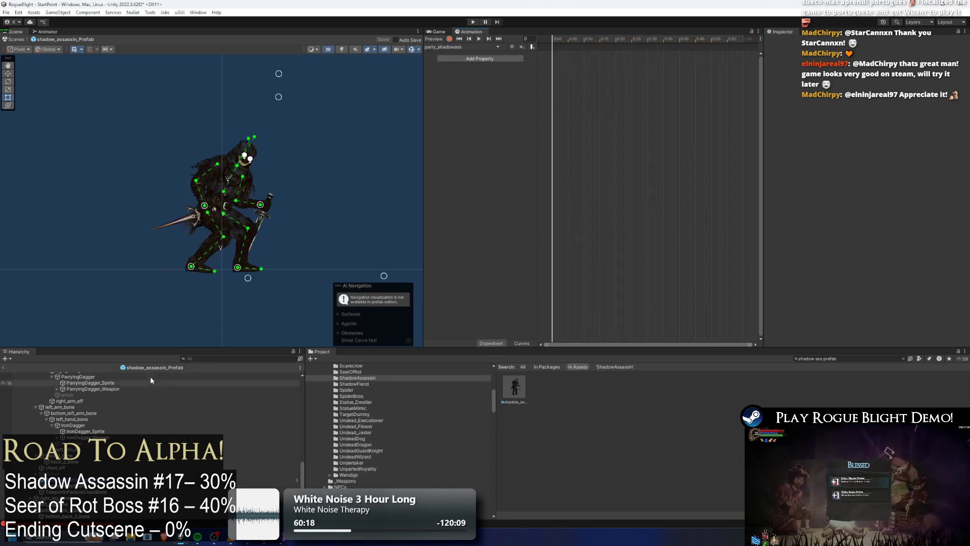
pyautogui.click(470, 46)
# Switch the Animation window to the parry_shadowass clip at frame 60.
pyautogui.click(453, 63)
pyautogui.click(475, 46)
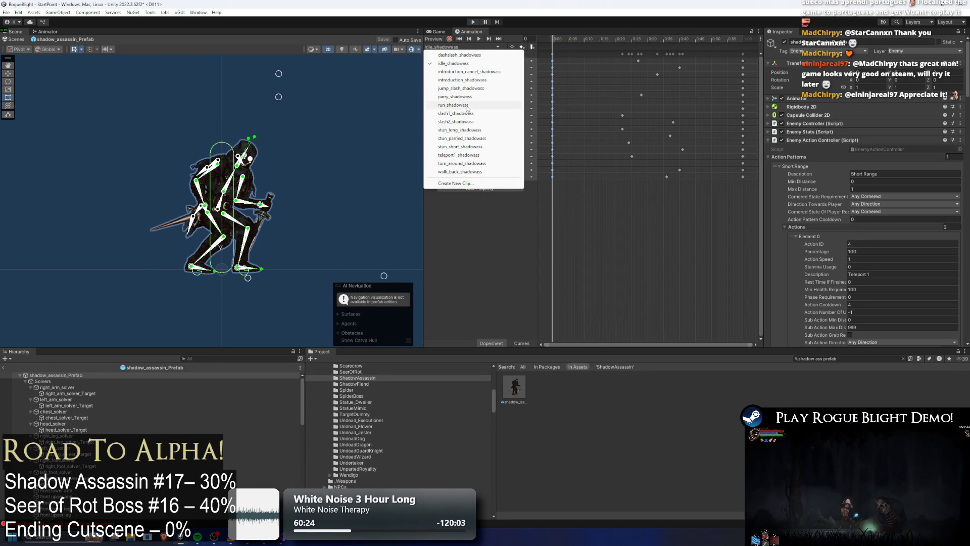
pyautogui.click(455, 96)
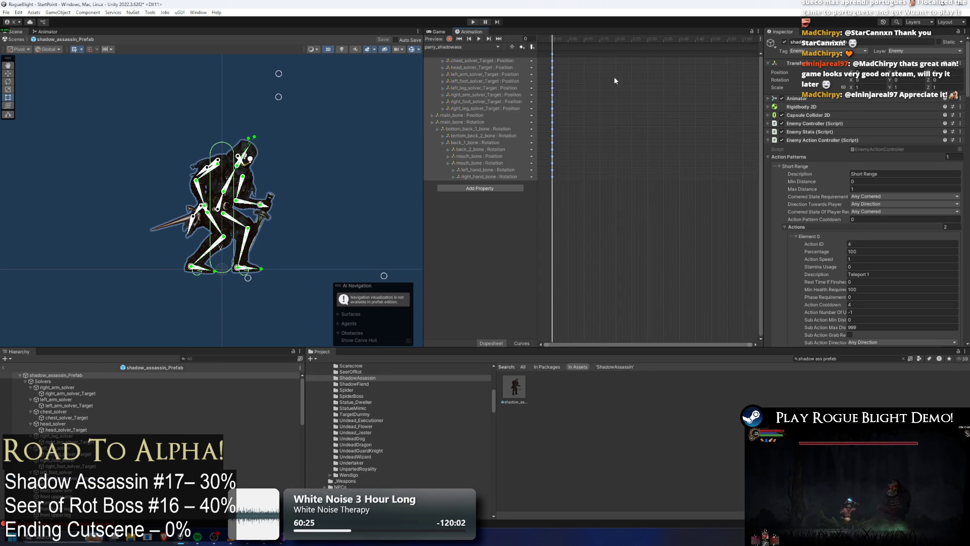
pyautogui.click(678, 39)
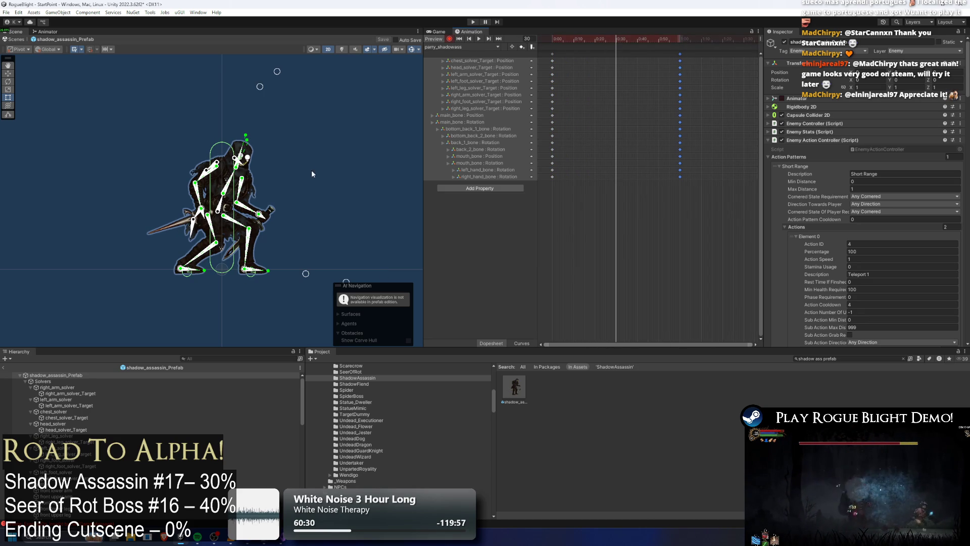
# At frame 60, raise the right arm and dagger and lean the torso via main_bone.
pyautogui.scroll(2, 265, 201)
pyautogui.click(209, 214)
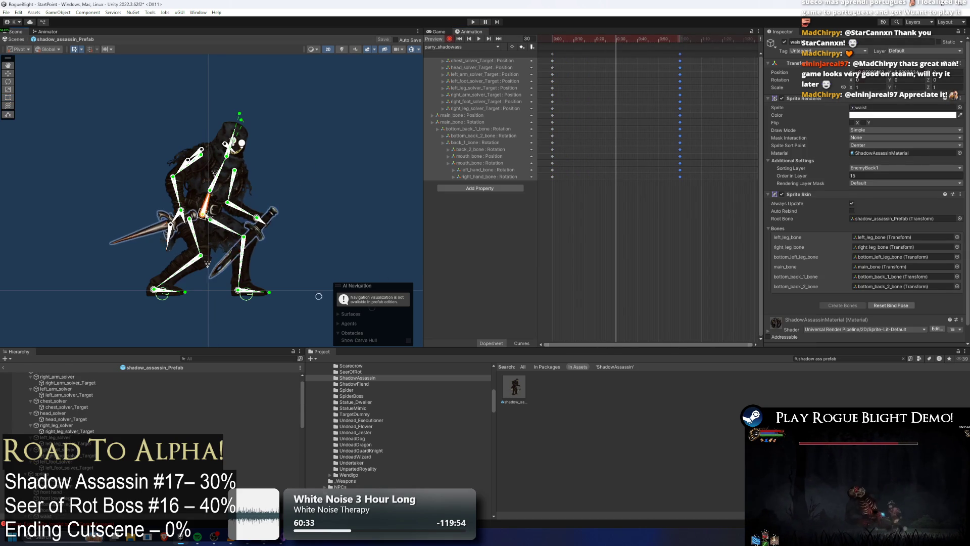
pyautogui.click(206, 216)
pyautogui.moveTo(180, 210)
pyautogui.mouseDown()
pyautogui.moveTo(249, 216)
pyautogui.moveTo(274, 171)
pyautogui.moveTo(253, 191)
pyautogui.moveTo(276, 192)
pyautogui.mouseUp()
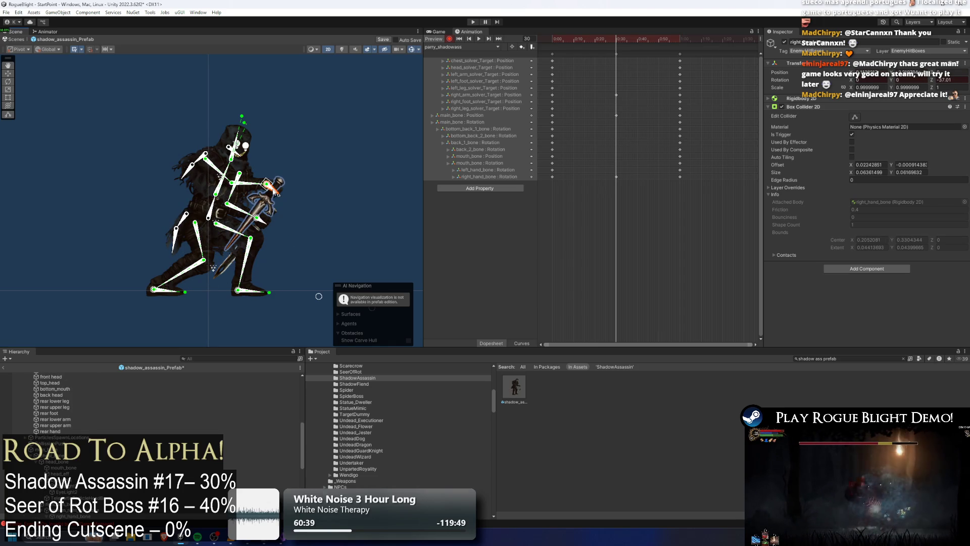
pyautogui.moveTo(213, 268); pyautogui.dragTo(217, 276)
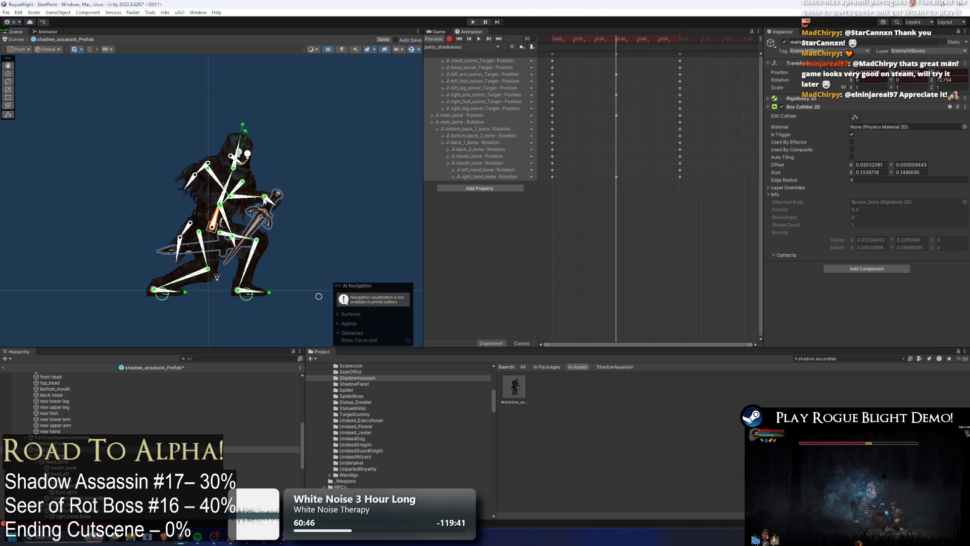
# At frame 40, pull the dagger hand up and to the right.
pyautogui.moveTo(622, 42); pyautogui.dragTo(637, 41)
pyautogui.moveTo(242, 205); pyautogui.dragTo(276, 164)
pyautogui.moveTo(640, 41); pyautogui.dragTo(558, 41)
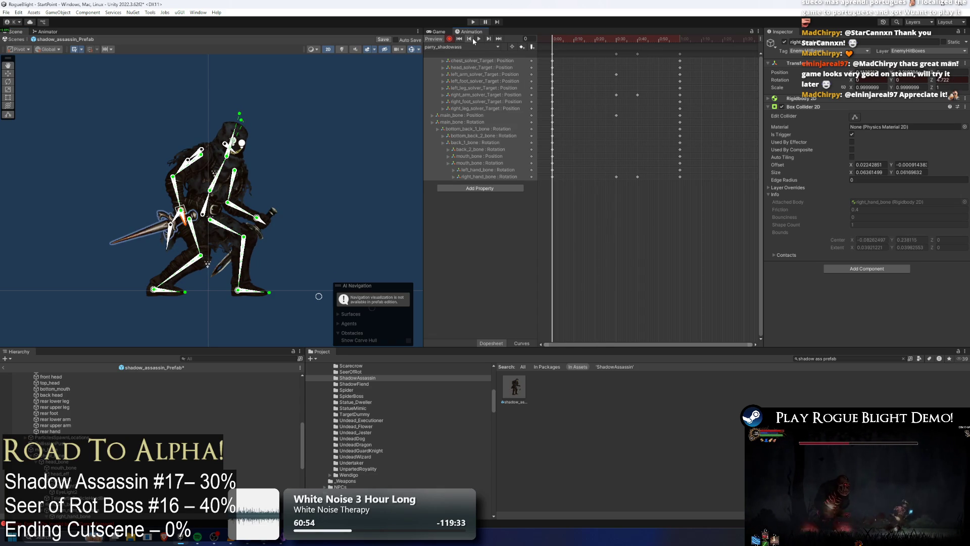
# Key the ParryingDagger_Sprite's Z rotation to 180 around frame 37.
pyautogui.click(479, 39)
pyautogui.click(330, 111)
pyautogui.moveTo(635, 44); pyautogui.dragTo(620, 39)
pyautogui.click(290, 189)
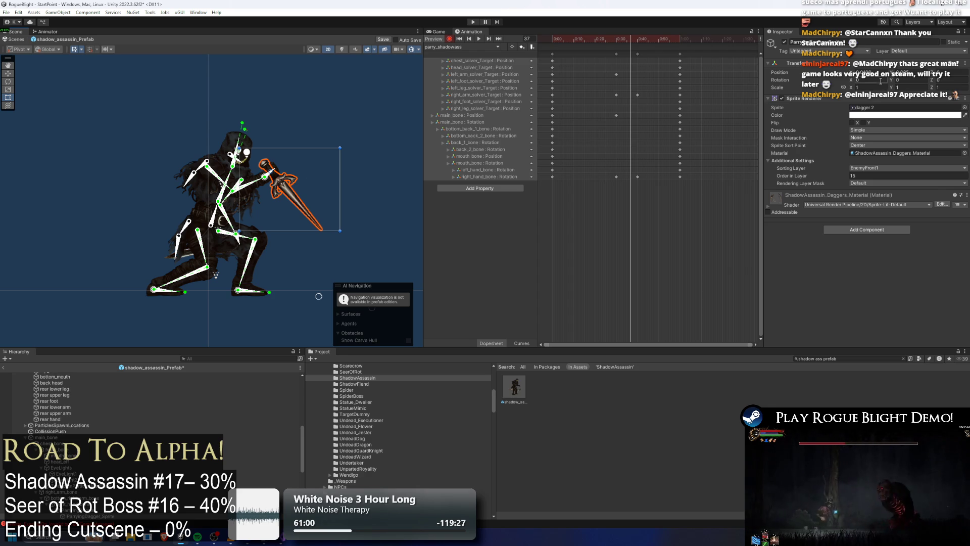
pyautogui.write('180')
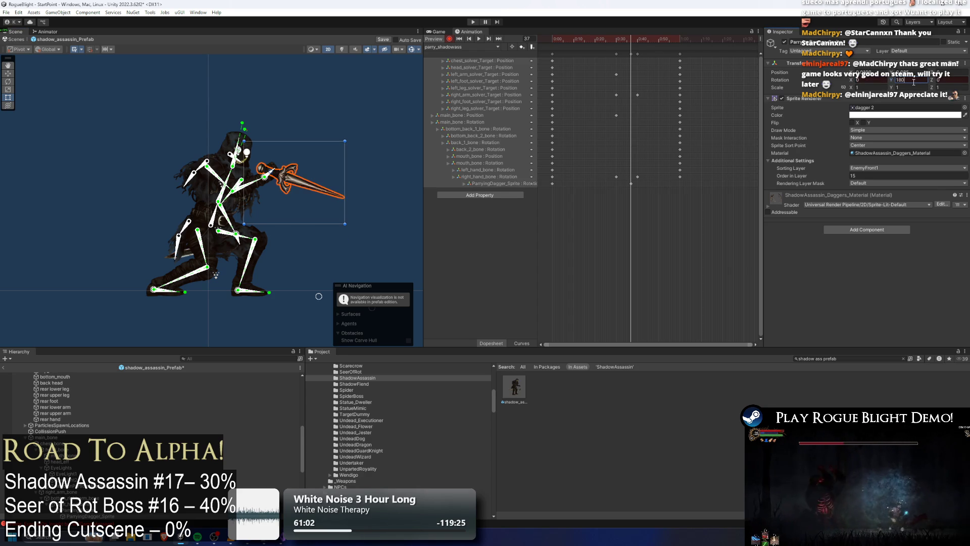
pyautogui.hotkey('ctrl', 'z')
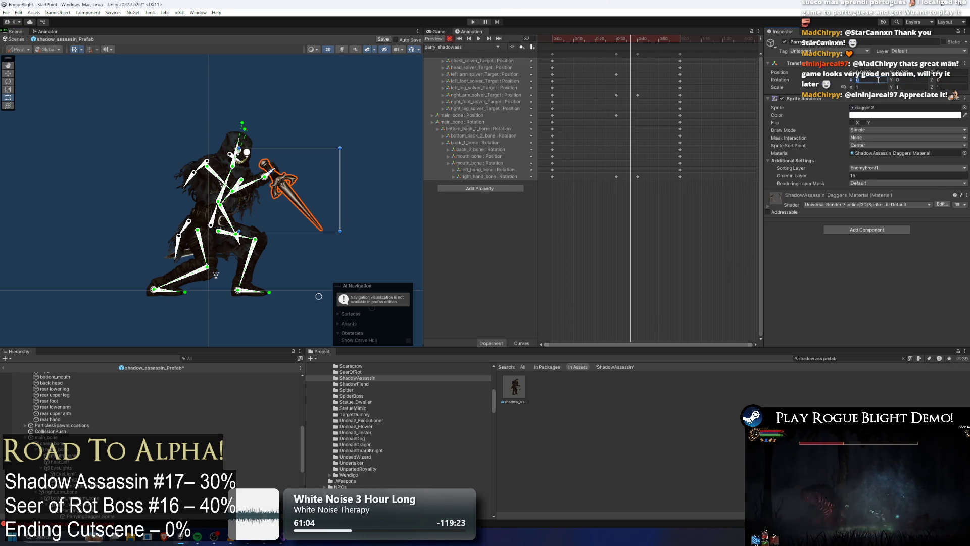
pyautogui.write('180')
pyautogui.hotkey('ctrl', 'z')
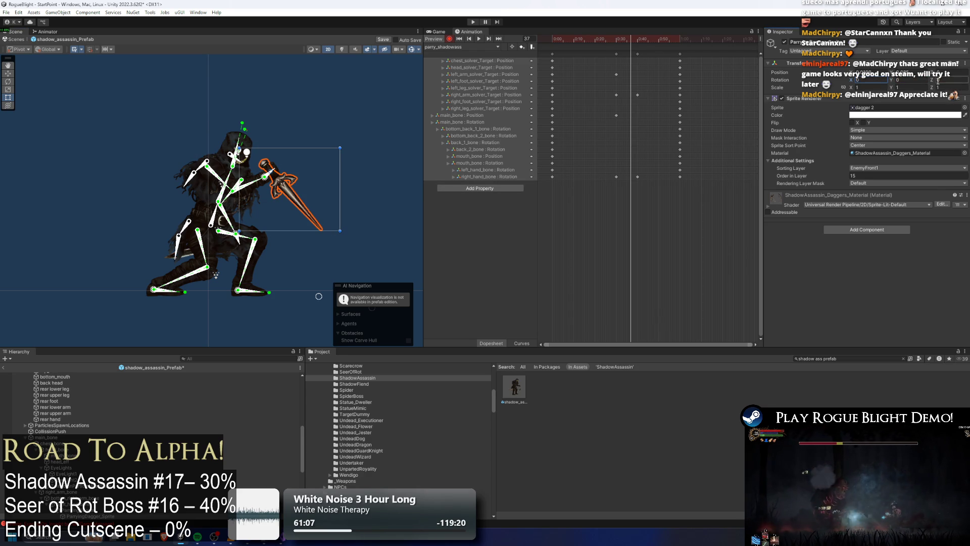
pyautogui.moveTo(934, 81); pyautogui.dragTo(877, 84)
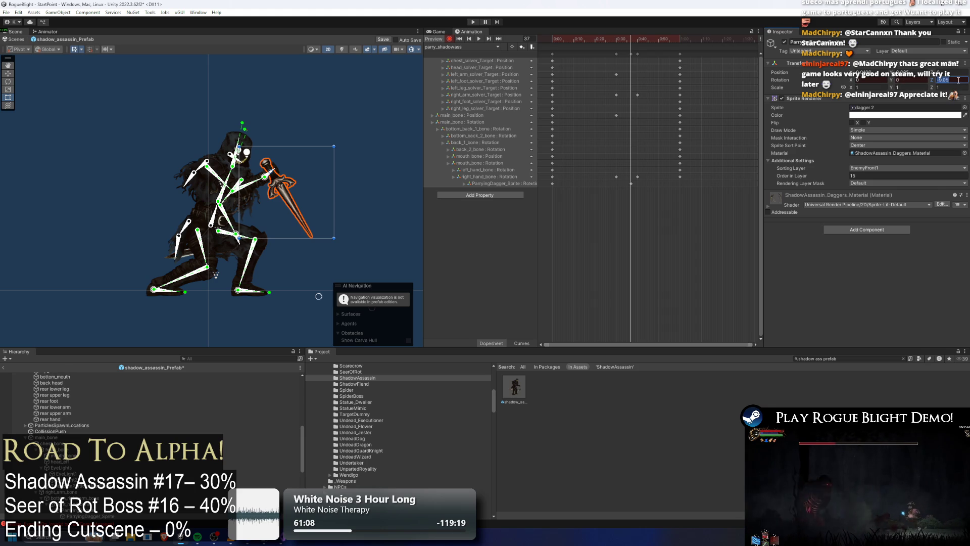
pyautogui.write('180')
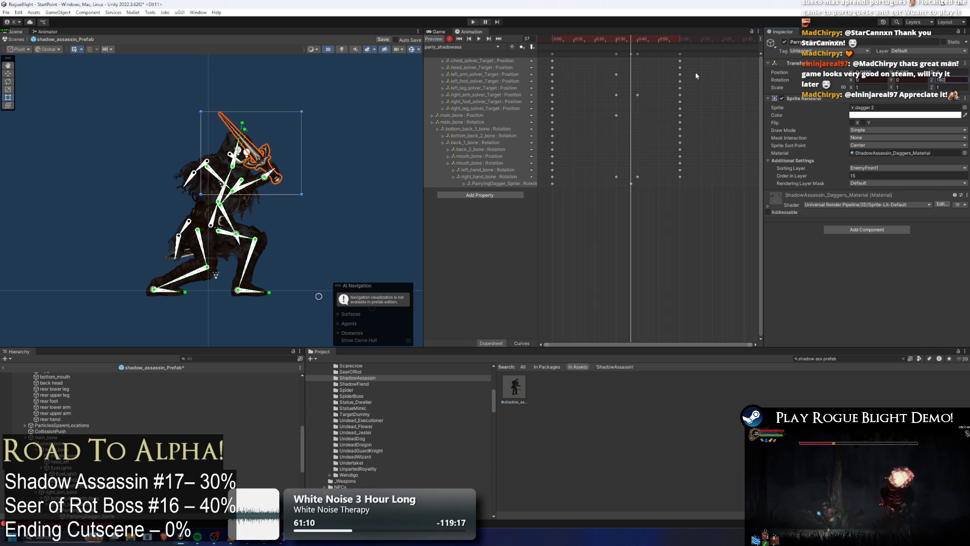
# Retime the dagger rotation keys earlier, to about 0:32 and 0:40.
pyautogui.moveTo(631, 183); pyautogui.dragTo(621, 184)
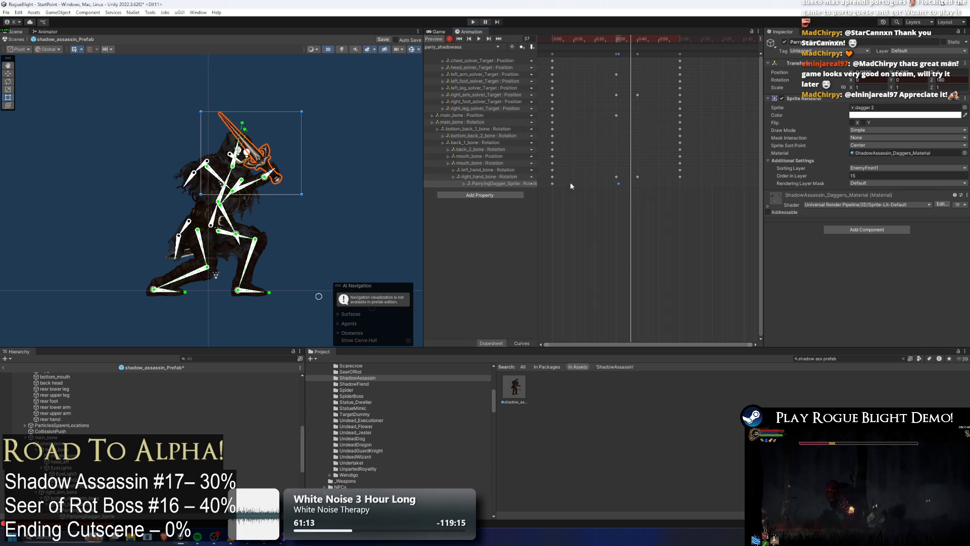
pyautogui.press('k')
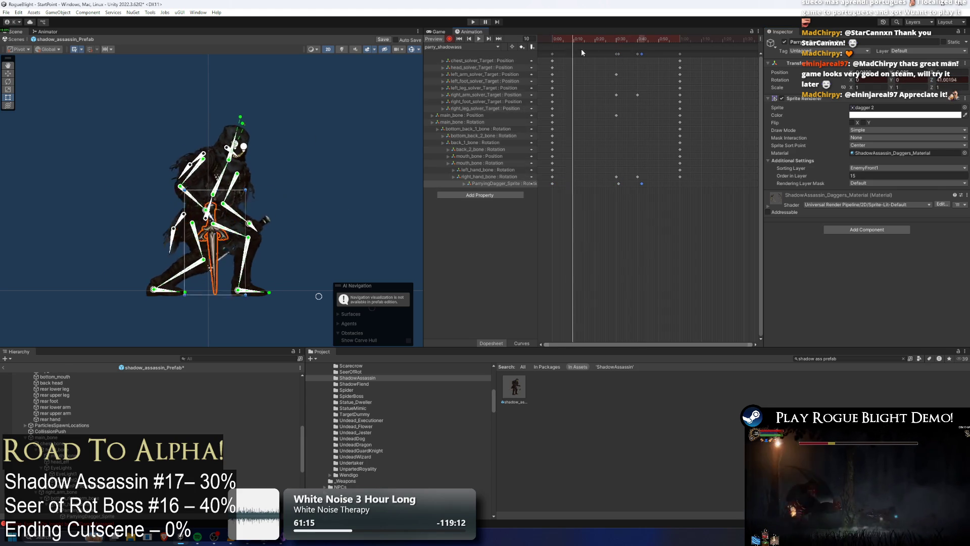
pyautogui.click(305, 127)
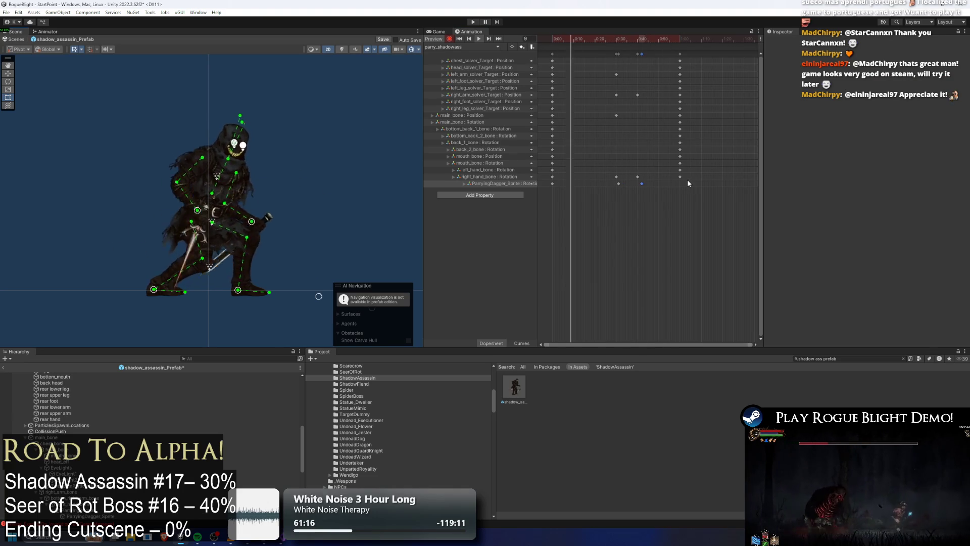
pyautogui.moveTo(641, 184)
pyautogui.mouseDown()
pyautogui.moveTo(592, 183)
pyautogui.moveTo(632, 185)
pyautogui.mouseUp()
pyautogui.keyDown('shift'); pyautogui.click(616, 184); pyautogui.keyUp('shift')
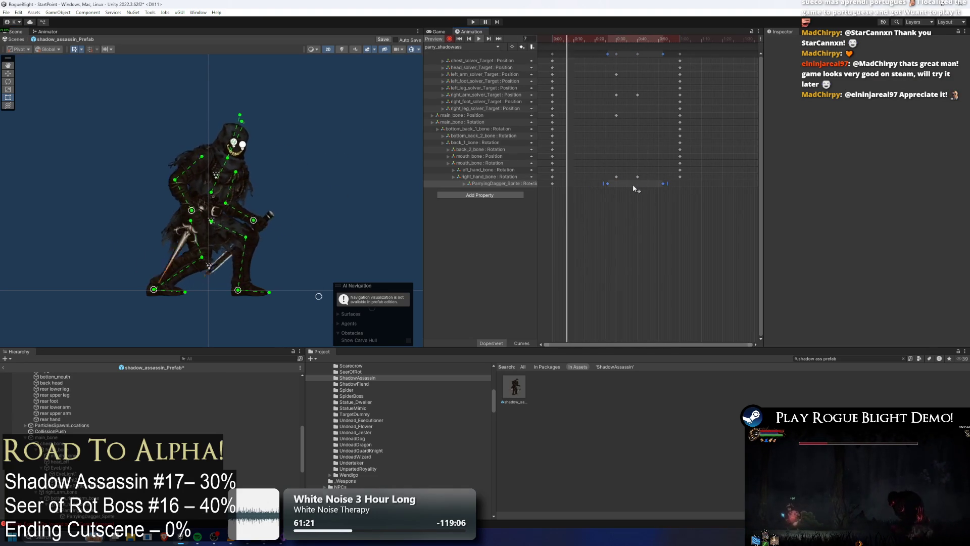
# Nudge both dagger keys slightly later and raise the right hand and dagger at frame 21.
pyautogui.moveTo(628, 182); pyautogui.dragTo(649, 185)
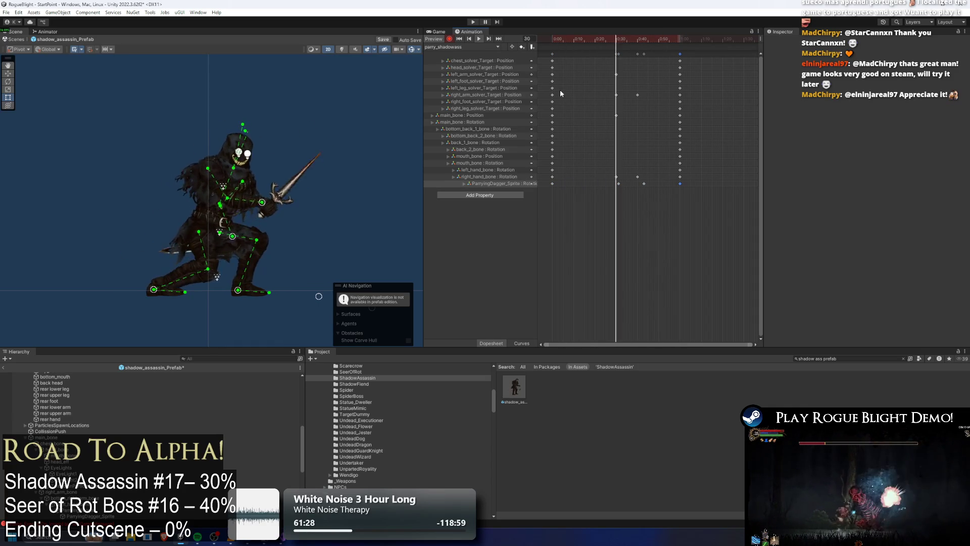
pyautogui.moveTo(597, 169)
pyautogui.mouseDown()
pyautogui.moveTo(651, 189)
pyautogui.moveTo(628, 184)
pyautogui.mouseUp()
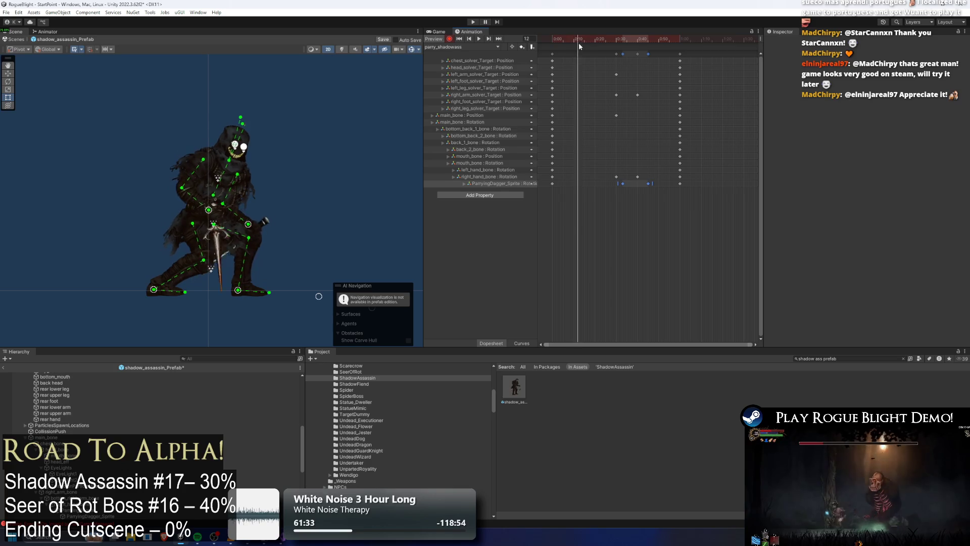
pyautogui.moveTo(596, 48)
pyautogui.mouseDown()
pyautogui.moveTo(602, 37)
pyautogui.moveTo(616, 38)
pyautogui.mouseUp()
pyautogui.moveTo(263, 203); pyautogui.dragTo(274, 162)
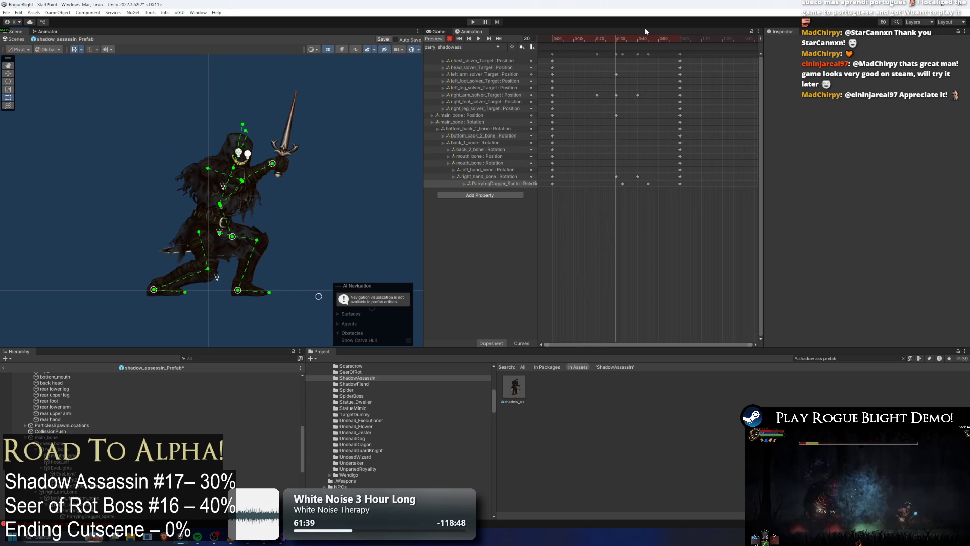
# Preview the parry and shift the dagger's middle rotation keys earlier.
pyautogui.moveTo(615, 43); pyautogui.dragTo(639, 38)
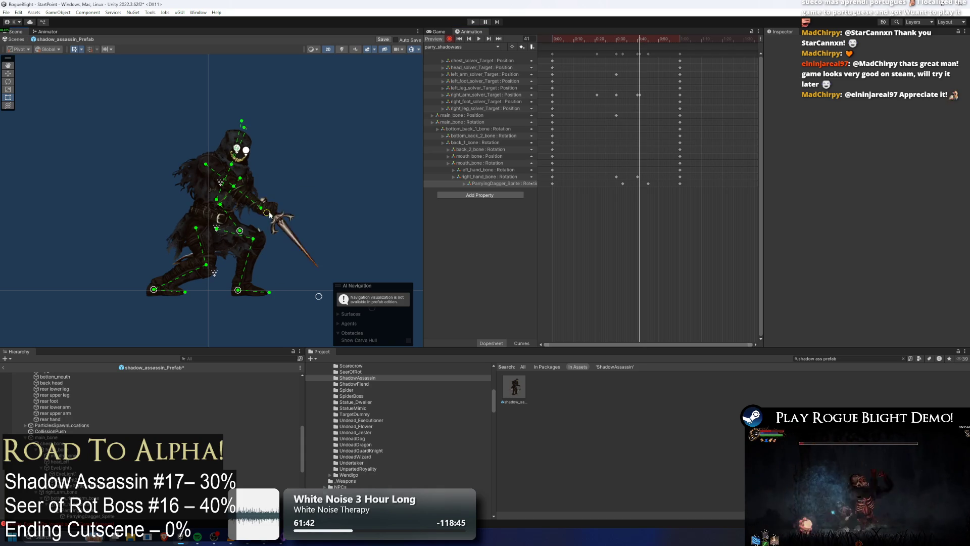
pyautogui.click(637, 95)
pyautogui.press('space')
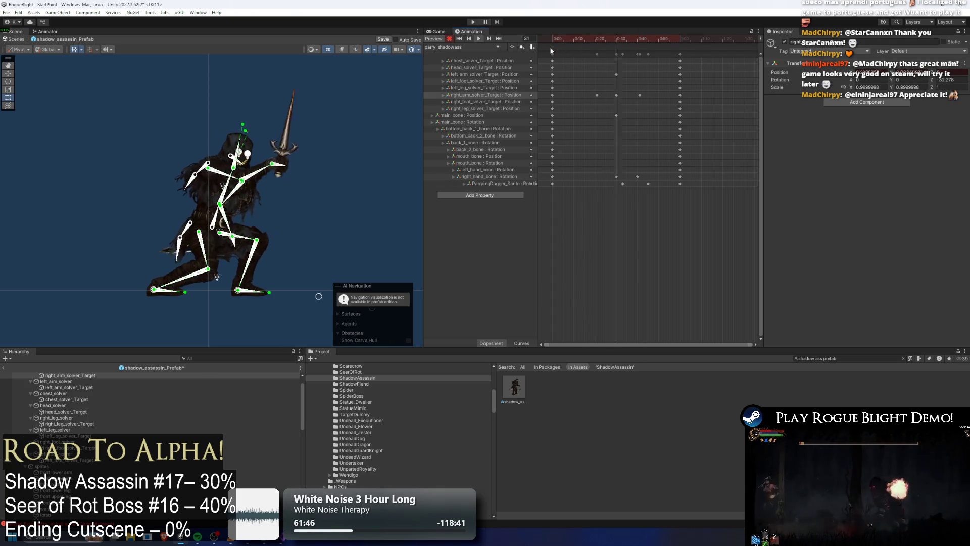
pyautogui.moveTo(657, 179)
pyautogui.mouseDown()
pyautogui.moveTo(580, 186)
pyautogui.moveTo(633, 183)
pyautogui.mouseUp()
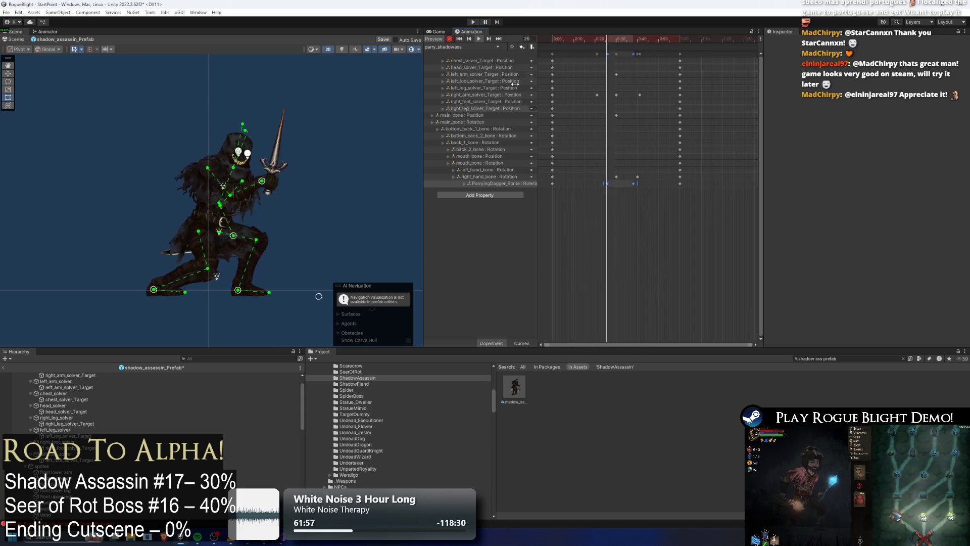
pyautogui.moveTo(606, 47); pyautogui.dragTo(632, 52)
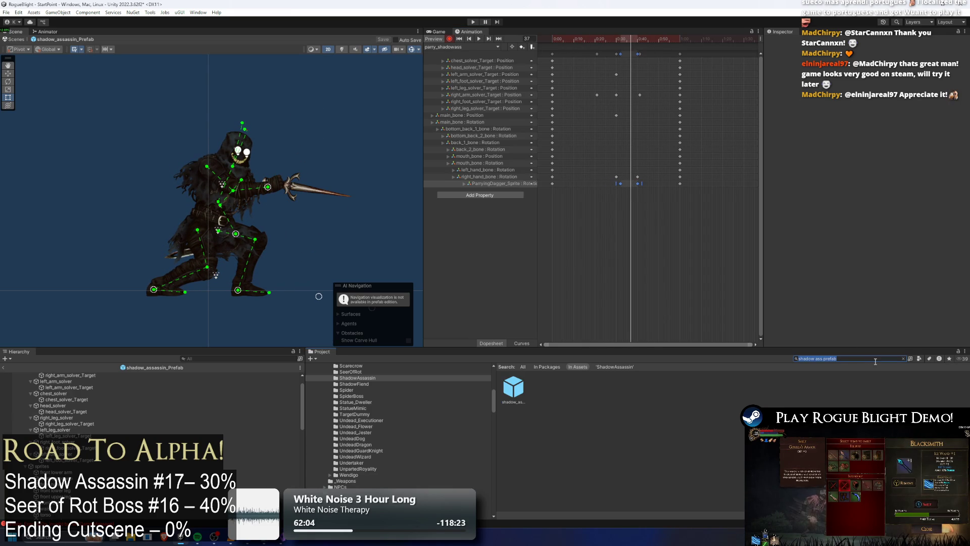
# Open the NPC_Fighter_HELRAZR prefab and scrub through its Dagger_Parry_Left(Fighter) clip.
pyautogui.press('BackSpace')
pyautogui.write('prefa')
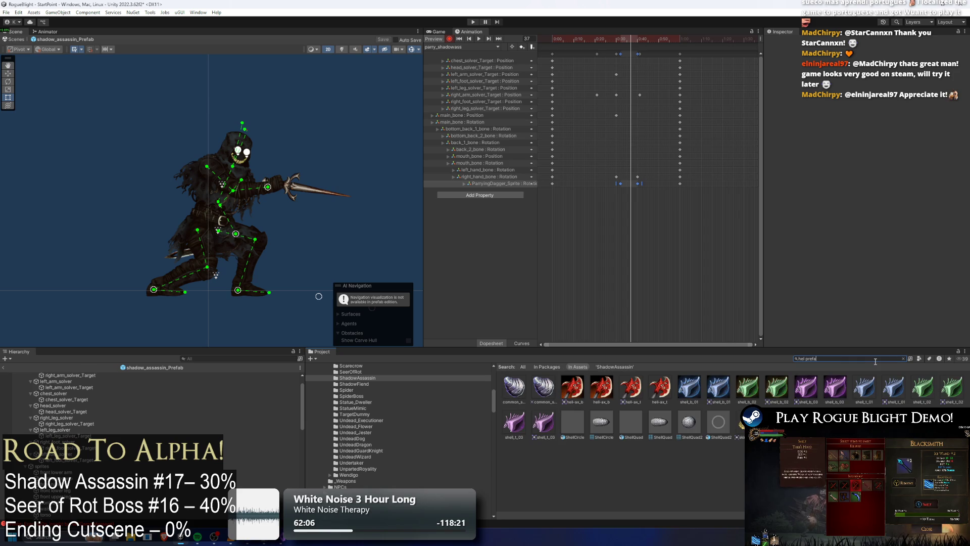
pyautogui.doubleClick(513, 399)
pyautogui.scroll(5, 295, 107)
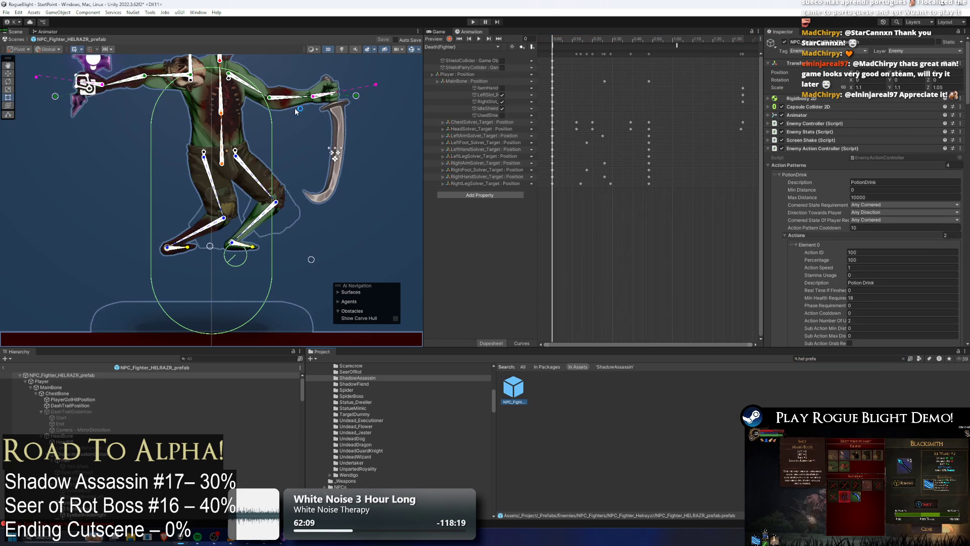
pyautogui.click(451, 48)
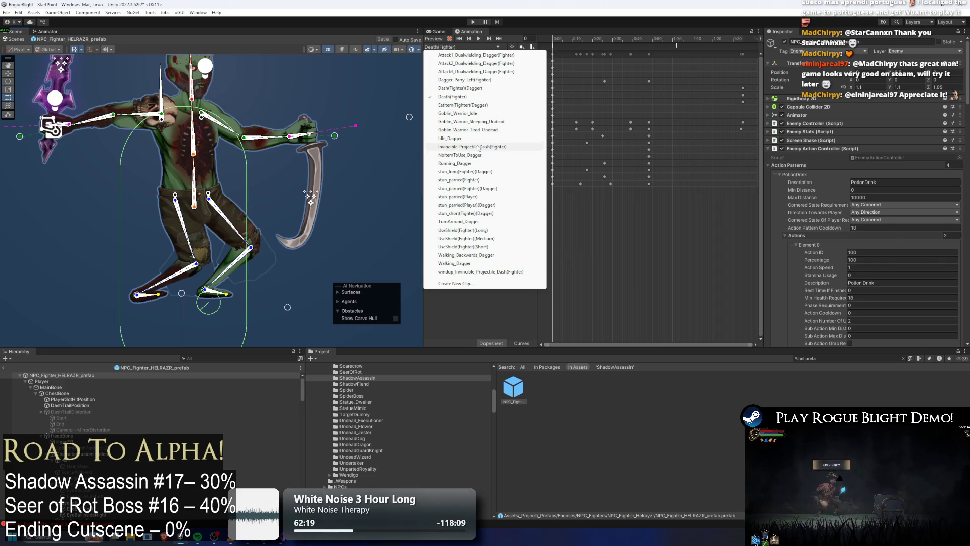
pyautogui.click(484, 81)
pyautogui.moveTo(572, 36)
pyautogui.mouseDown()
pyautogui.moveTo(562, 37)
pyautogui.moveTo(691, 50)
pyautogui.moveTo(611, 51)
pyautogui.moveTo(681, 55)
pyautogui.moveTo(663, 52)
pyautogui.mouseUp()
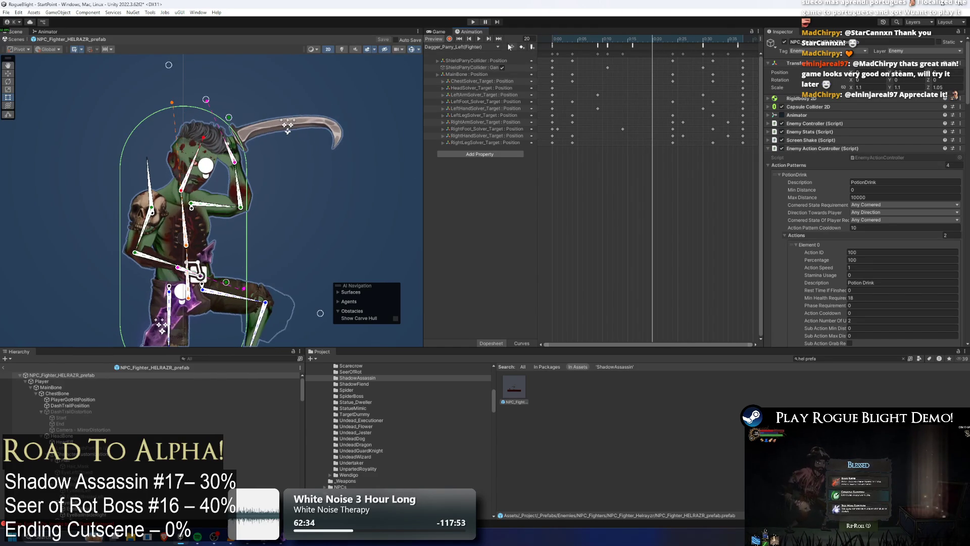
pyautogui.click(479, 41)
pyautogui.moveTo(571, 42); pyautogui.dragTo(727, 41)
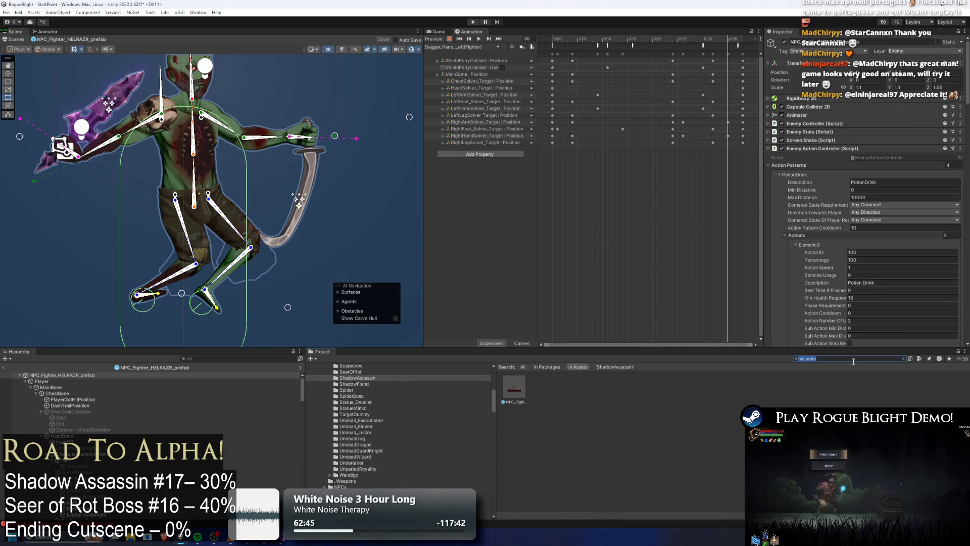
# Search 'shadow' in the Project and reopen the shadow assassin prefab.
pyautogui.press('BackSpace')
pyautogui.write('shadow')
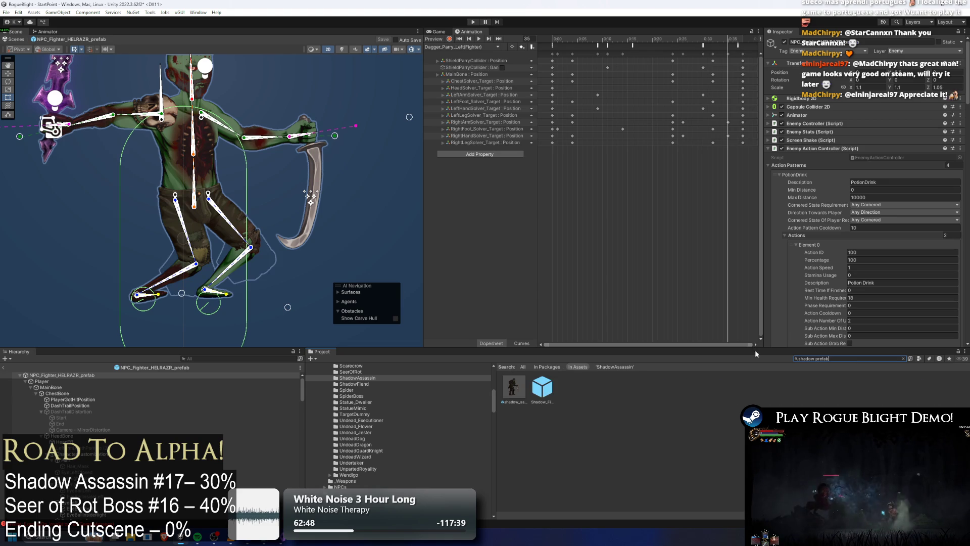
pyautogui.doubleClick(514, 387)
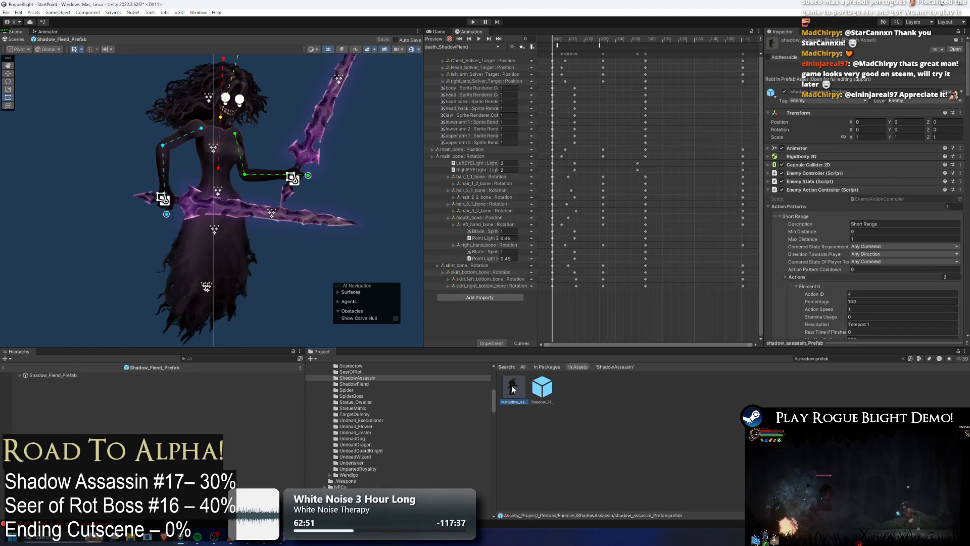
# Switch to parry_shadowass and lower the right arm and dagger at frame 33.
pyautogui.click(638, 41)
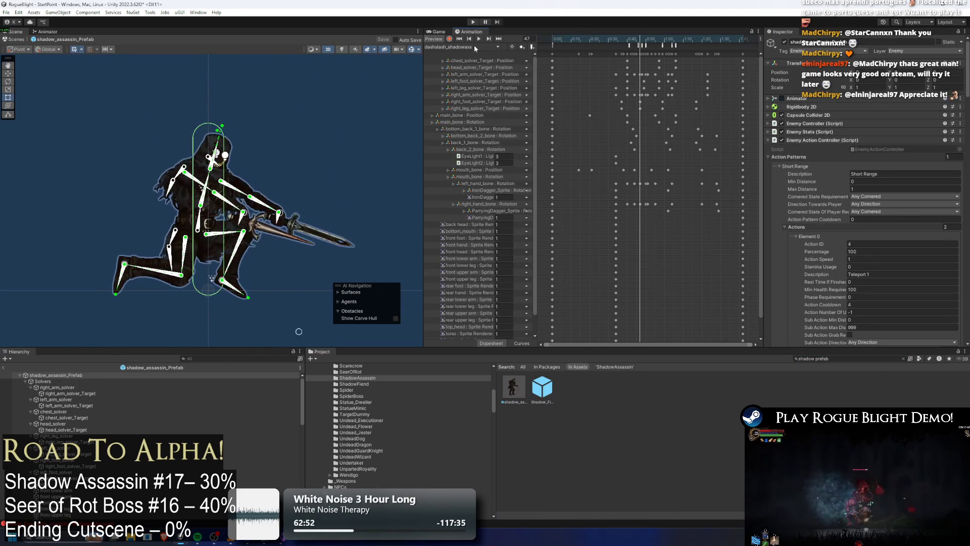
pyautogui.click(454, 46)
pyautogui.click(466, 97)
pyautogui.moveTo(639, 39); pyautogui.dragTo(680, 42)
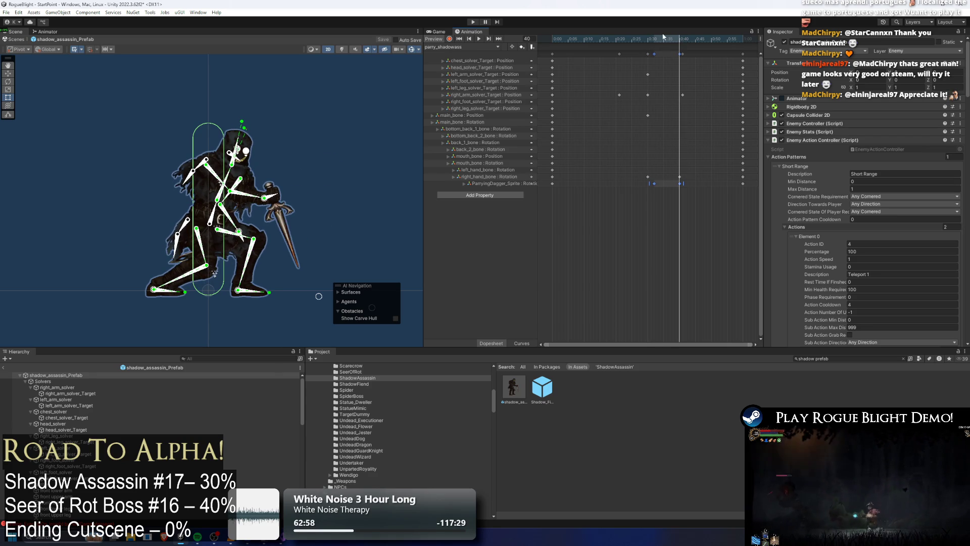
pyautogui.click(656, 37)
pyautogui.click(327, 144)
pyautogui.moveTo(271, 169); pyautogui.dragTo(273, 190)
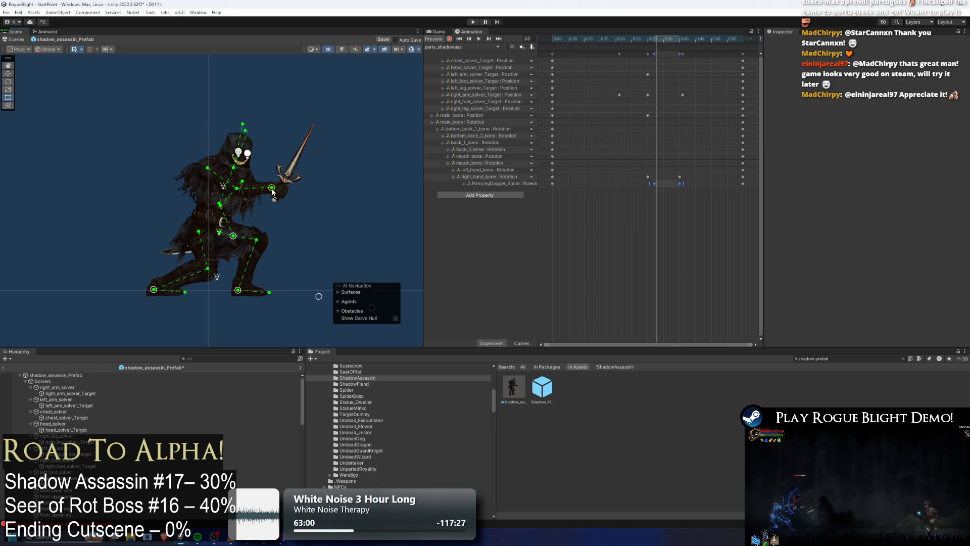
# With Record on, key the right arm and dagger swung down-right.
pyautogui.click(220, 232)
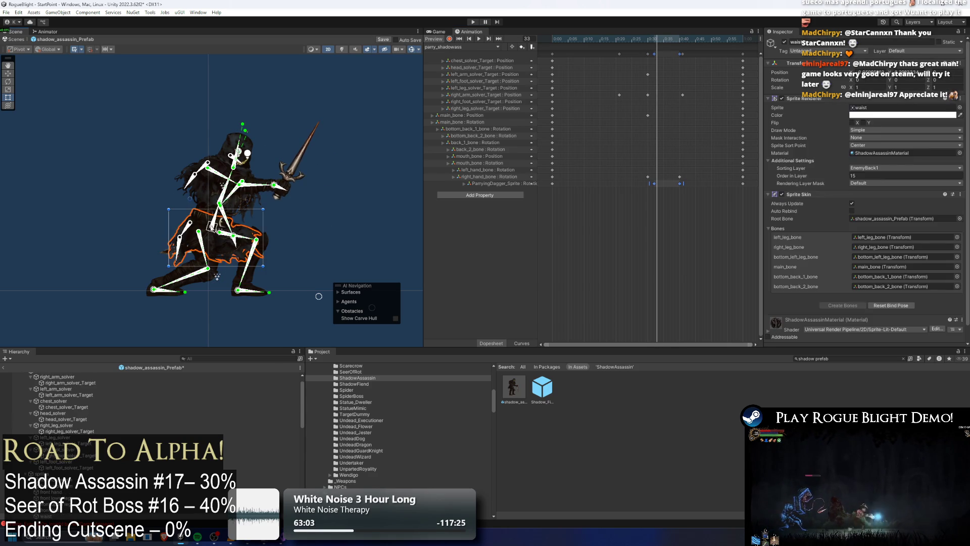
pyautogui.click(220, 231)
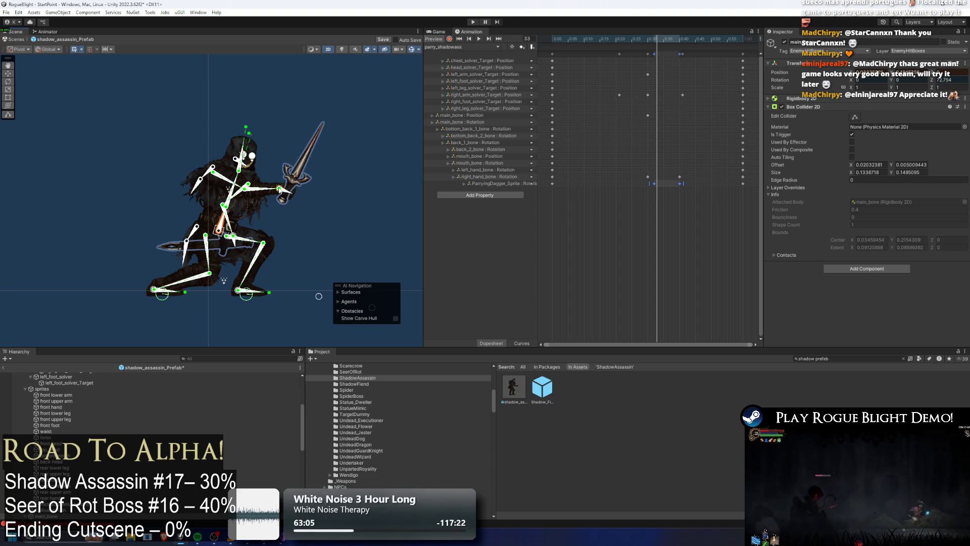
pyautogui.click(449, 40)
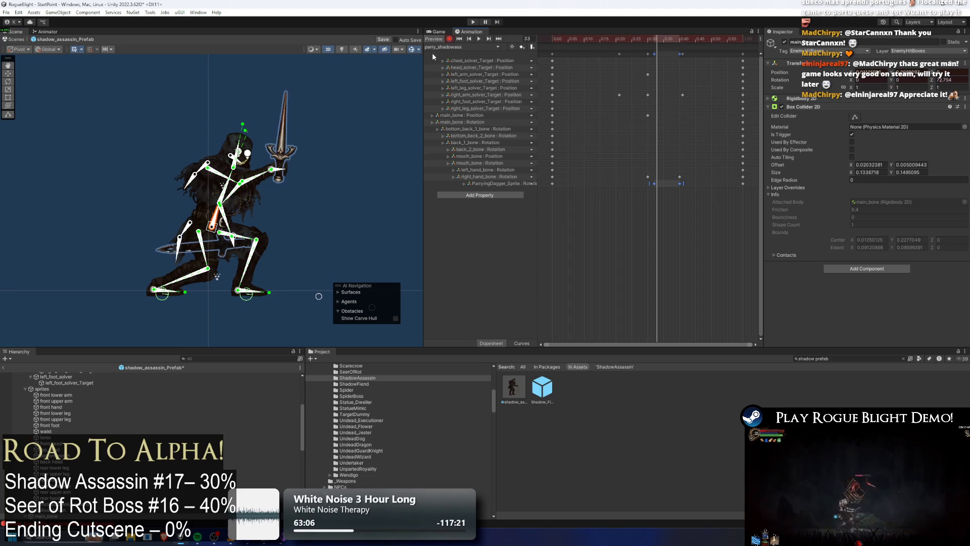
pyautogui.moveTo(271, 169); pyautogui.dragTo(278, 179)
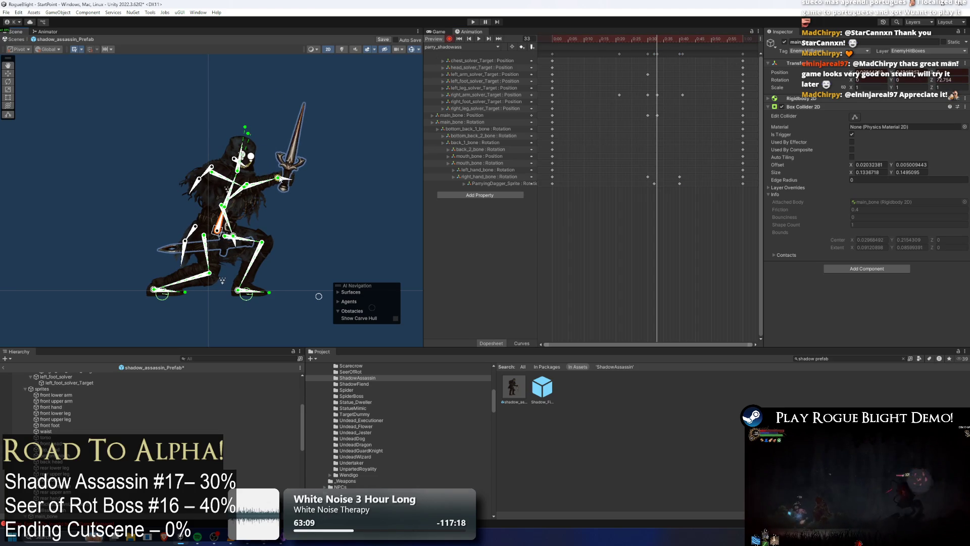
# Shift the dagger rotation keys earlier, then delete them.
pyautogui.moveTo(679, 183); pyautogui.dragTo(669, 186)
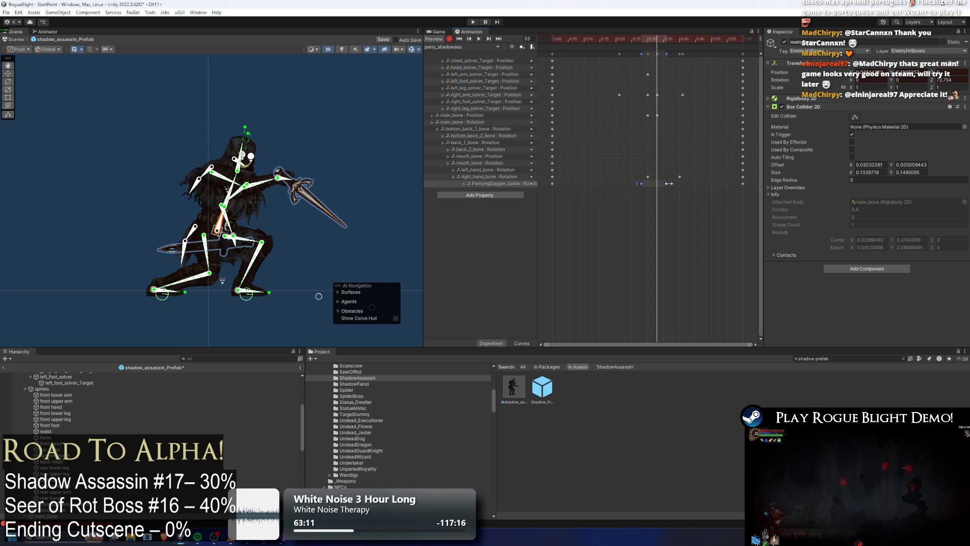
pyautogui.press('space')
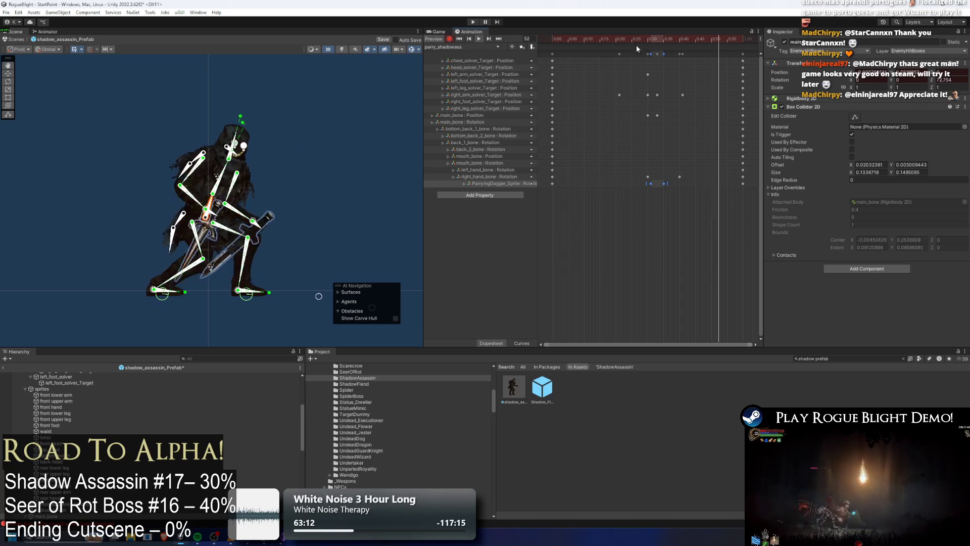
pyautogui.press('Delete')
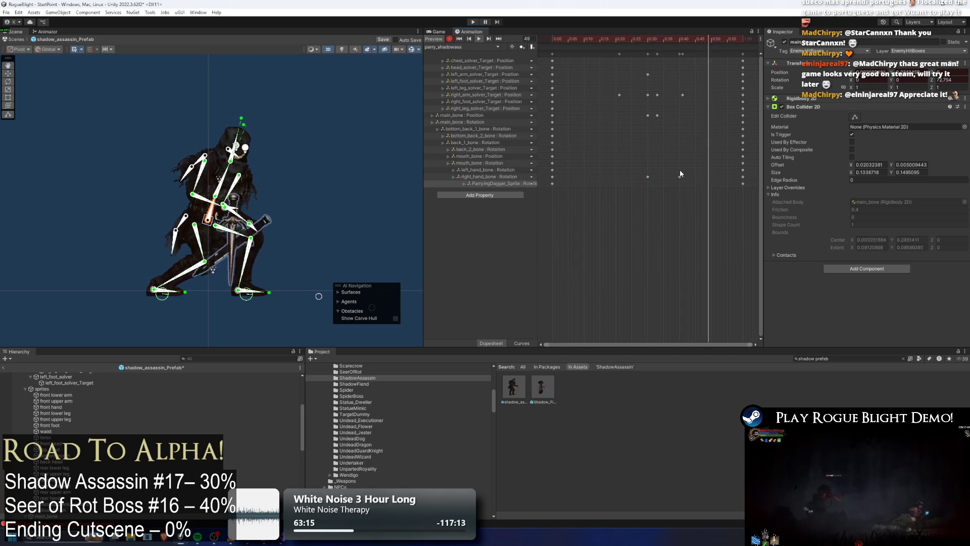
# Move the main_bone position key earlier in the parry clip.
pyautogui.moveTo(640, 89); pyautogui.dragTo(653, 121)
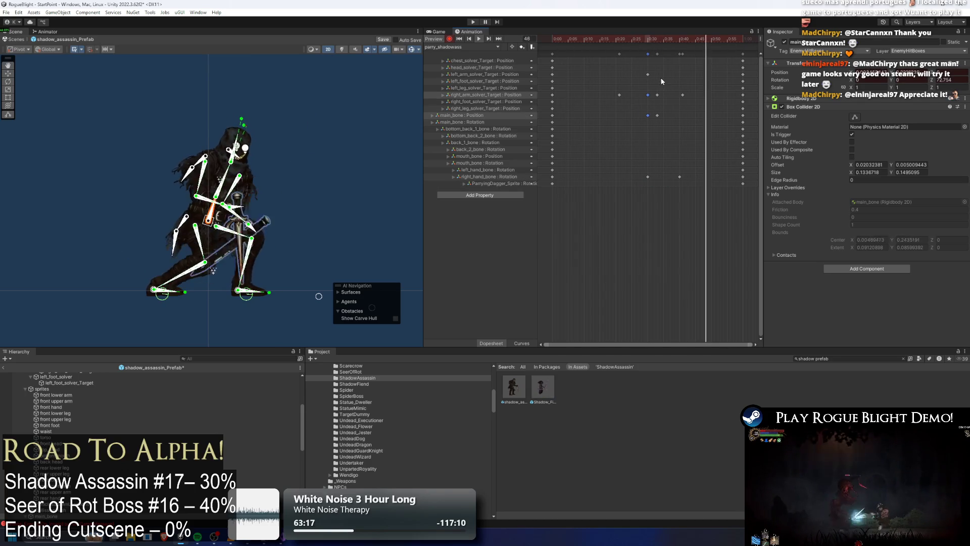
pyautogui.click(637, 112)
pyautogui.moveTo(656, 116); pyautogui.dragTo(633, 117)
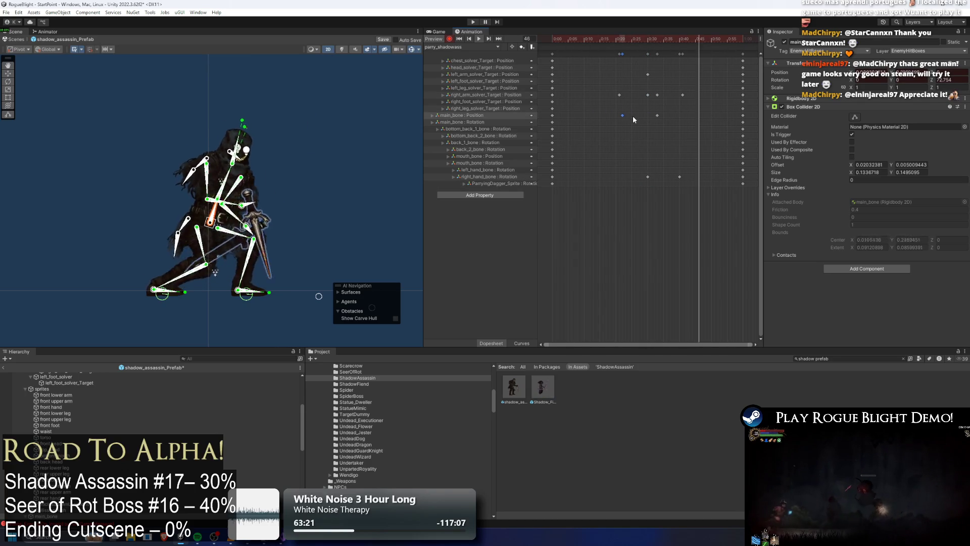
pyautogui.click(696, 114)
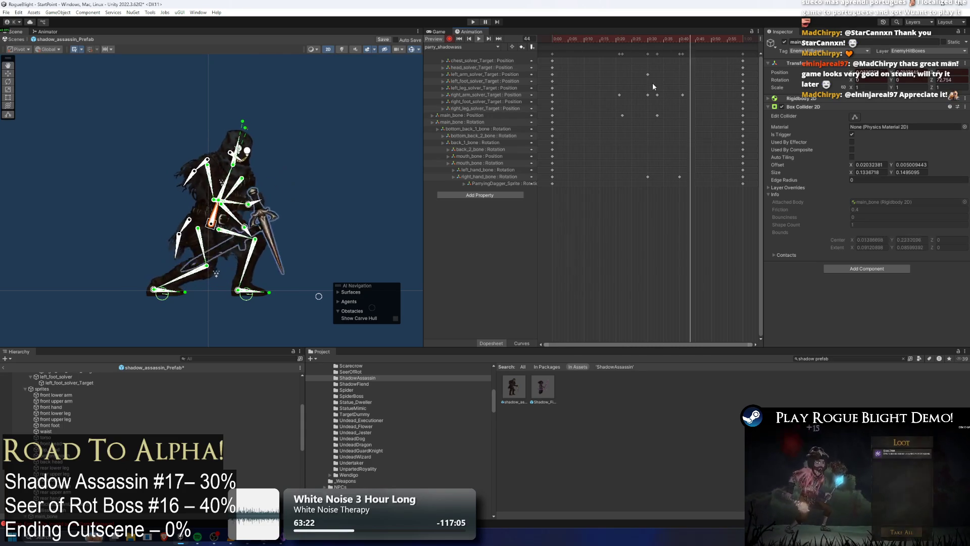
# At frame 33, pull an IK target up-right to adjust the pose, then preview frames 24–35.
pyautogui.click(639, 40)
pyautogui.moveTo(639, 39); pyautogui.dragTo(647, 40)
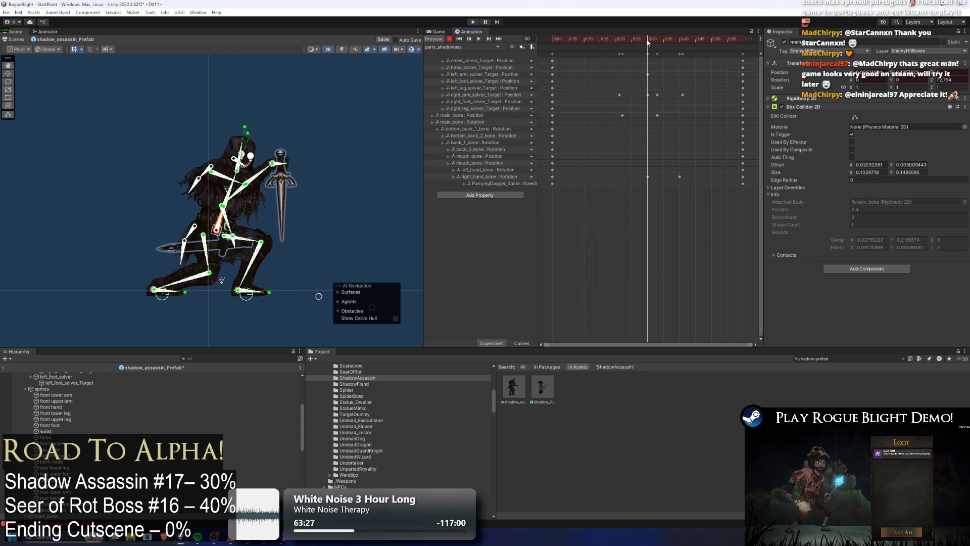
pyautogui.click(312, 143)
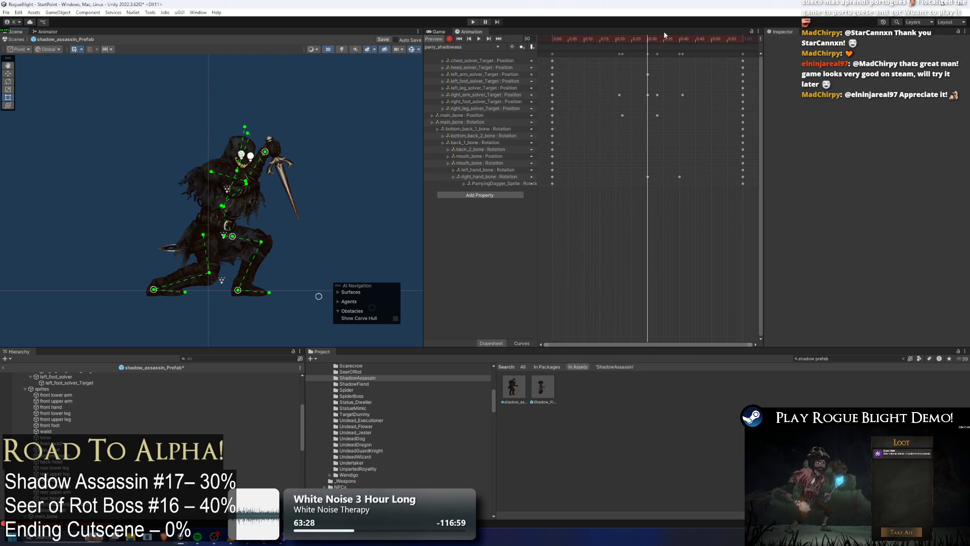
pyautogui.moveTo(651, 39); pyautogui.dragTo(657, 39)
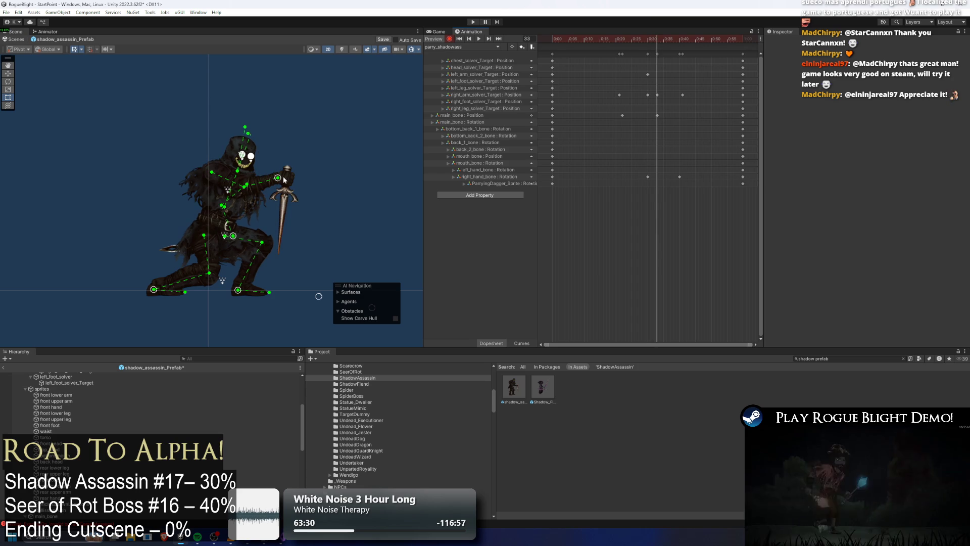
pyautogui.click(241, 220)
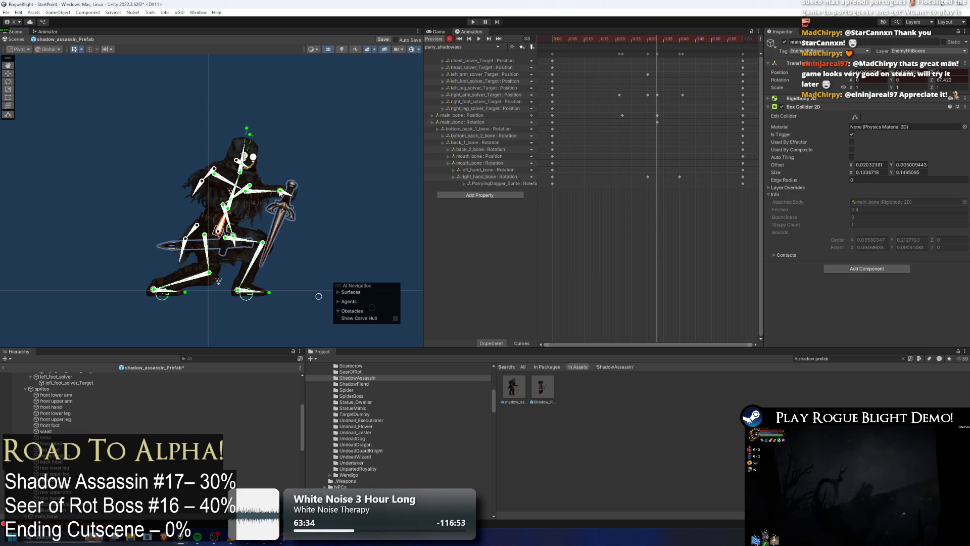
pyautogui.moveTo(285, 100); pyautogui.dragTo(265, 147)
pyautogui.moveTo(242, 99)
pyautogui.mouseDown()
pyautogui.moveTo(263, 77)
pyautogui.moveTo(292, 84)
pyautogui.moveTo(252, 74)
pyautogui.mouseUp()
pyautogui.click(630, 39)
pyautogui.moveTo(611, 36); pyautogui.dragTo(661, 36)
pyautogui.press('space')
pyautogui.click(338, 110)
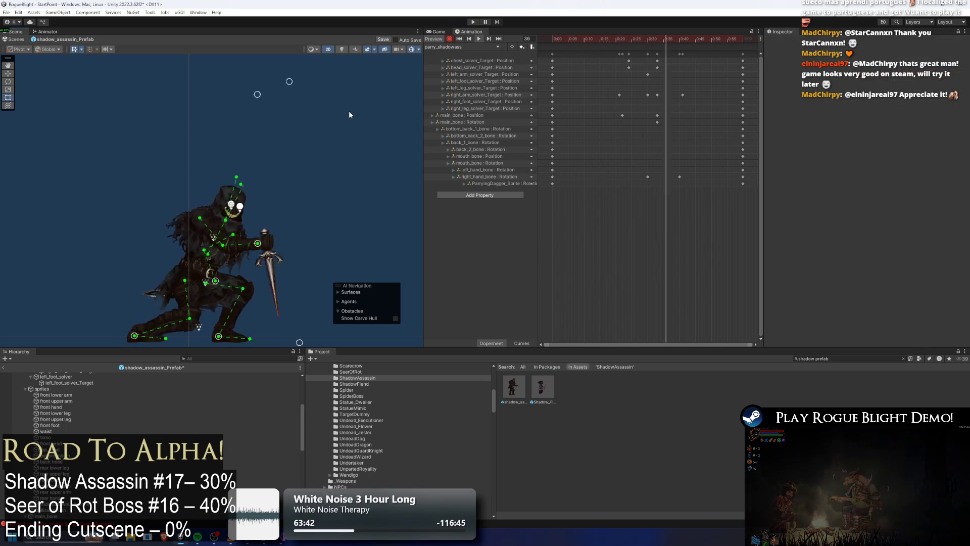
# Key a right_hand_bone rotation at frame 32 and move those keys to frame 33.
pyautogui.moveTo(645, 36); pyautogui.dragTo(653, 40)
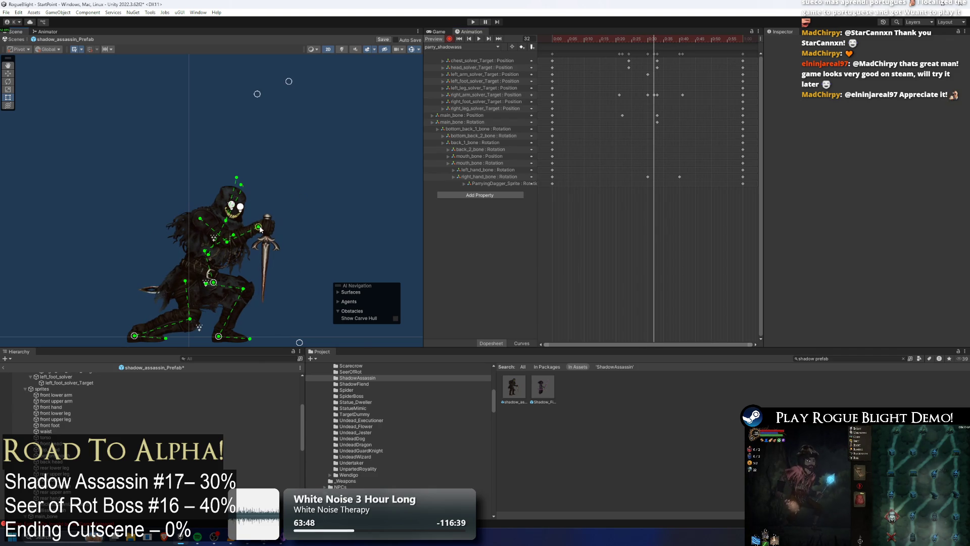
pyautogui.moveTo(268, 240); pyautogui.dragTo(271, 243)
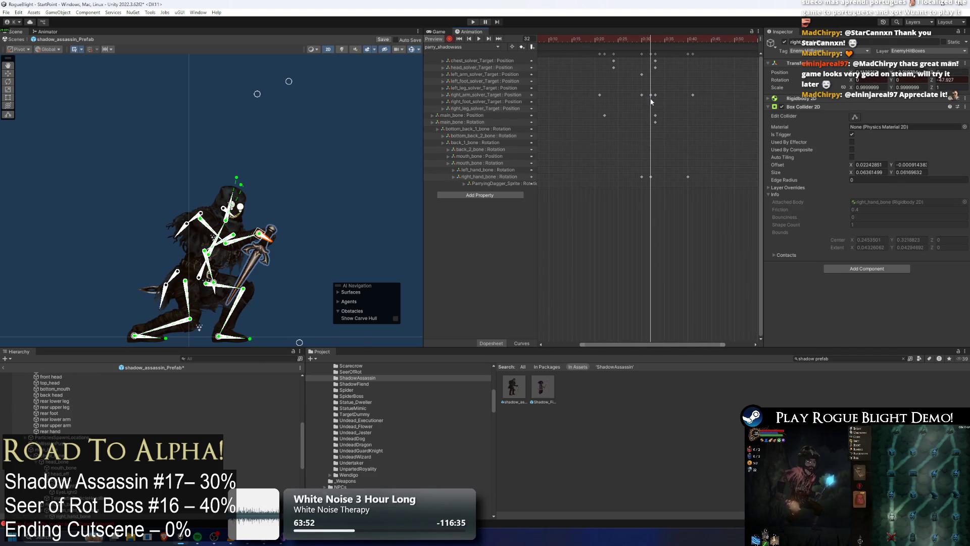
pyautogui.moveTo(652, 186); pyautogui.dragTo(655, 177)
# At frame 30, angle the dagger upward toward the right and preview the parry.
pyautogui.click(643, 40)
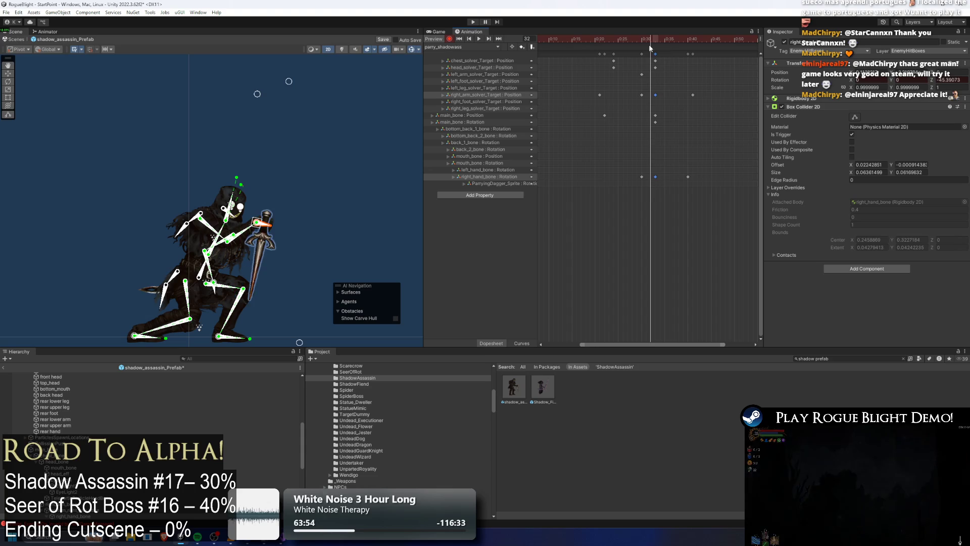
pyautogui.moveTo(276, 240); pyautogui.dragTo(291, 229)
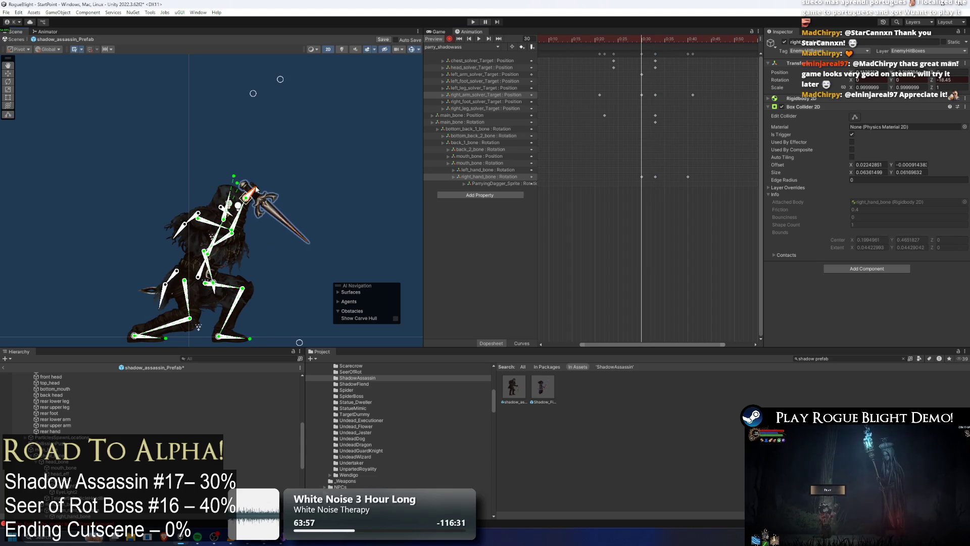
pyautogui.press('space')
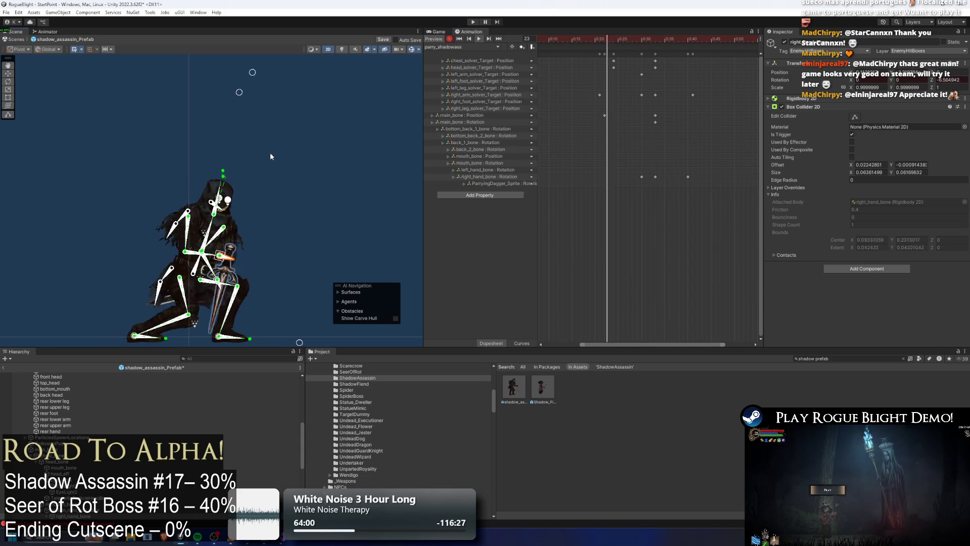
pyautogui.click(669, 63)
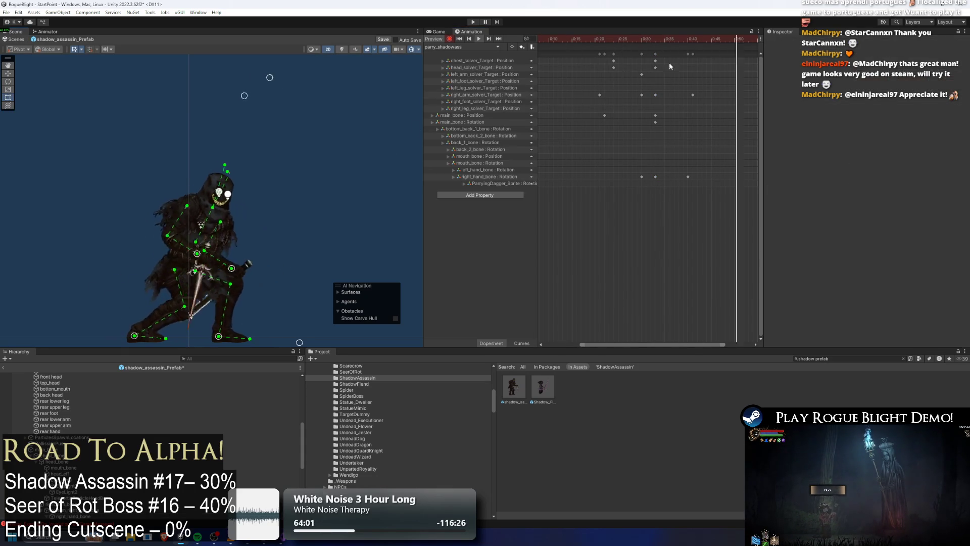
pyautogui.click(654, 40)
# Move the right-arm and hand keys from frame 33 to frame 35.
pyautogui.click(271, 244)
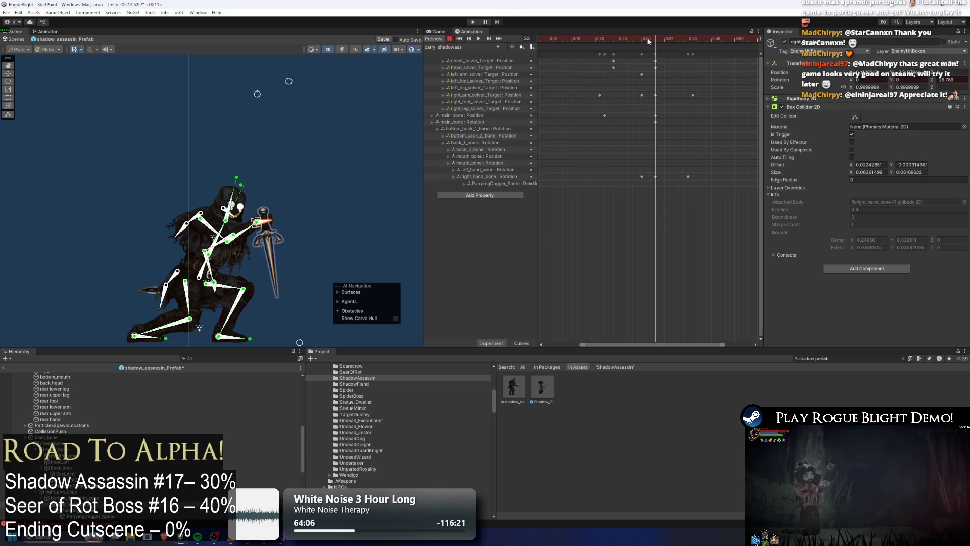
pyautogui.press('space')
pyautogui.click(655, 95)
pyautogui.keyDown('shift'); pyautogui.click(655, 177); pyautogui.keyUp('shift')
pyautogui.moveTo(655, 177); pyautogui.dragTo(663, 177)
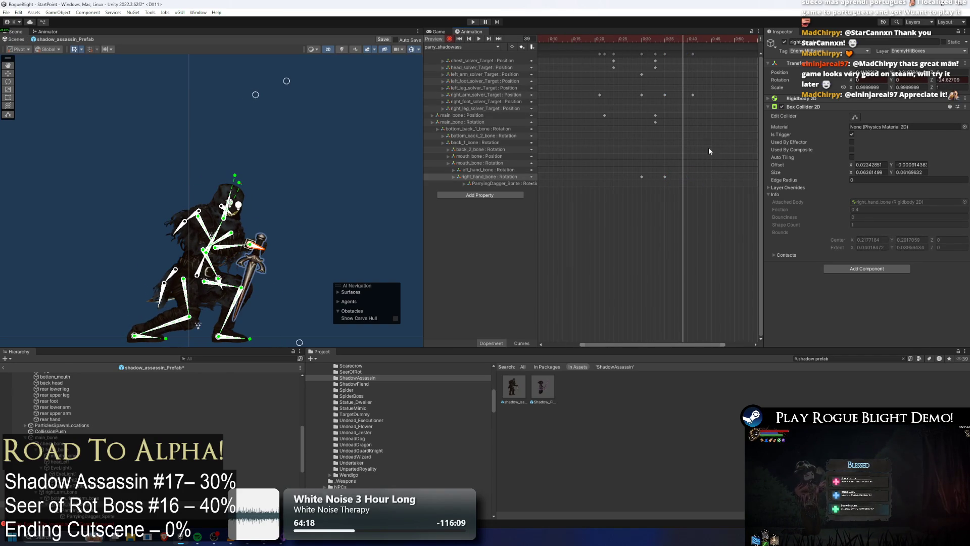
# Check the right-arm IK key at 0:30, preview, and select keys 0:32–0:43.
pyautogui.click(339, 117)
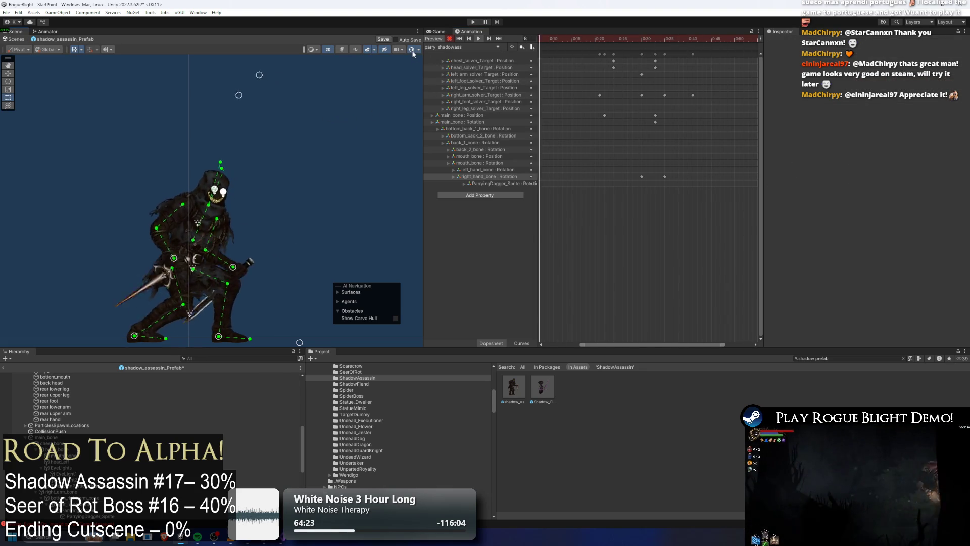
pyautogui.moveTo(608, 38)
pyautogui.mouseDown()
pyautogui.moveTo(638, 38)
pyautogui.moveTo(642, 53)
pyautogui.moveTo(622, 39)
pyautogui.mouseUp()
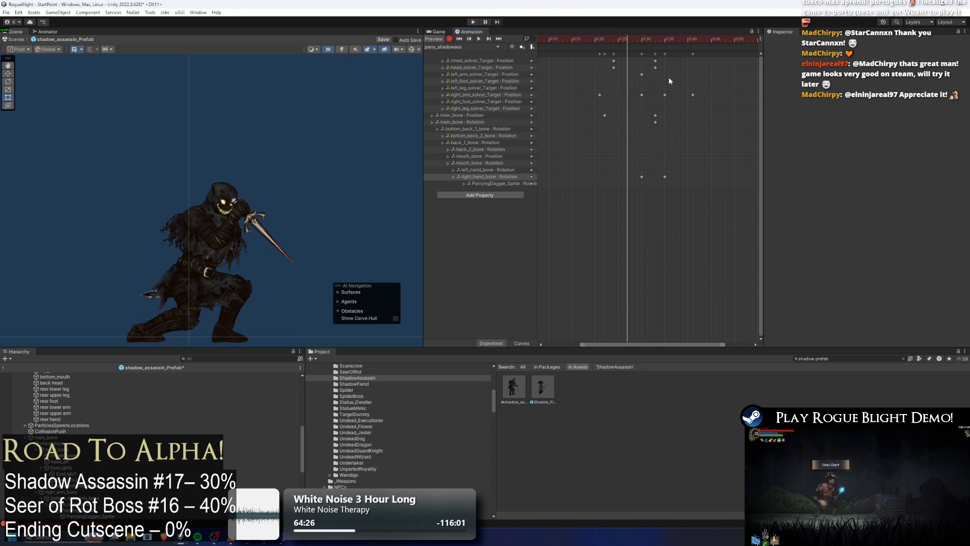
pyautogui.click(641, 95)
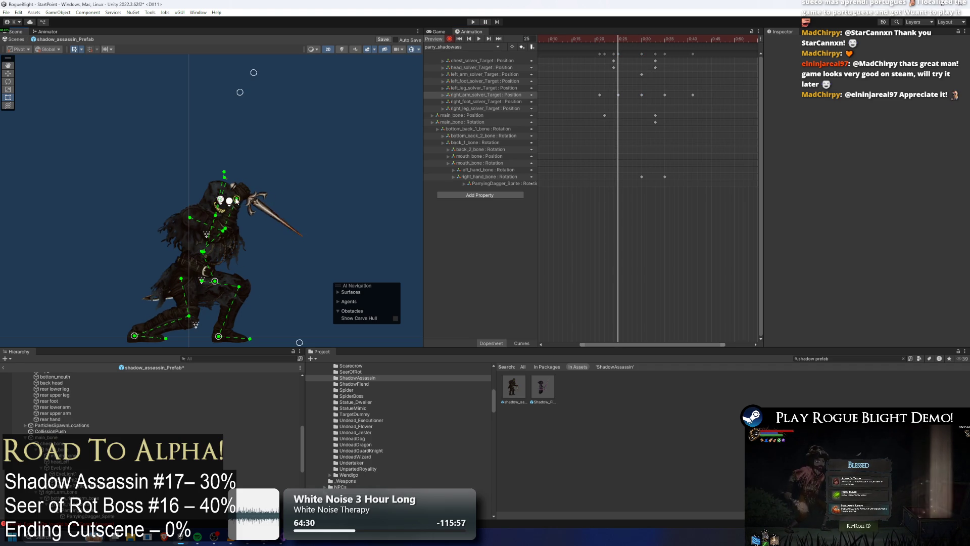
pyautogui.press('space')
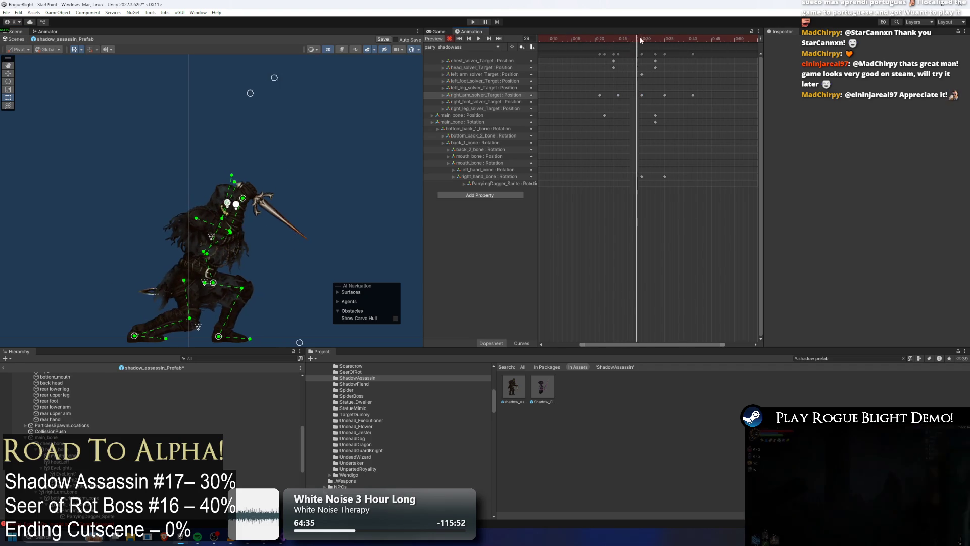
pyautogui.moveTo(648, 50)
pyautogui.mouseDown()
pyautogui.moveTo(702, 56)
pyautogui.moveTo(672, 54)
pyautogui.moveTo(688, 53)
pyautogui.mouseUp()
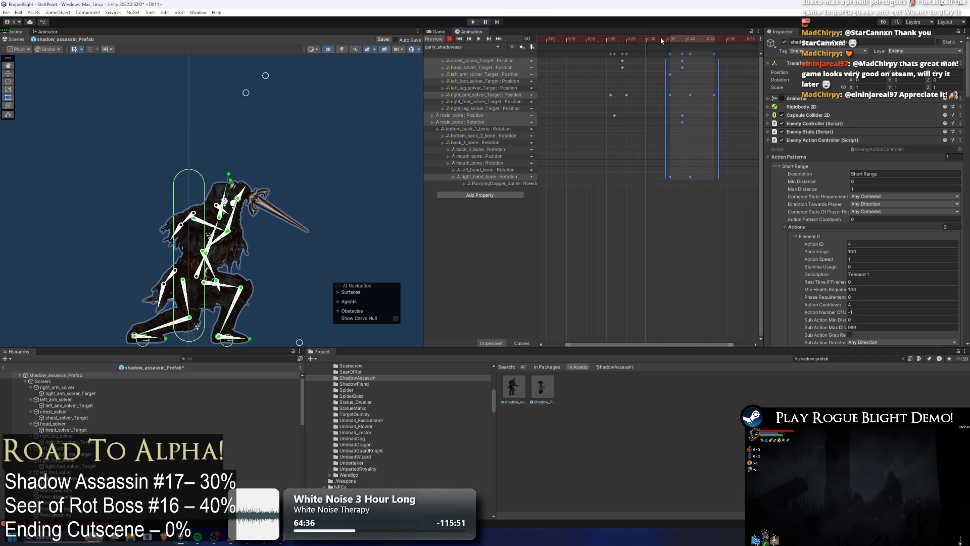
# Shift the selected keys to about 0:35–0:45 and move the frame 41 keys to frame 40.
pyautogui.press('space')
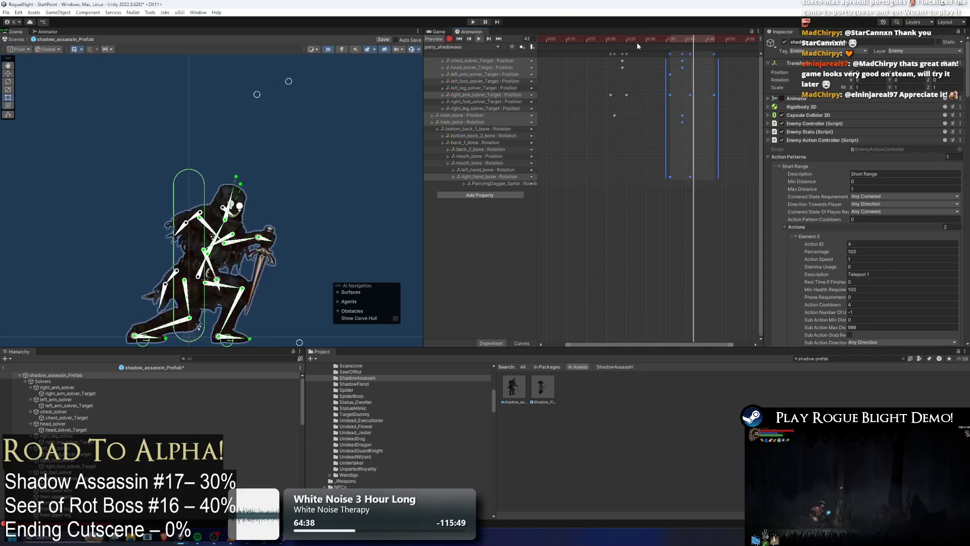
pyautogui.click(682, 41)
pyautogui.moveTo(681, 44); pyautogui.dragTo(687, 45)
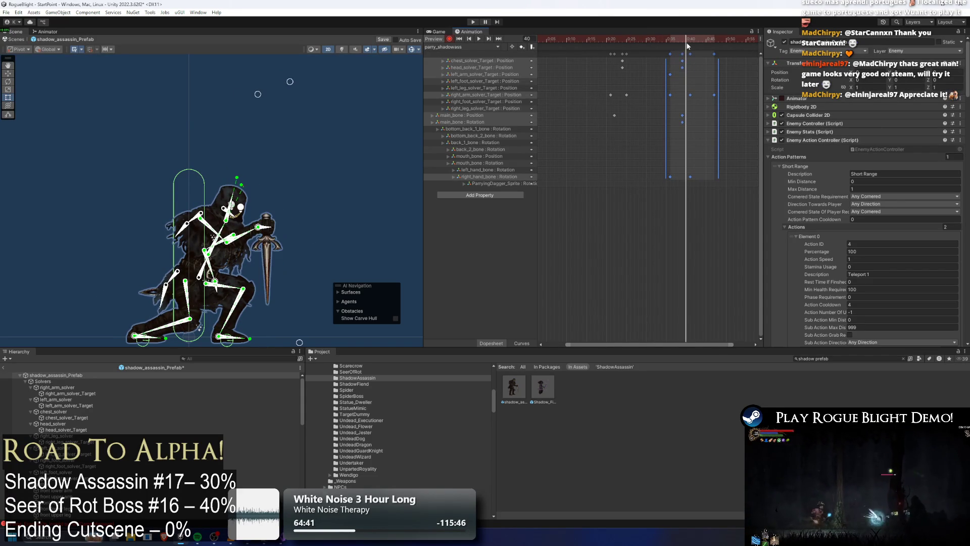
pyautogui.click(690, 40)
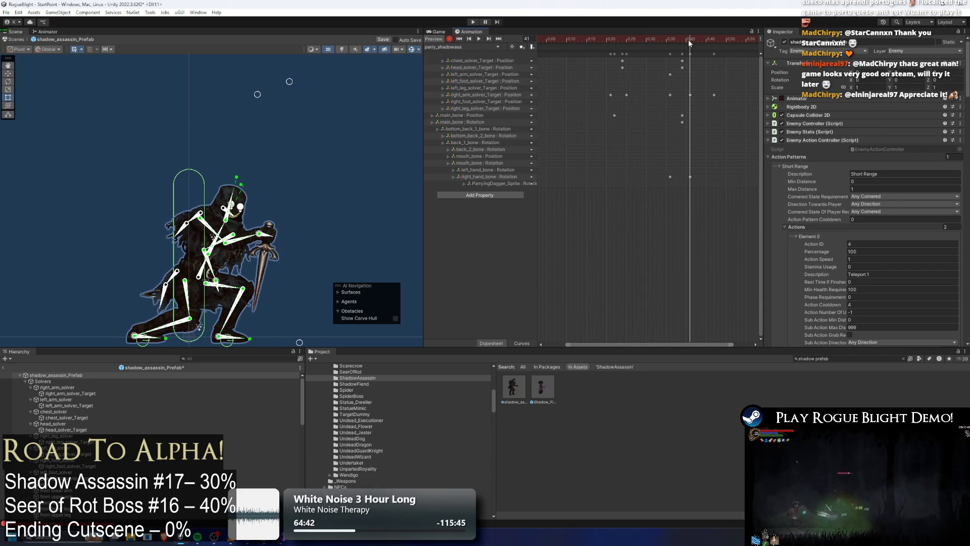
pyautogui.moveTo(690, 177); pyautogui.dragTo(685, 177)
# At frame 44, move right_arm_solver_Target right and key the dagger standing upright.
pyautogui.moveTo(688, 39)
pyautogui.mouseDown()
pyautogui.moveTo(668, 35)
pyautogui.moveTo(701, 40)
pyautogui.mouseUp()
pyautogui.moveTo(251, 247); pyautogui.dragTo(260, 249)
pyautogui.click(261, 247)
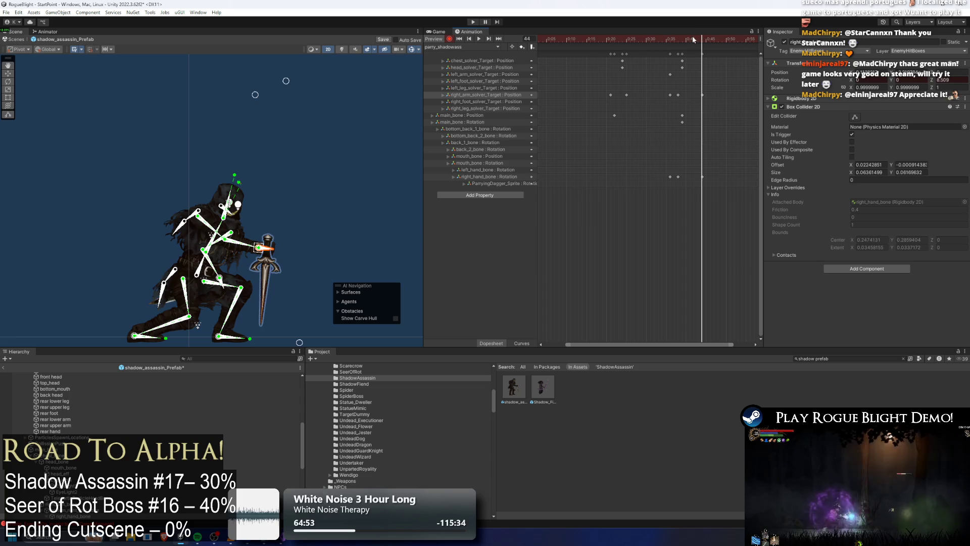
# Shift the selected right-arm IK keys one frame later around frame 31.
pyautogui.press('space')
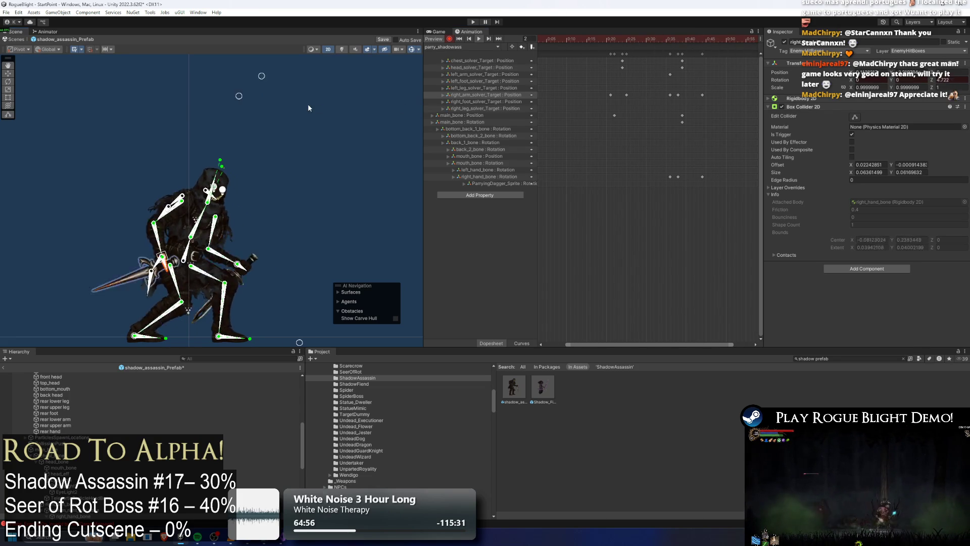
pyautogui.click(622, 41)
pyautogui.moveTo(622, 40)
pyautogui.mouseDown()
pyautogui.moveTo(678, 41)
pyautogui.moveTo(597, 41)
pyautogui.moveTo(625, 40)
pyautogui.mouseUp()
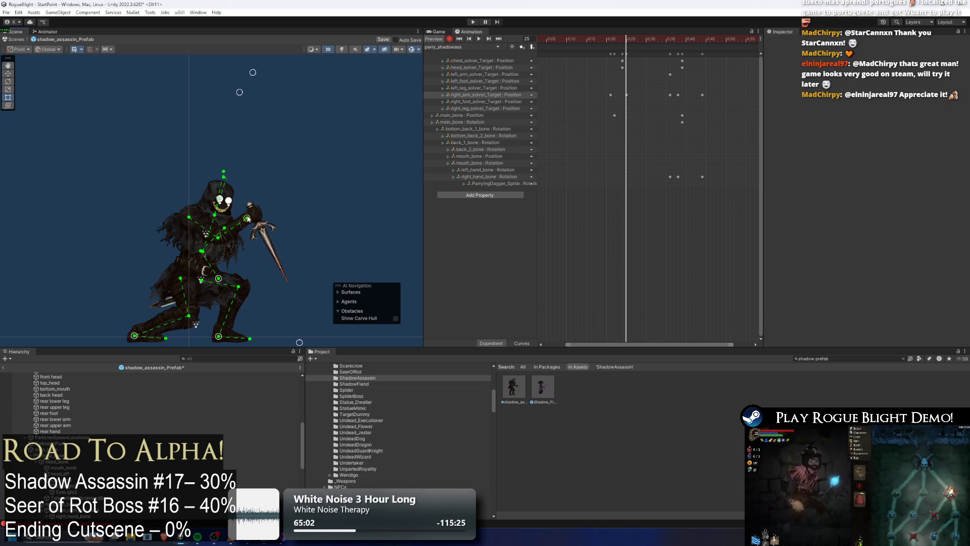
pyautogui.press('.')
pyautogui.press('.')
pyautogui.press('.')
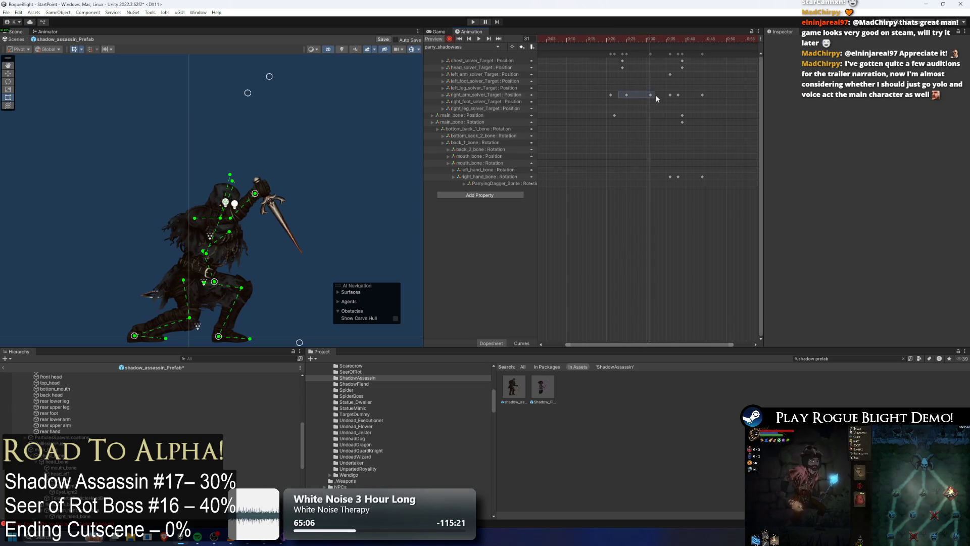
pyautogui.moveTo(637, 97); pyautogui.dragTo(649, 98)
# Pose the dagger arm downward and inward via its IK target around frames 36–38.
pyautogui.moveTo(629, 41)
pyautogui.mouseDown()
pyautogui.moveTo(616, 40)
pyautogui.moveTo(688, 43)
pyautogui.moveTo(670, 42)
pyautogui.mouseUp()
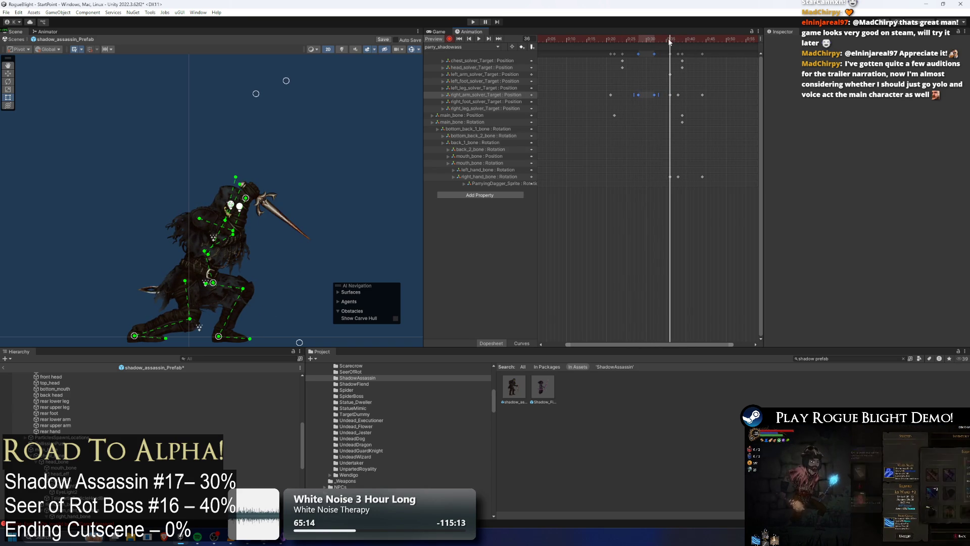
pyautogui.moveTo(245, 197); pyautogui.dragTo(265, 200)
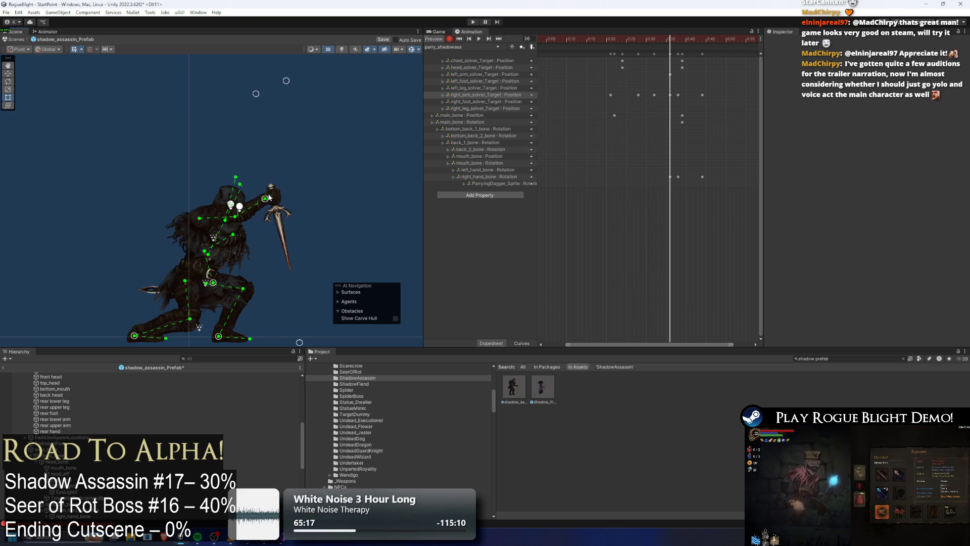
pyautogui.moveTo(681, 33); pyautogui.dragTo(677, 40)
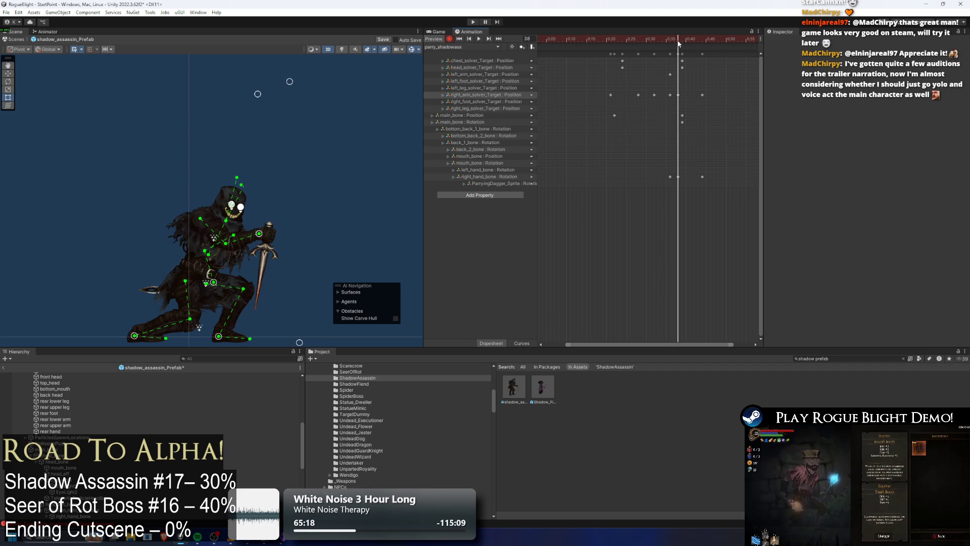
pyautogui.moveTo(258, 233); pyautogui.dragTo(238, 236)
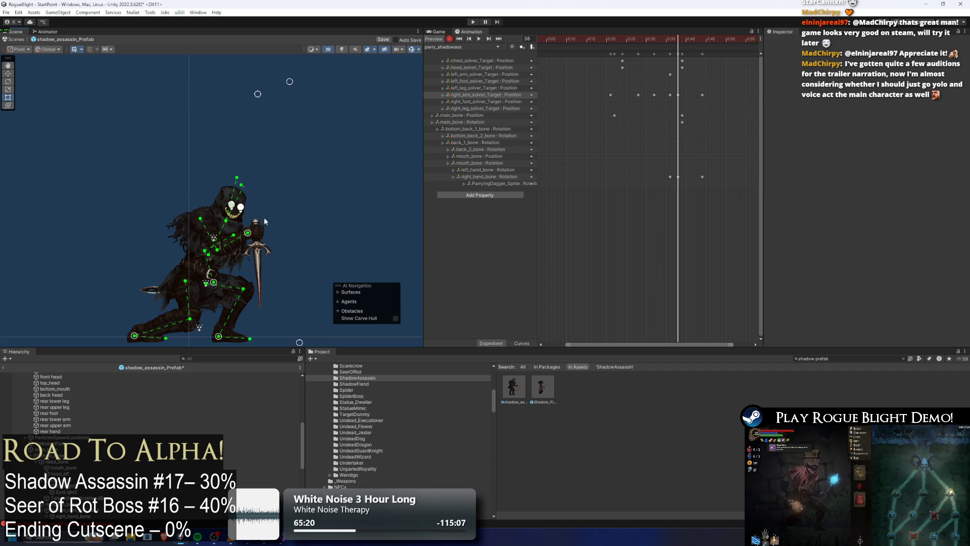
pyautogui.press('space')
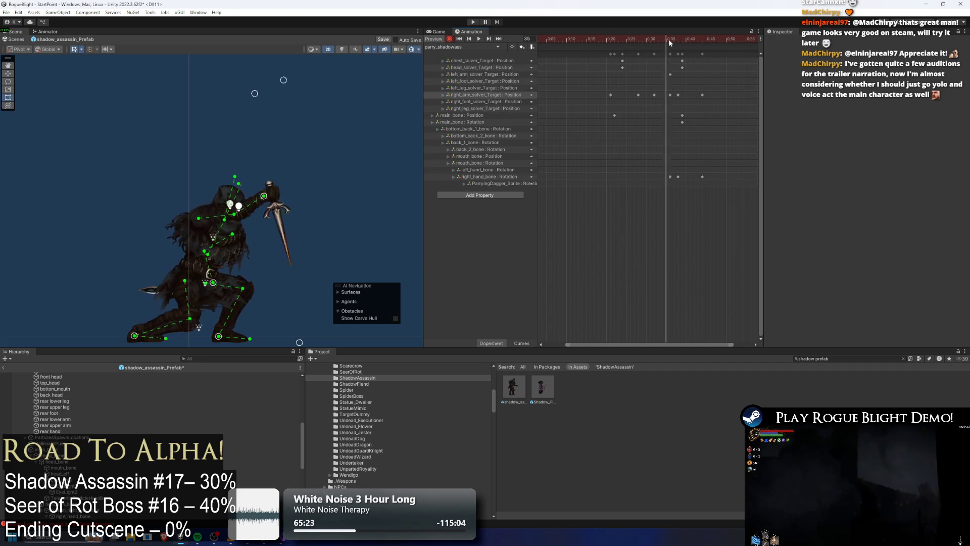
pyautogui.click(670, 40)
pyautogui.moveTo(264, 199); pyautogui.dragTo(261, 195)
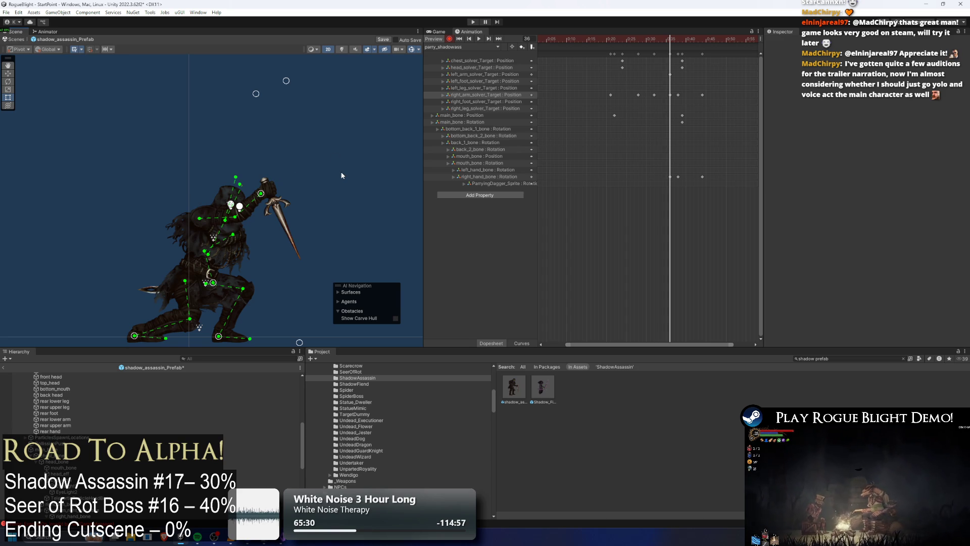
# Raise the dagger arm at frame 37 and lower the right-arm IK target slightly at frame 36.
pyautogui.moveTo(675, 42)
pyautogui.mouseDown()
pyautogui.moveTo(650, 42)
pyautogui.moveTo(680, 44)
pyautogui.mouseUp()
pyautogui.moveTo(247, 233); pyautogui.dragTo(260, 219)
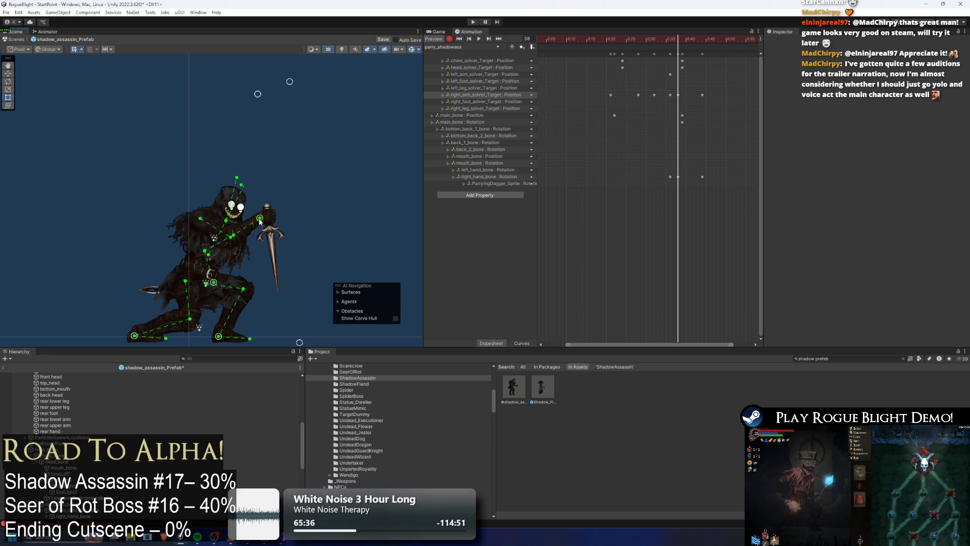
pyautogui.press(',')
pyautogui.press(',')
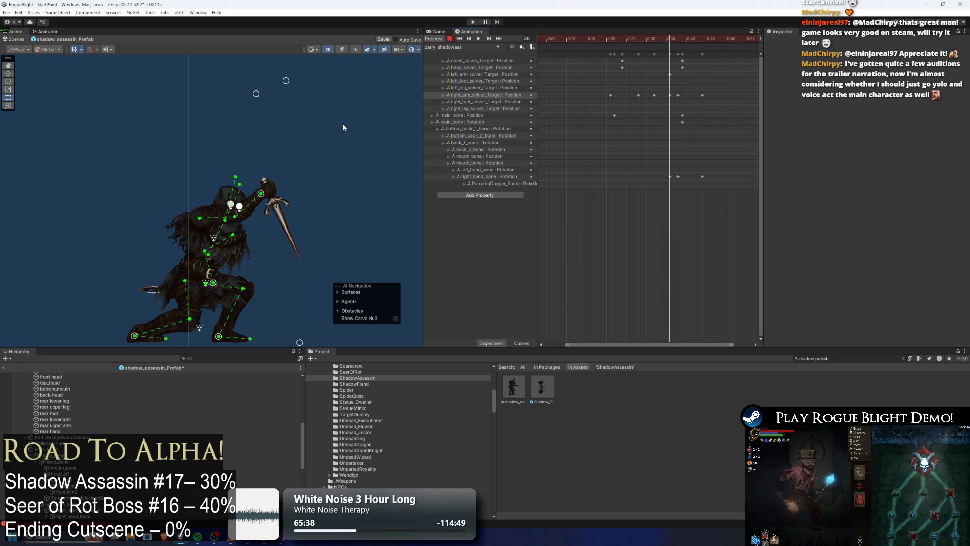
pyautogui.moveTo(262, 198); pyautogui.dragTo(262, 200)
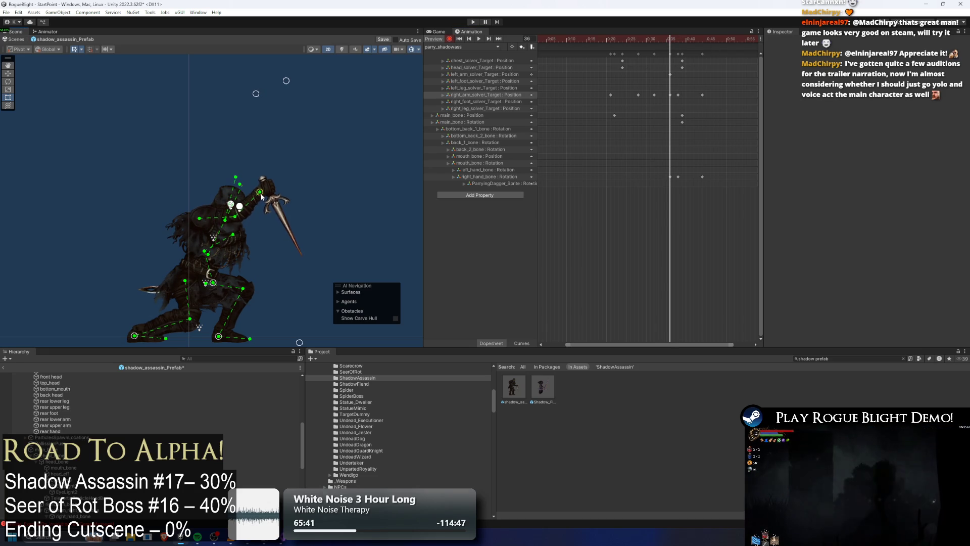
pyautogui.press('.')
pyautogui.press('.')
# Key the right hand bone's rotation so the dagger turns more vertical.
pyautogui.click(279, 226)
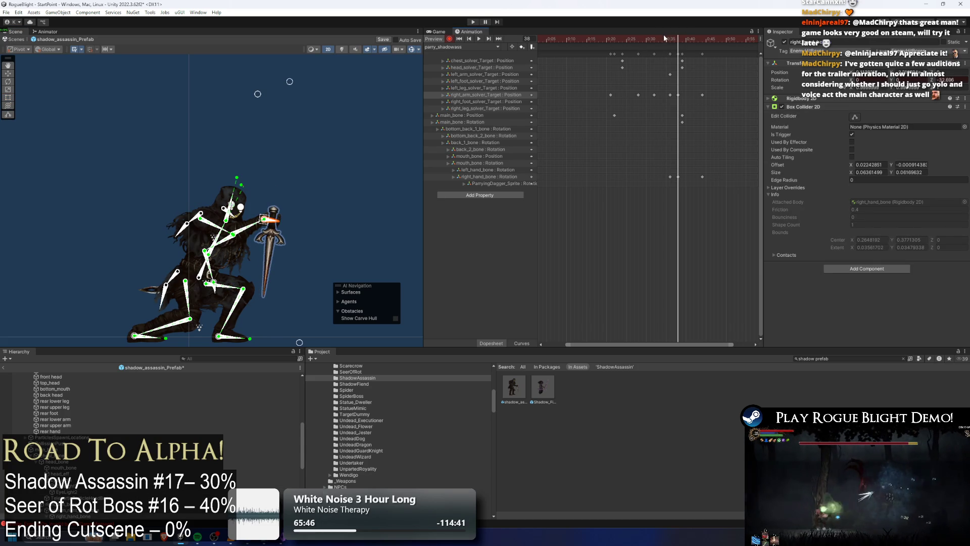
pyautogui.moveTo(665, 38); pyautogui.dragTo(655, 38)
pyautogui.moveTo(267, 189); pyautogui.dragTo(271, 193)
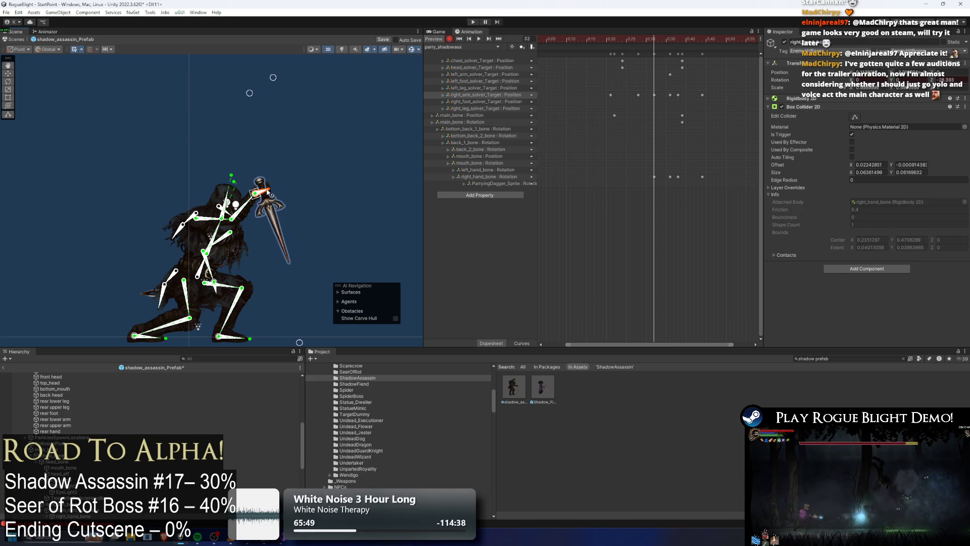
pyautogui.moveTo(659, 38)
pyautogui.mouseDown()
pyautogui.moveTo(683, 40)
pyautogui.moveTo(670, 38)
pyautogui.mouseUp()
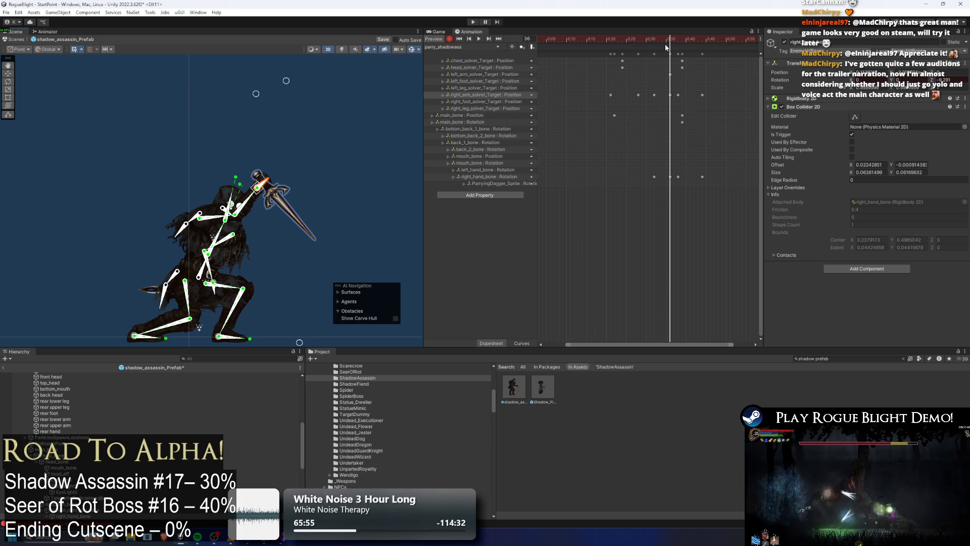
pyautogui.moveTo(663, 43)
pyautogui.mouseDown()
pyautogui.moveTo(632, 41)
pyautogui.moveTo(687, 41)
pyautogui.moveTo(641, 39)
pyautogui.moveTo(665, 38)
pyautogui.moveTo(665, 29)
pyautogui.moveTo(655, 33)
pyautogui.mouseUp()
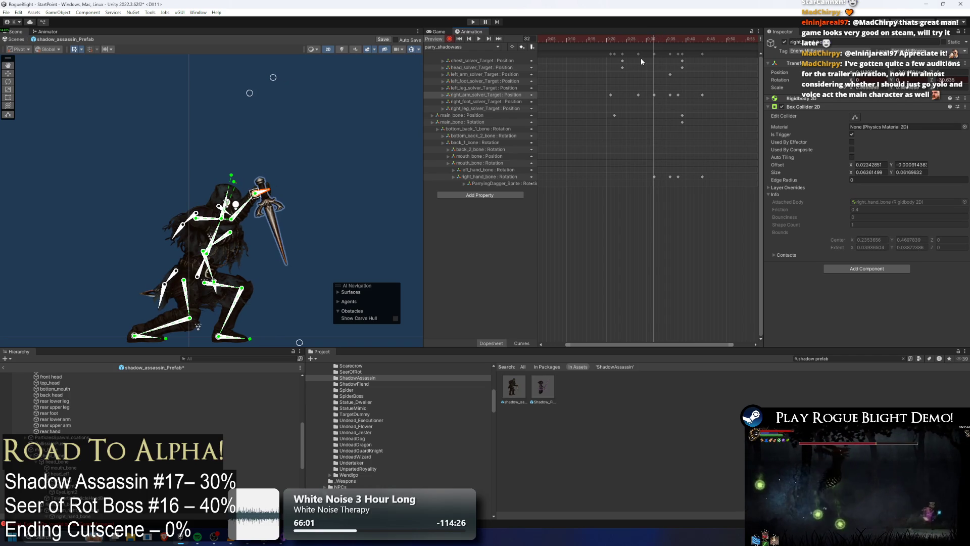
pyautogui.press('space')
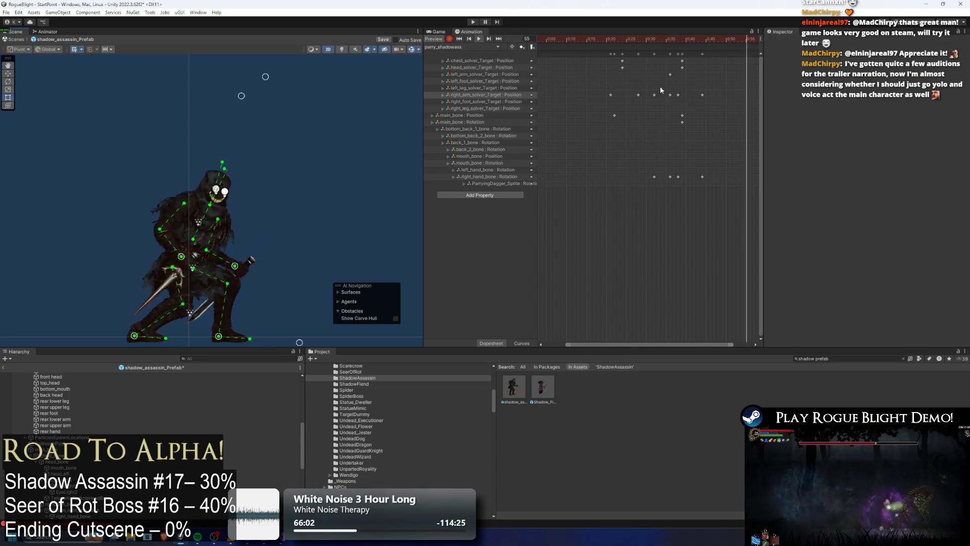
# Re-pose the dagger hand at frame 44 and move the final keyframe column to about 1:05.
pyautogui.moveTo(677, 38); pyautogui.dragTo(702, 39)
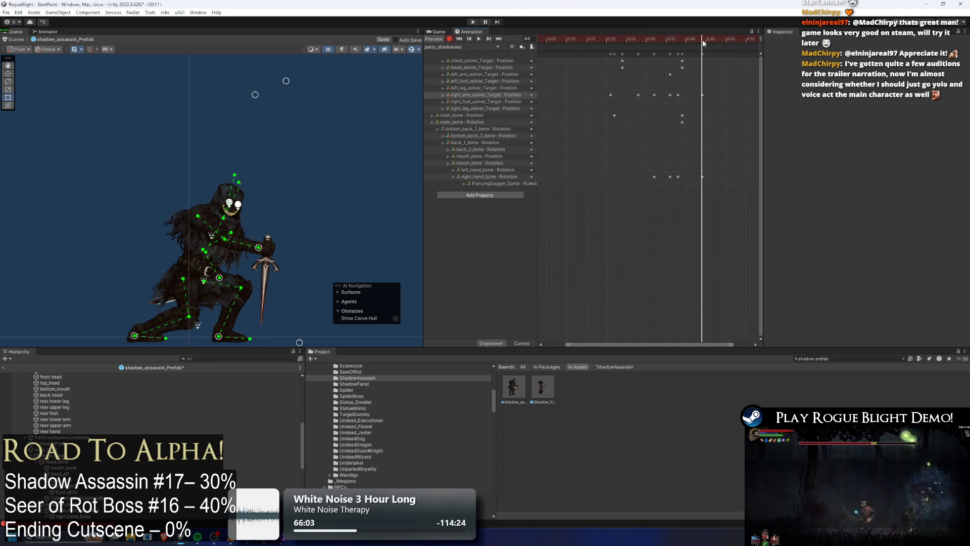
pyautogui.click(255, 260)
pyautogui.moveTo(243, 248); pyautogui.dragTo(227, 272)
pyautogui.press('space')
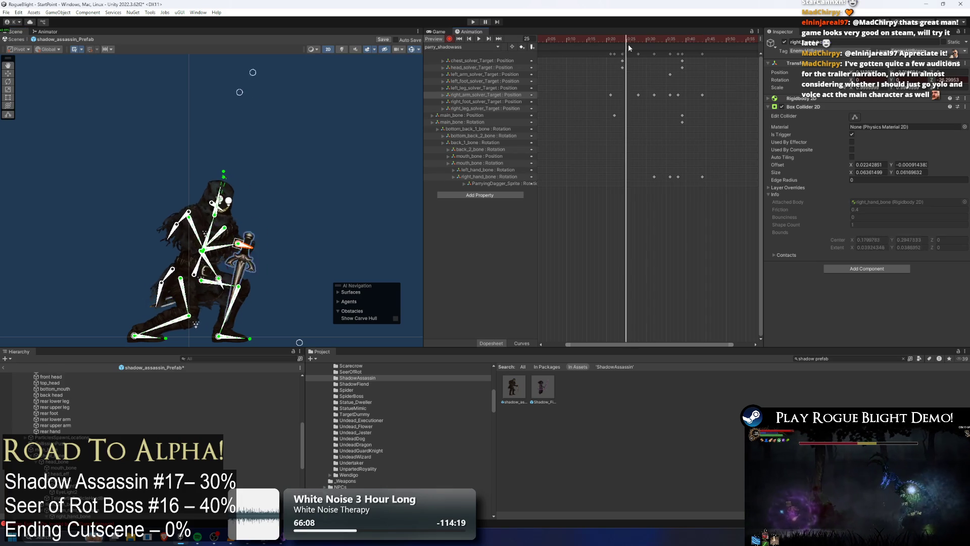
pyautogui.moveTo(576, 37); pyautogui.dragTo(603, 37)
pyautogui.moveTo(235, 264); pyautogui.dragTo(263, 244)
pyautogui.moveTo(666, 53); pyautogui.dragTo(698, 53)
pyautogui.press('space')
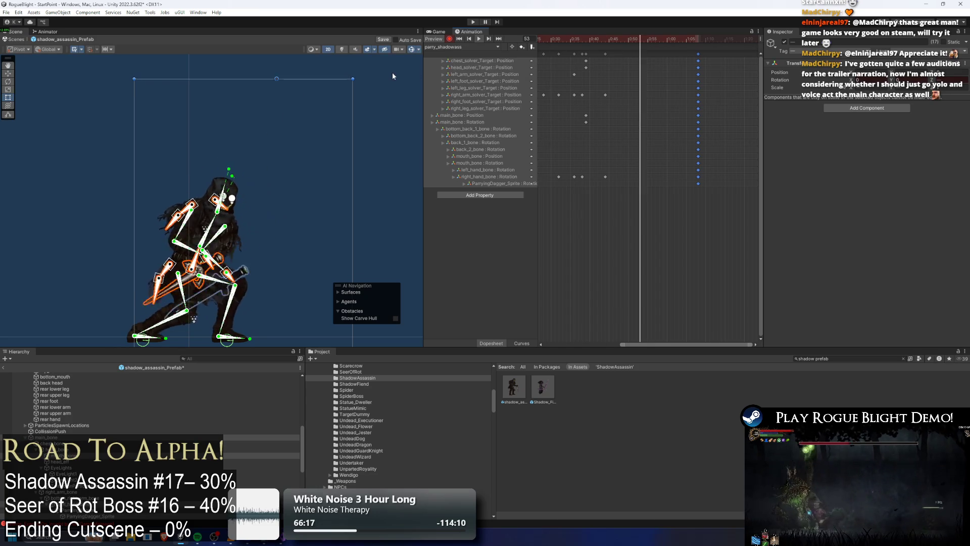
# Rotate right_hand_bone at frame 38 so the dagger sits at a diagonal angle.
pyautogui.click(386, 78)
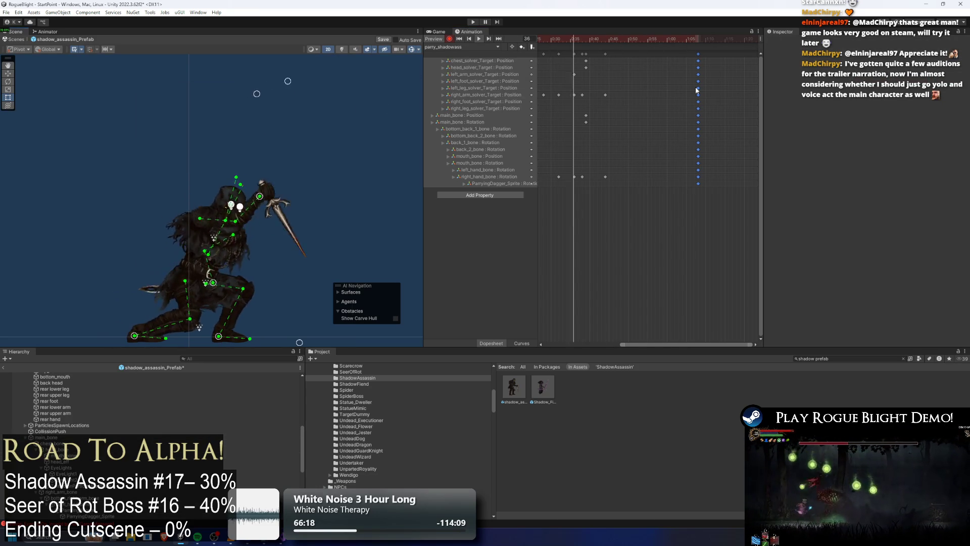
pyautogui.moveTo(596, 41); pyautogui.dragTo(621, 46)
pyautogui.click(265, 196)
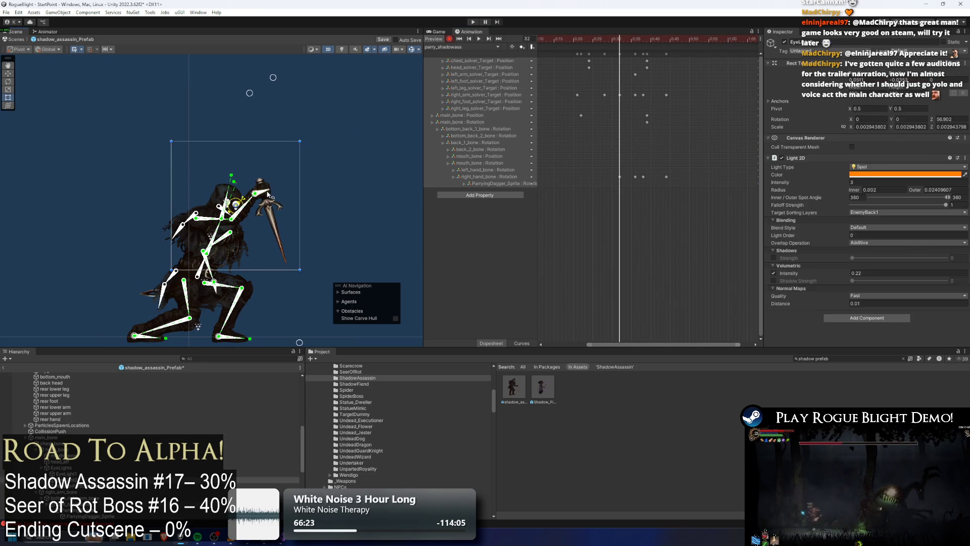
pyautogui.moveTo(620, 39); pyautogui.dragTo(642, 41)
pyautogui.moveTo(290, 231)
pyautogui.mouseDown()
pyautogui.moveTo(278, 224)
pyautogui.moveTo(276, 233)
pyautogui.mouseUp()
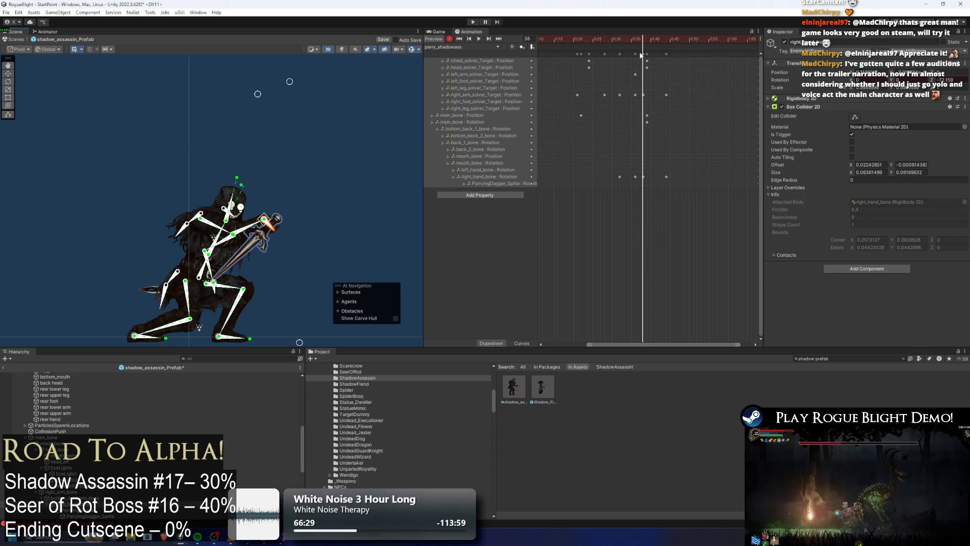
pyautogui.moveTo(597, 44); pyautogui.dragTo(661, 38)
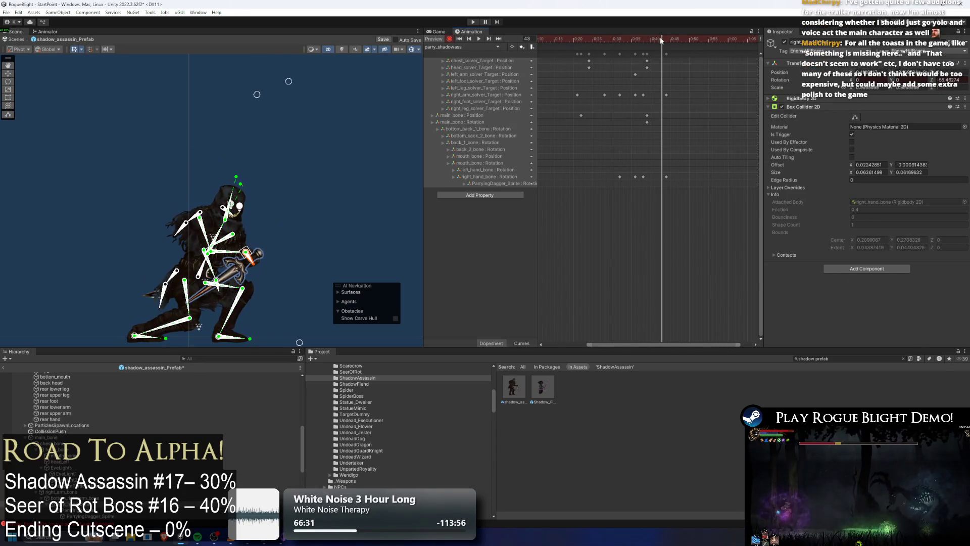
# Move the right hand keyframe from frame 43 to frame 44.
pyautogui.click(262, 256)
pyautogui.click(261, 254)
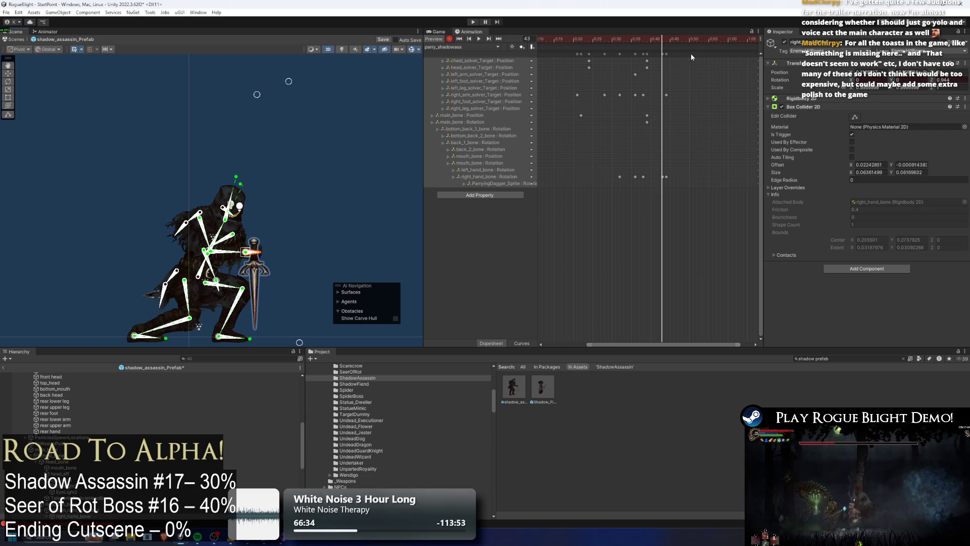
pyautogui.moveTo(664, 180); pyautogui.dragTo(668, 181)
pyautogui.press('space')
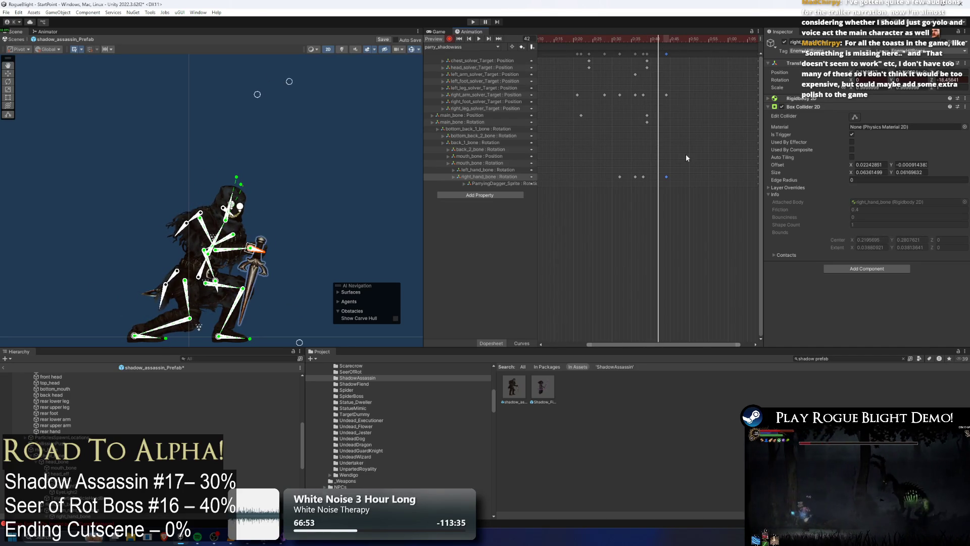
# Delete the unwanted right hand rotation keyframe and preview the parry.
pyautogui.click(643, 177)
pyautogui.press('Delete')
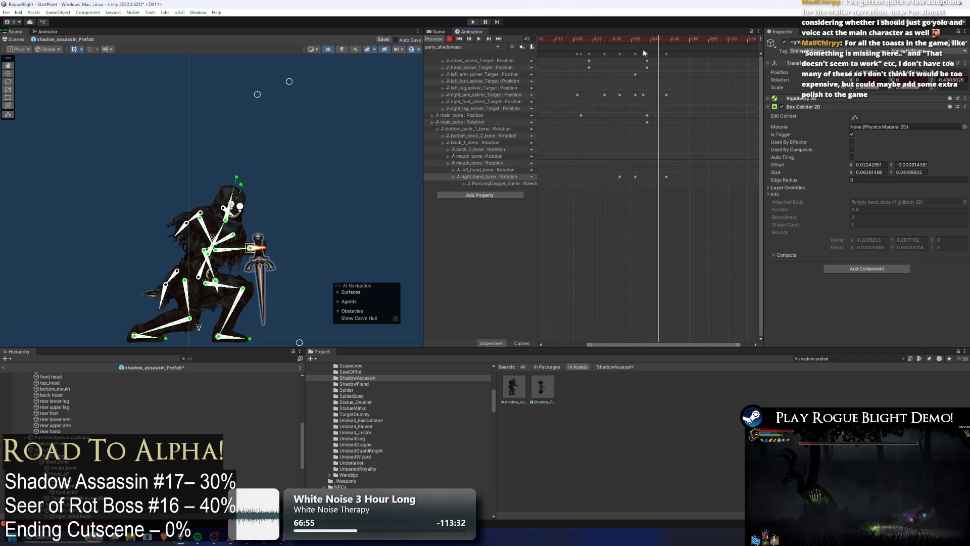
pyautogui.moveTo(626, 38); pyautogui.dragTo(645, 40)
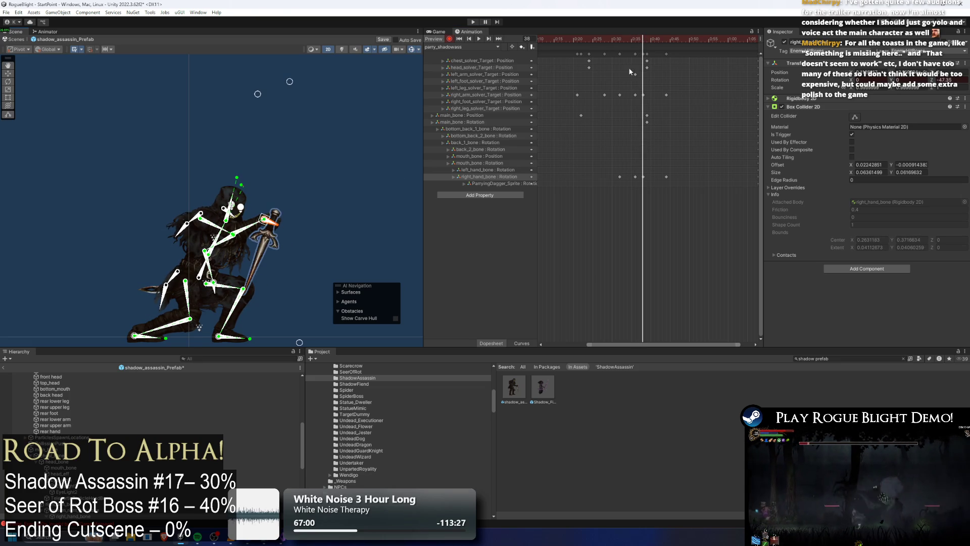
pyautogui.press('space')
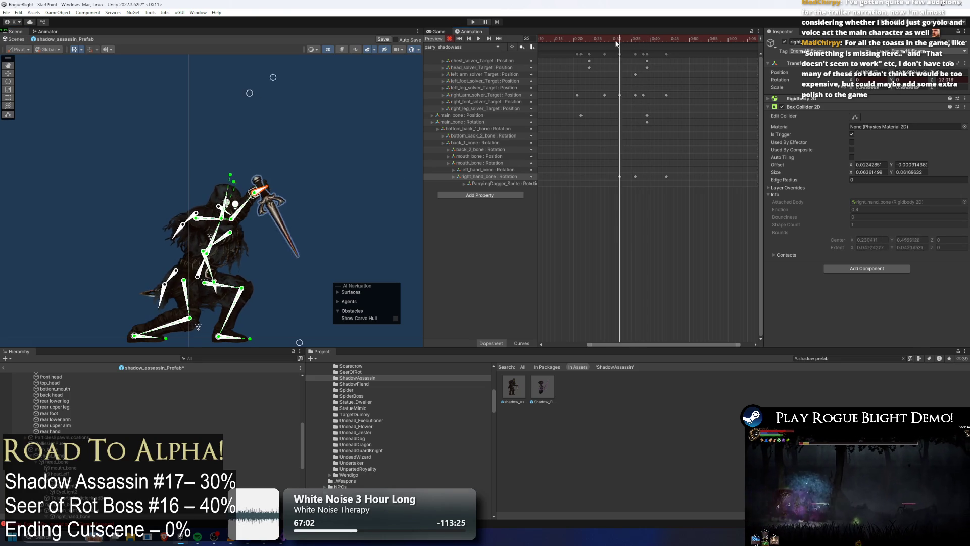
pyautogui.moveTo(623, 39); pyautogui.dragTo(643, 42)
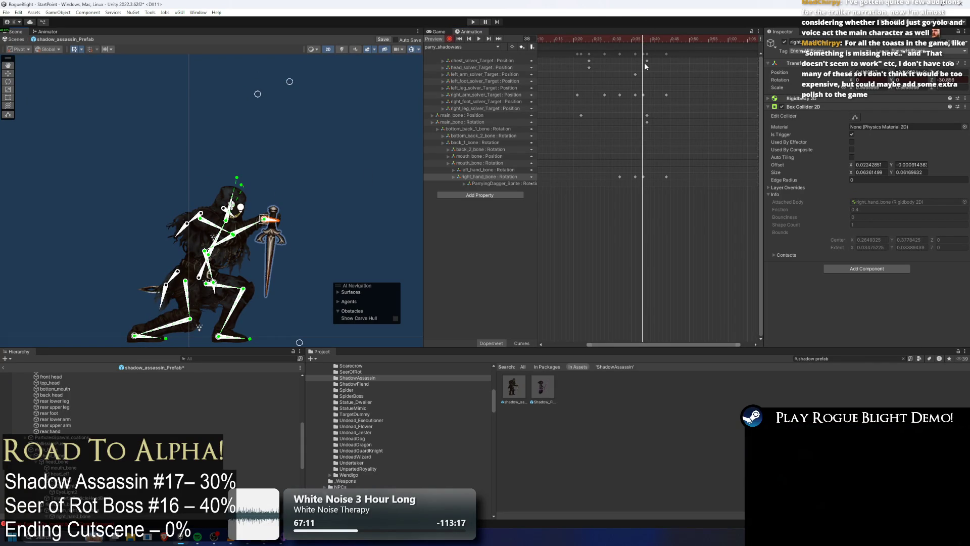
pyautogui.press('space')
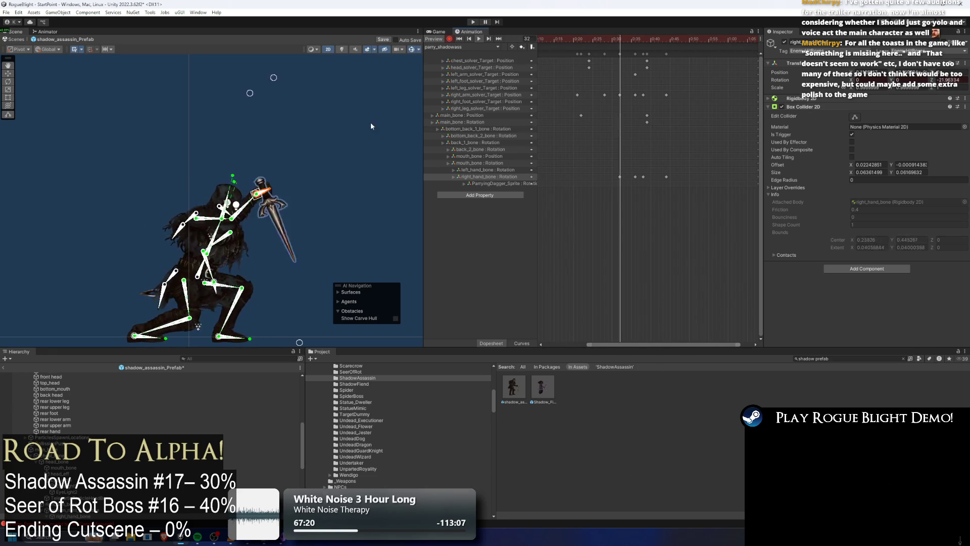
pyautogui.click(306, 131)
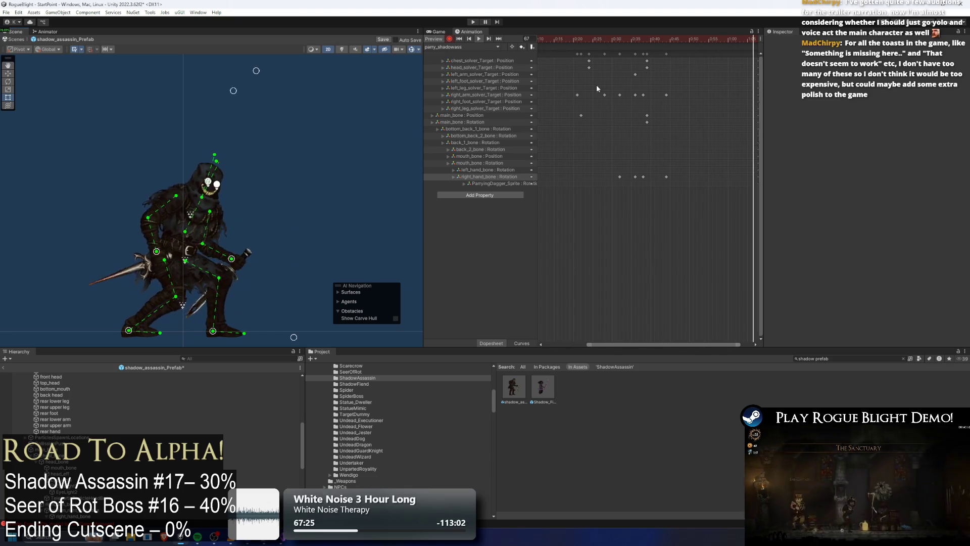
# Shift the last keyframe column later, past frame 54.
pyautogui.moveTo(655, 40); pyautogui.dragTo(674, 40)
pyautogui.click(649, 43)
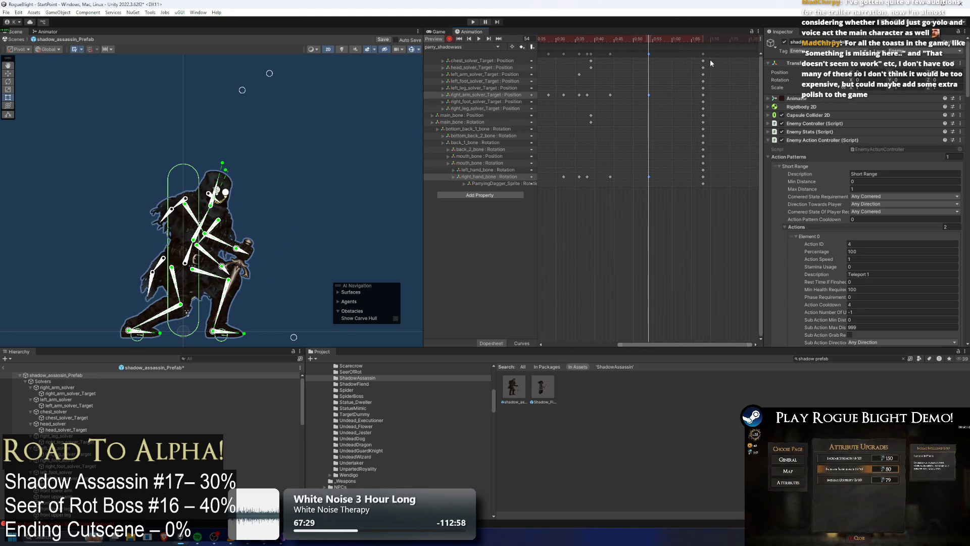
pyautogui.moveTo(703, 54); pyautogui.dragTo(713, 54)
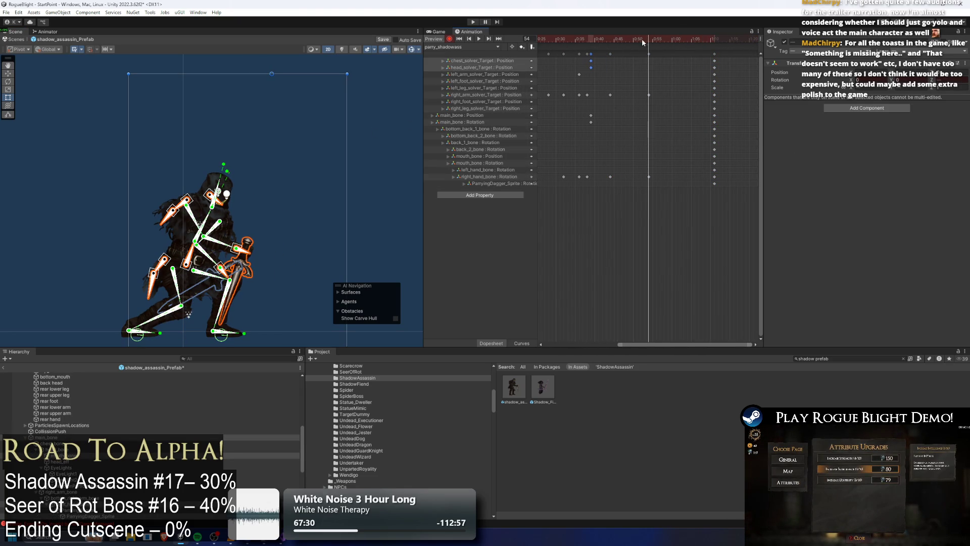
# Raise the dagger hand up and right at frame 40 using the right hand bone.
pyautogui.click(181, 259)
pyautogui.click(188, 272)
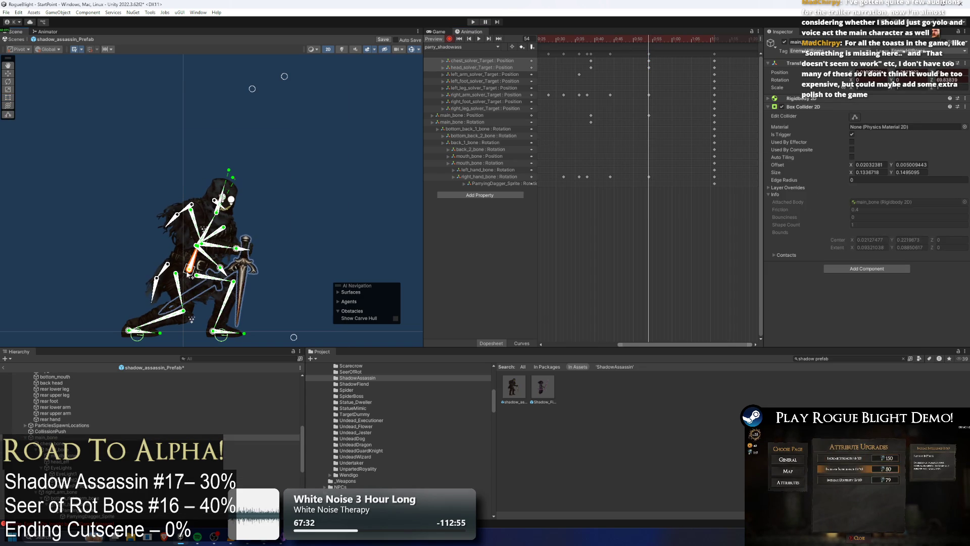
pyautogui.moveTo(637, 39)
pyautogui.mouseDown()
pyautogui.moveTo(577, 40)
pyautogui.moveTo(595, 52)
pyautogui.moveTo(610, 43)
pyautogui.mouseUp()
pyautogui.click(597, 43)
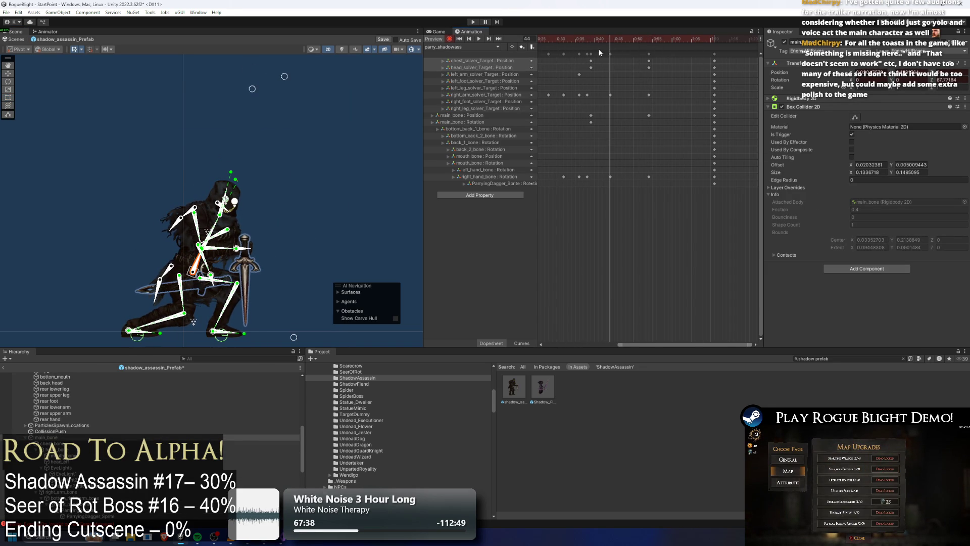
pyautogui.click(249, 253)
pyautogui.moveTo(235, 253); pyautogui.dragTo(247, 244)
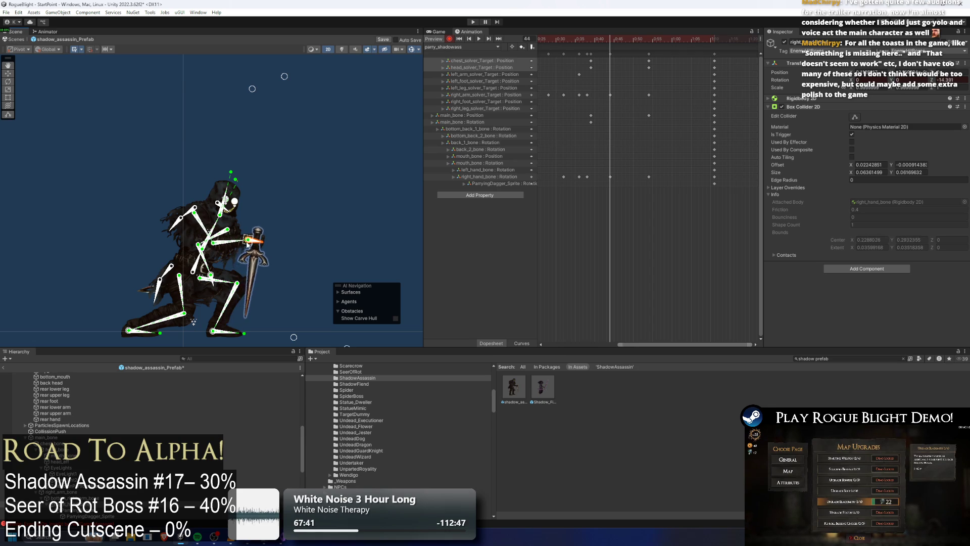
pyautogui.press('space')
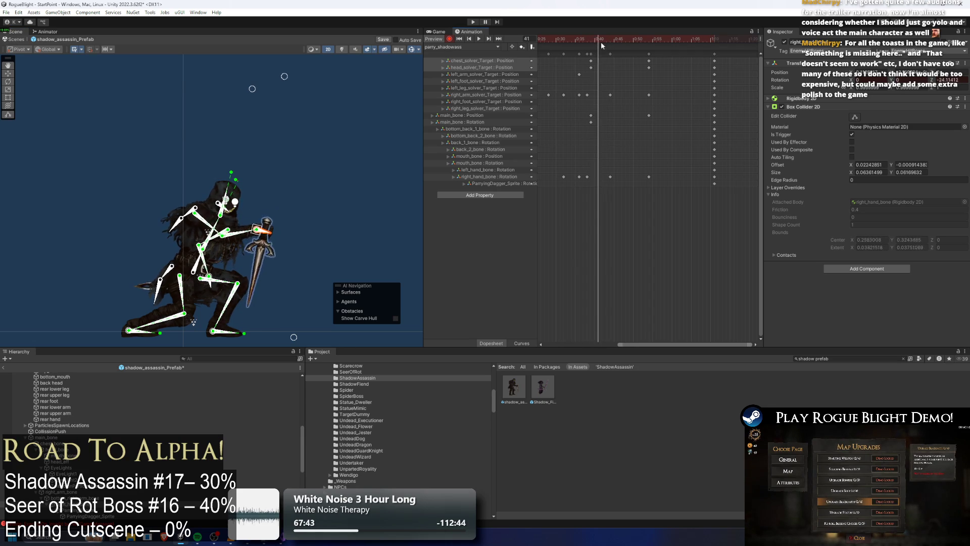
pyautogui.click(317, 134)
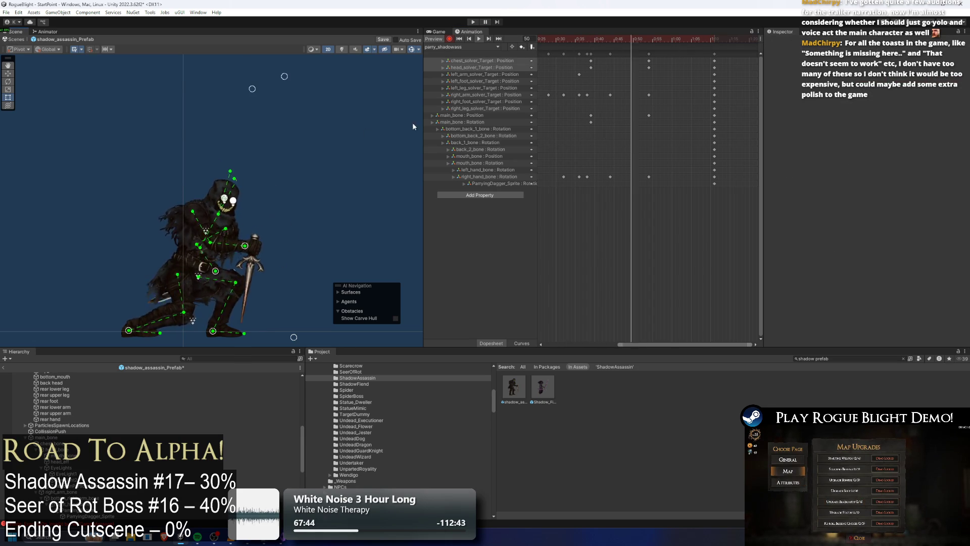
# Swing the dagger hand down-left and lower around frame 37.
pyautogui.click(580, 41)
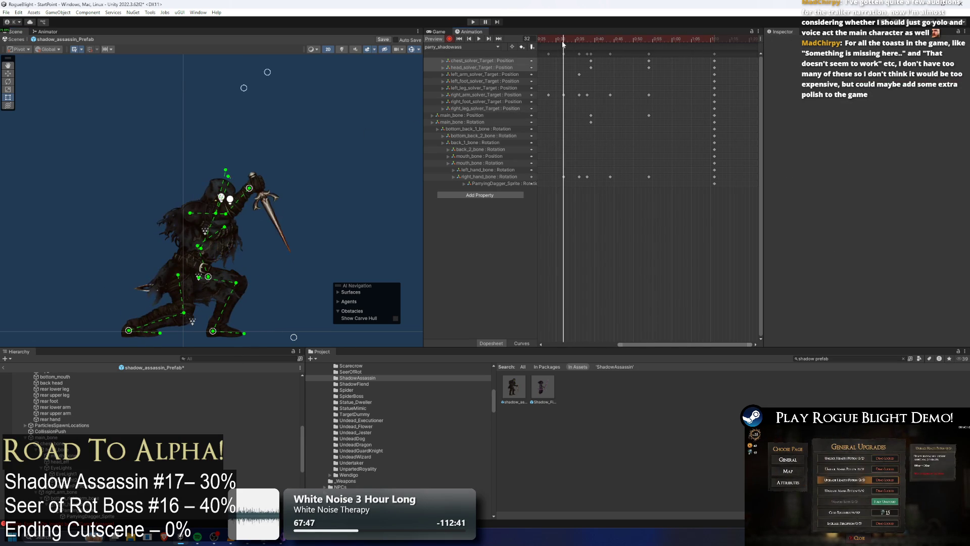
pyautogui.moveTo(580, 40); pyautogui.dragTo(578, 45)
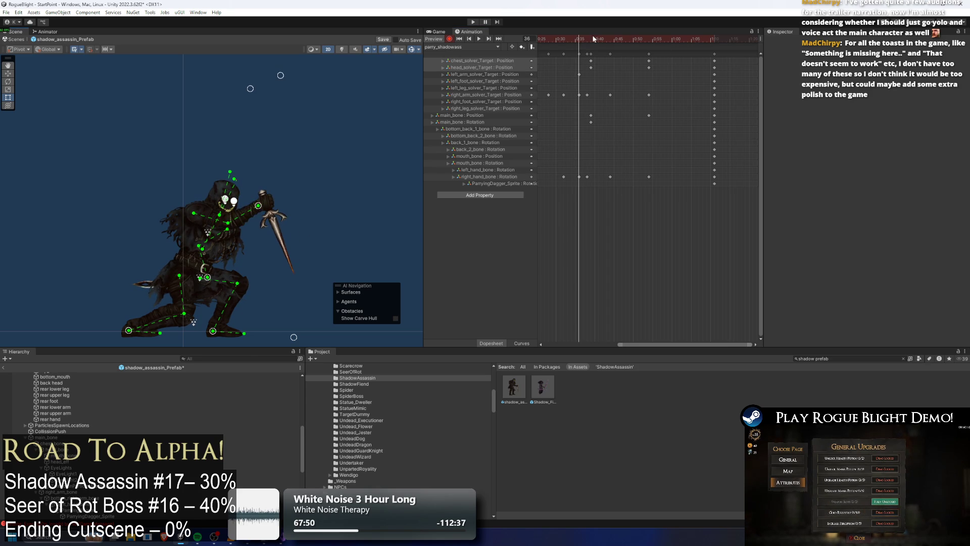
pyautogui.click(565, 42)
pyautogui.press('space')
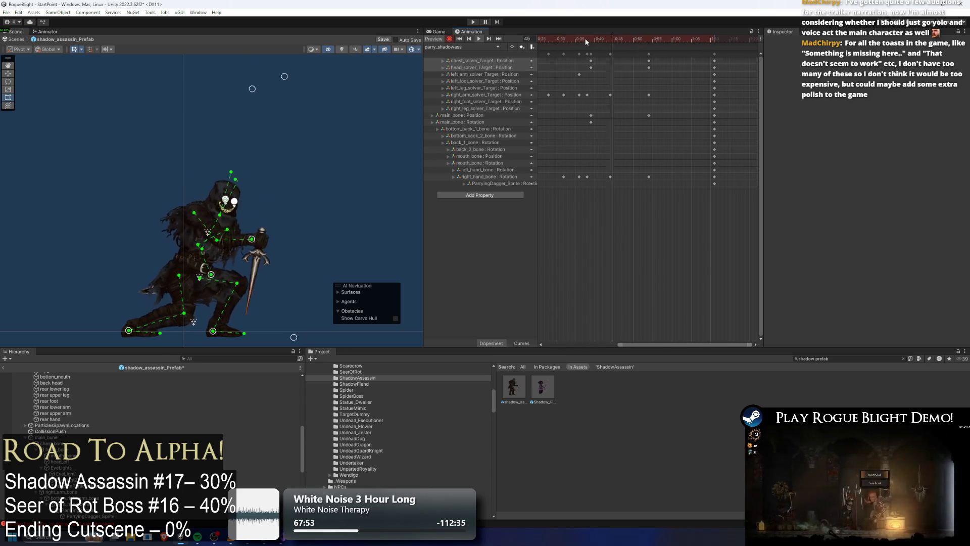
pyautogui.moveTo(590, 37)
pyautogui.mouseDown()
pyautogui.moveTo(550, 40)
pyautogui.moveTo(564, 44)
pyautogui.mouseUp()
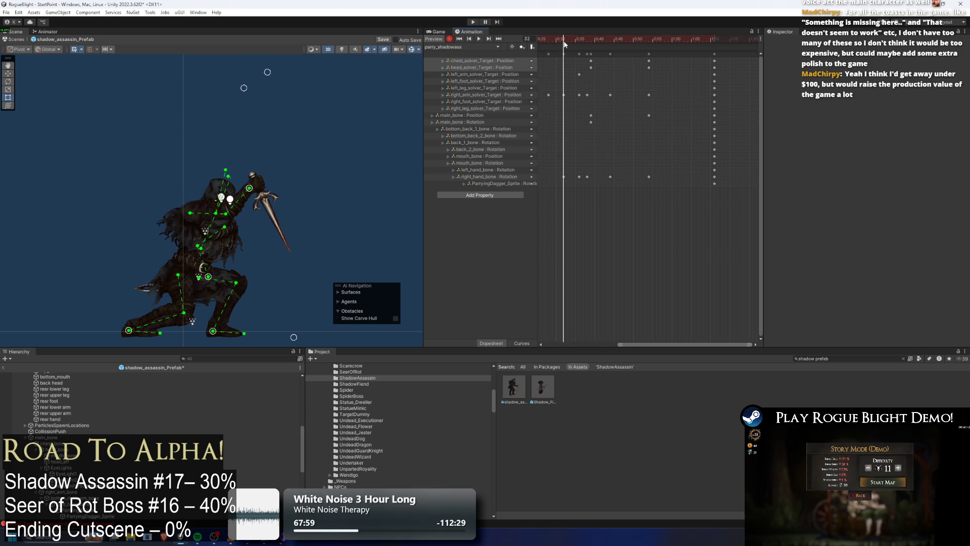
pyautogui.moveTo(249, 179); pyautogui.dragTo(237, 188)
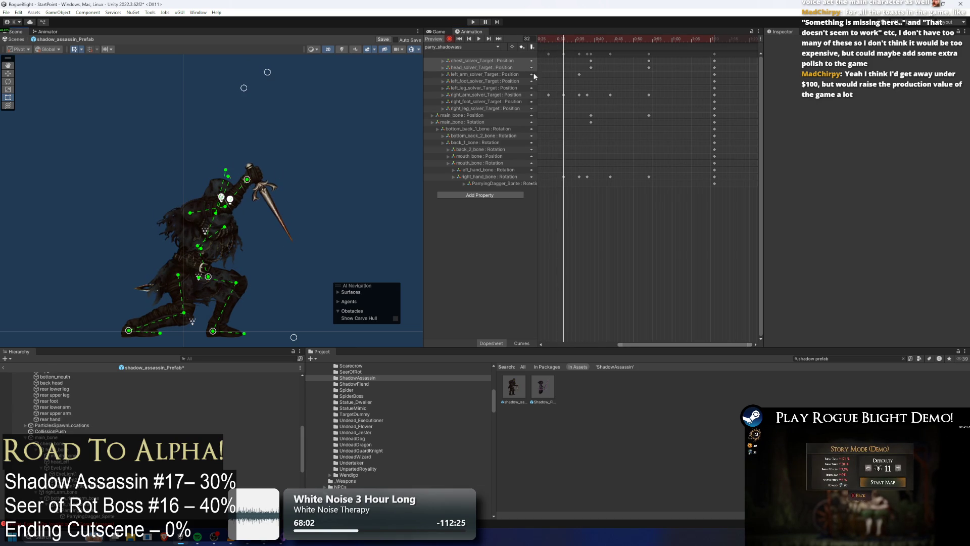
pyautogui.moveTo(565, 45)
pyautogui.mouseDown()
pyautogui.moveTo(553, 43)
pyautogui.moveTo(563, 44)
pyautogui.mouseUp()
pyautogui.moveTo(247, 180); pyautogui.dragTo(240, 204)
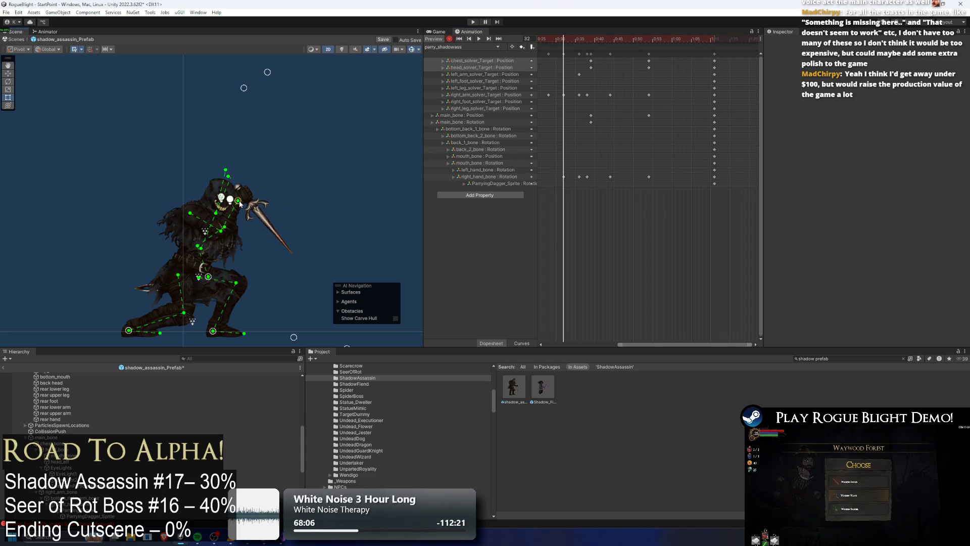
pyautogui.moveTo(573, 45)
pyautogui.mouseDown()
pyautogui.moveTo(592, 45)
pyautogui.moveTo(565, 40)
pyautogui.moveTo(579, 44)
pyautogui.mouseUp()
pyautogui.press('space')
# Lower the right hand and dagger at frame 38, preview, and select the right arm target keys.
pyautogui.click(587, 39)
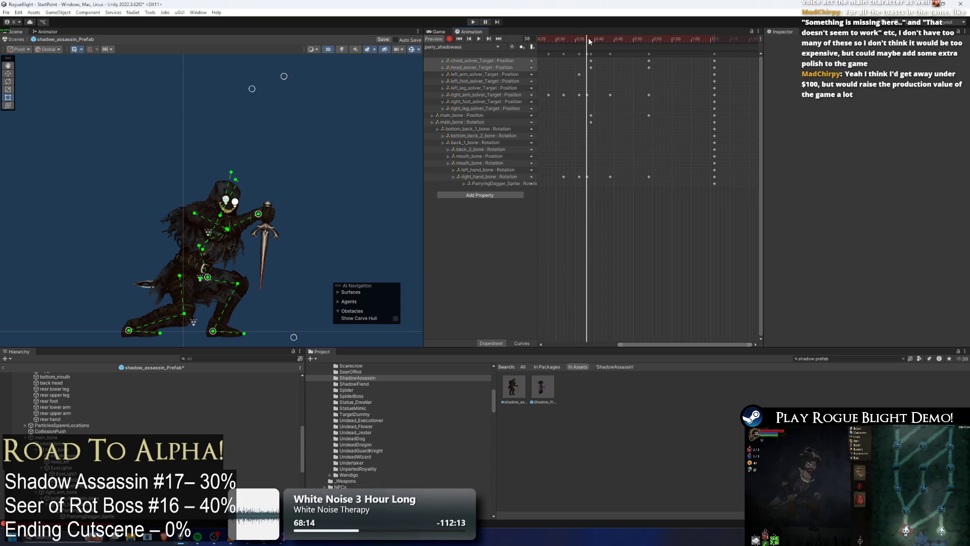
pyautogui.moveTo(260, 216); pyautogui.dragTo(260, 237)
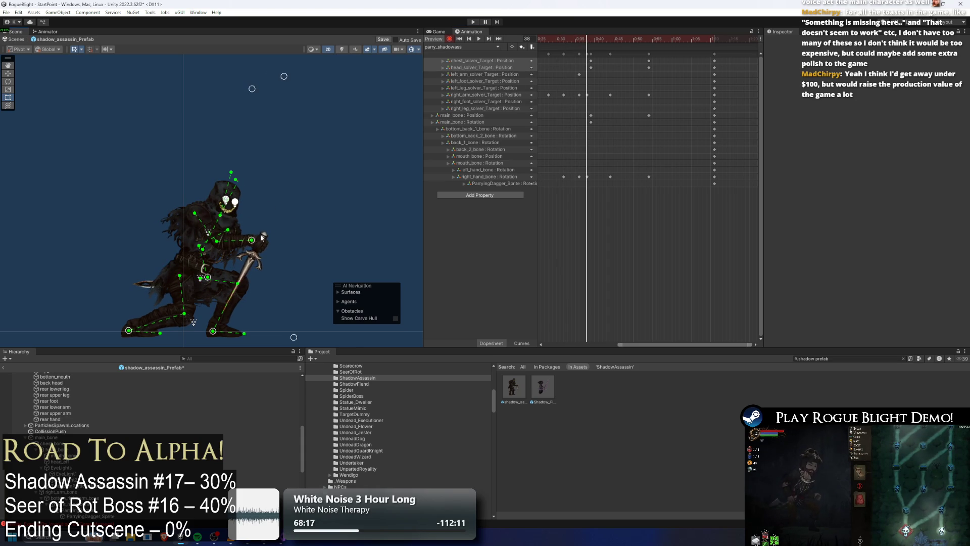
pyautogui.moveTo(590, 39); pyautogui.dragTo(578, 38)
pyautogui.click(571, 40)
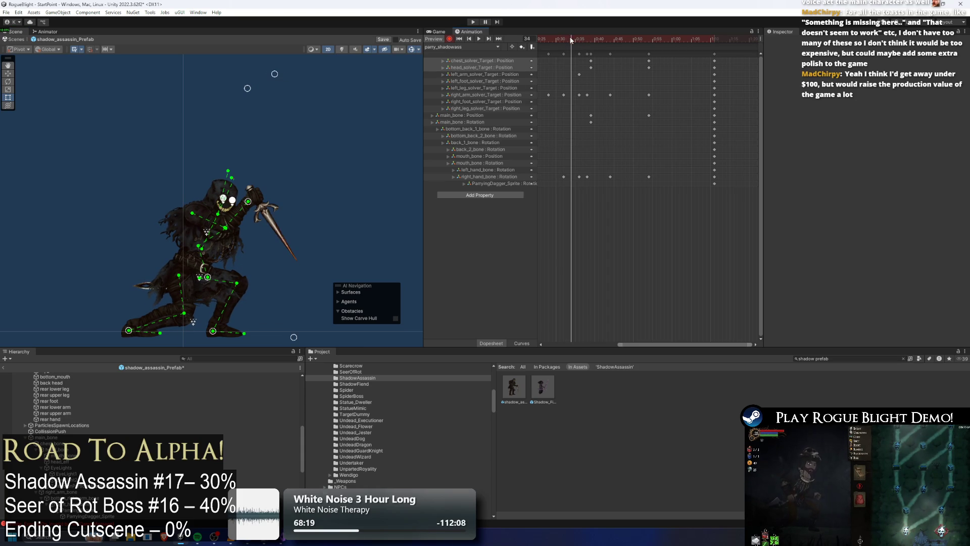
pyautogui.click(545, 38)
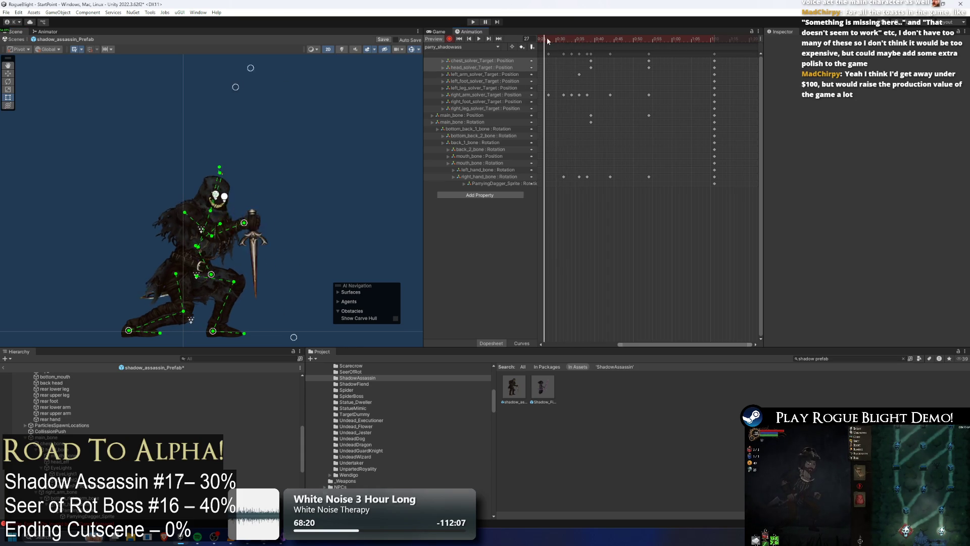
pyautogui.press('space')
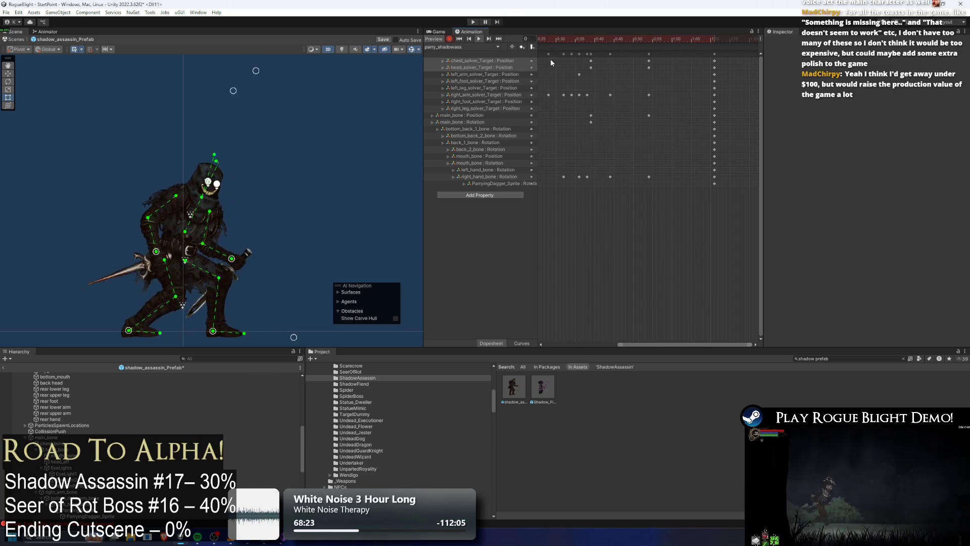
pyautogui.moveTo(544, 93); pyautogui.dragTo(601, 95)
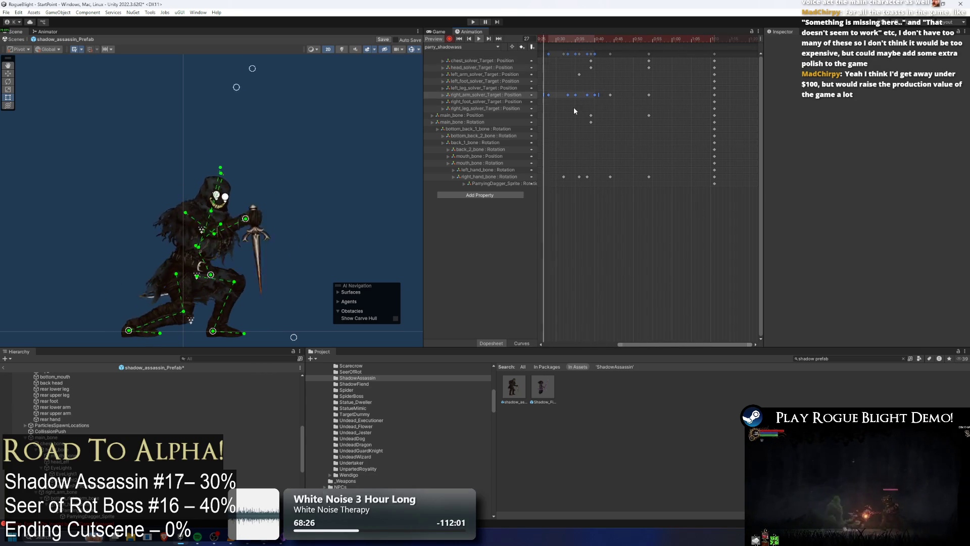
# Shift a right_arm_solver_Target key later and select the dagger sprite.
pyautogui.scroll(-1, 599, 99)
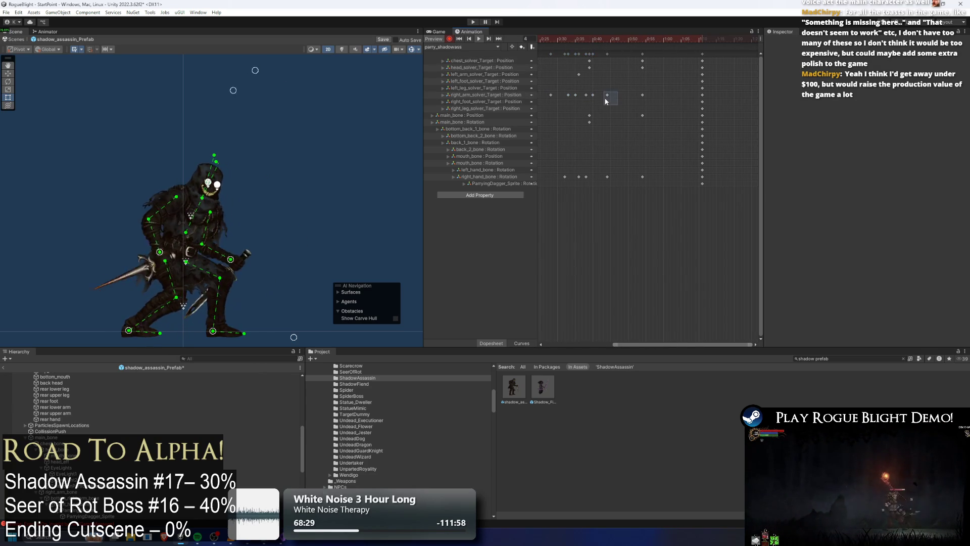
pyautogui.moveTo(607, 95); pyautogui.dragTo(614, 98)
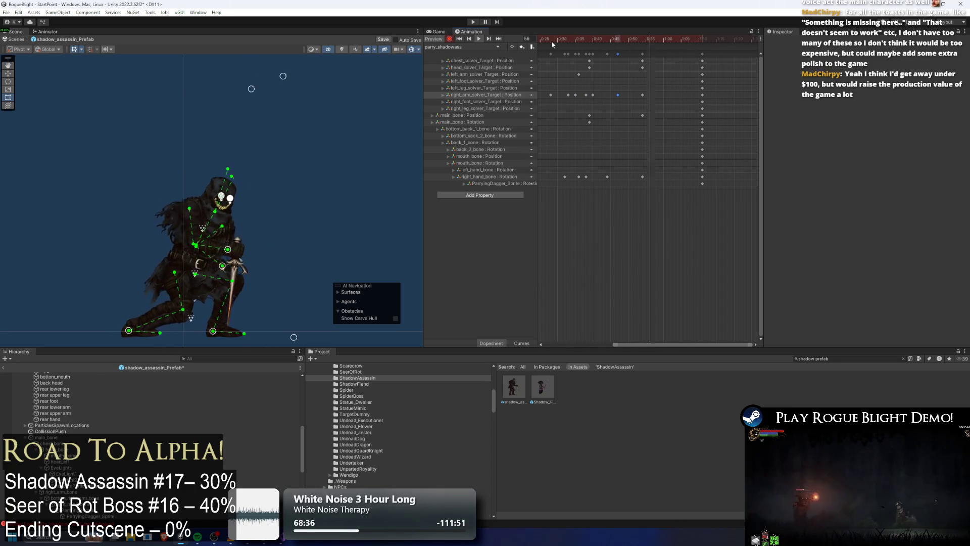
pyautogui.moveTo(550, 42); pyautogui.dragTo(571, 40)
pyautogui.click(268, 204)
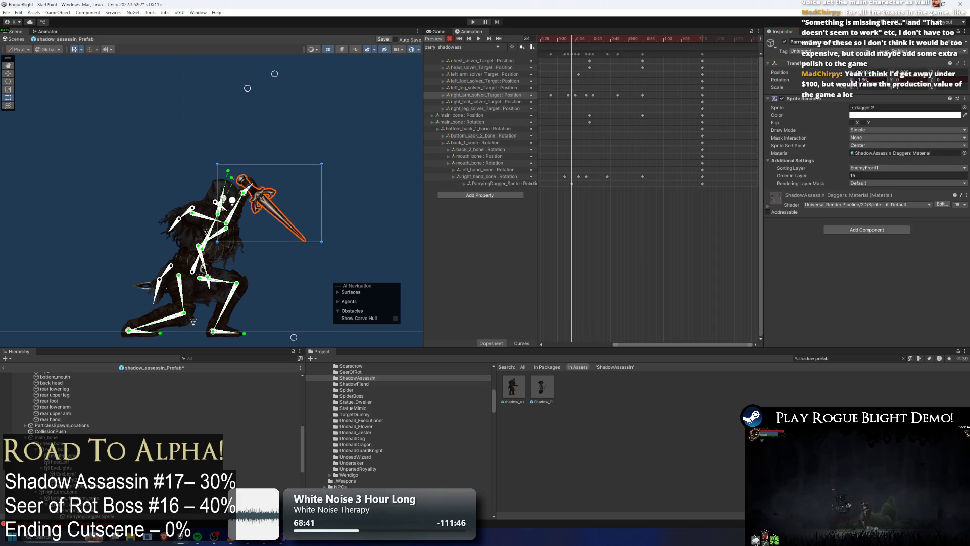
# Move a ParryingDagger key earlier in the fitted timeline.
pyautogui.press('f')
pyautogui.moveTo(639, 42); pyautogui.dragTo(654, 42)
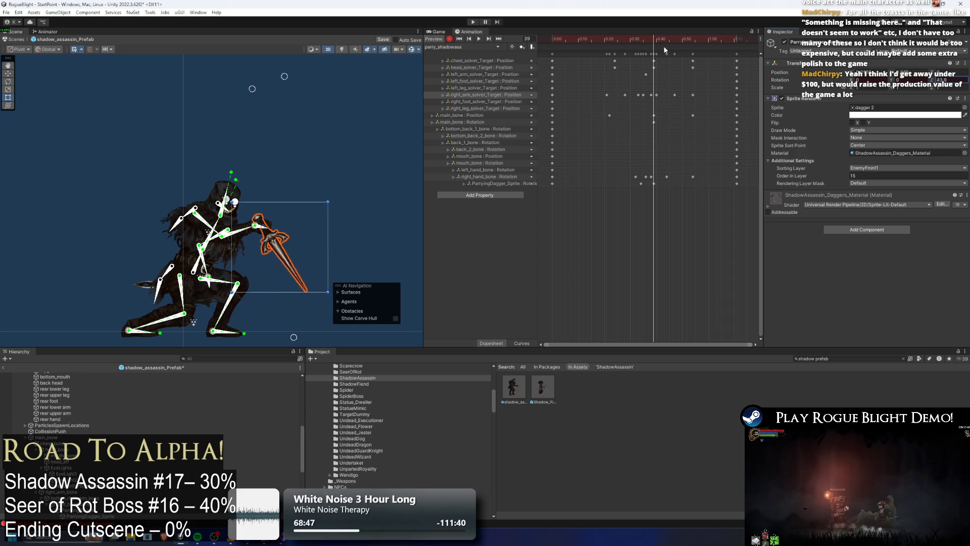
pyautogui.click(634, 177)
pyautogui.moveTo(736, 183)
pyautogui.mouseDown()
pyautogui.moveTo(647, 42)
pyautogui.moveTo(671, 40)
pyautogui.mouseUp()
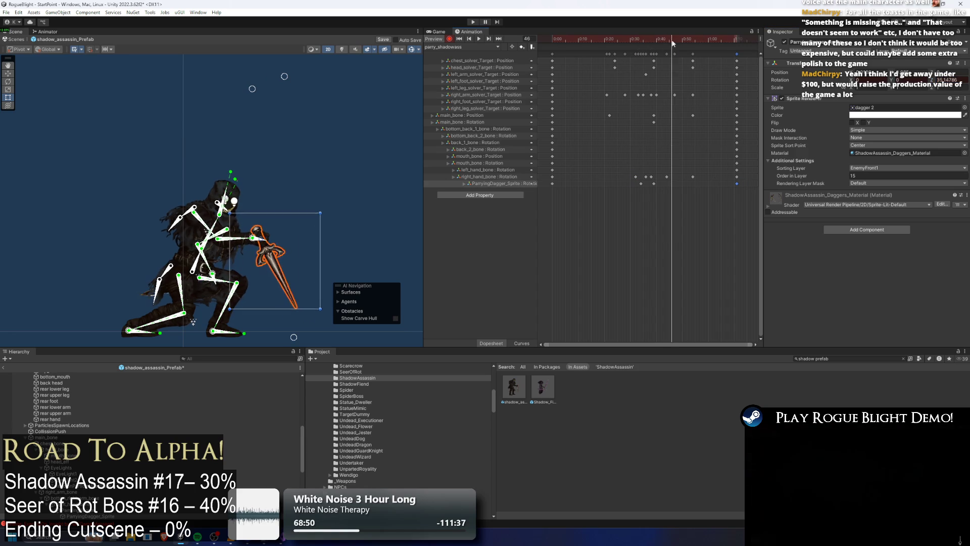
pyautogui.press('space')
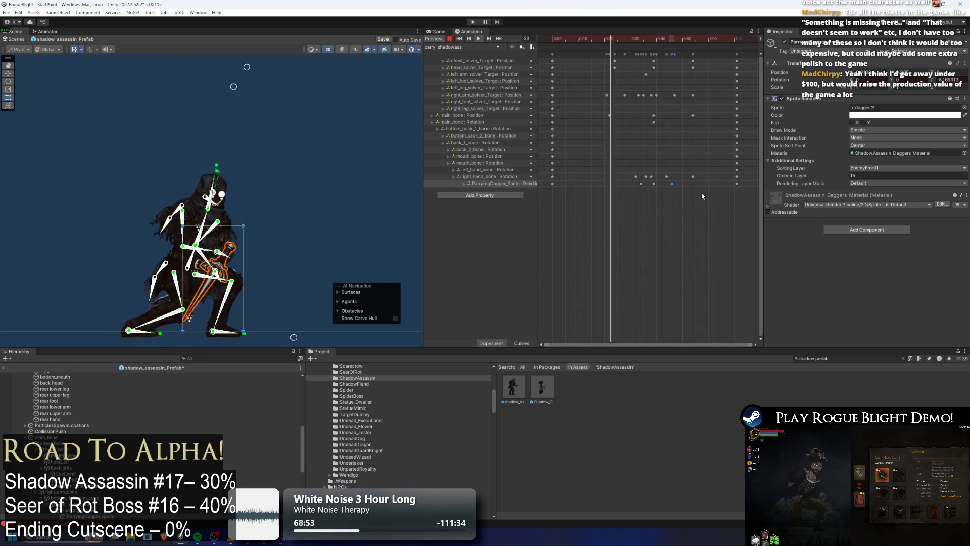
# Add a new ParryingDagger key and nudge the dagger keys slightly earlier.
pyautogui.doubleClick(617, 183)
pyautogui.moveTo(619, 41)
pyautogui.mouseDown()
pyautogui.moveTo(649, 38)
pyautogui.moveTo(649, 47)
pyautogui.mouseUp()
pyautogui.moveTo(671, 183); pyautogui.dragTo(662, 184)
pyautogui.click(659, 41)
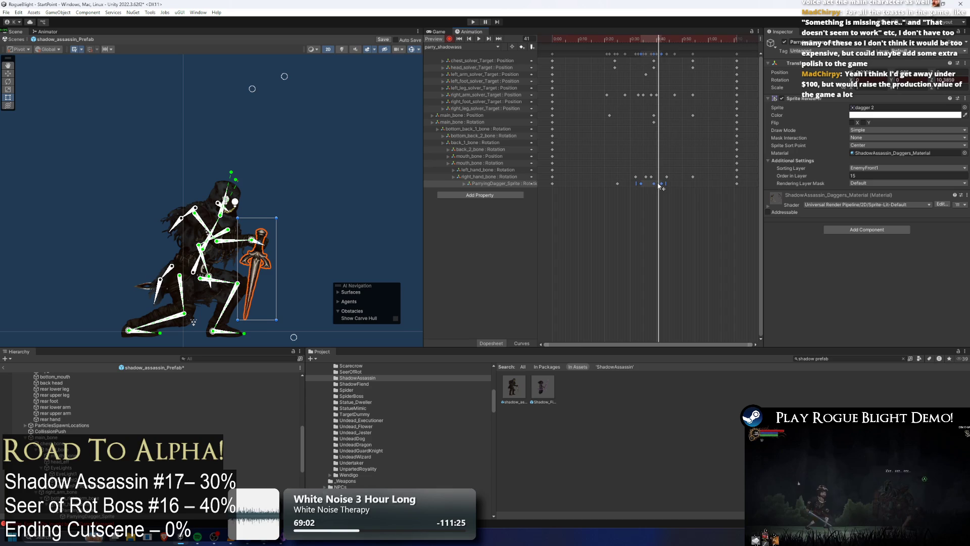
pyautogui.moveTo(644, 188); pyautogui.dragTo(641, 185)
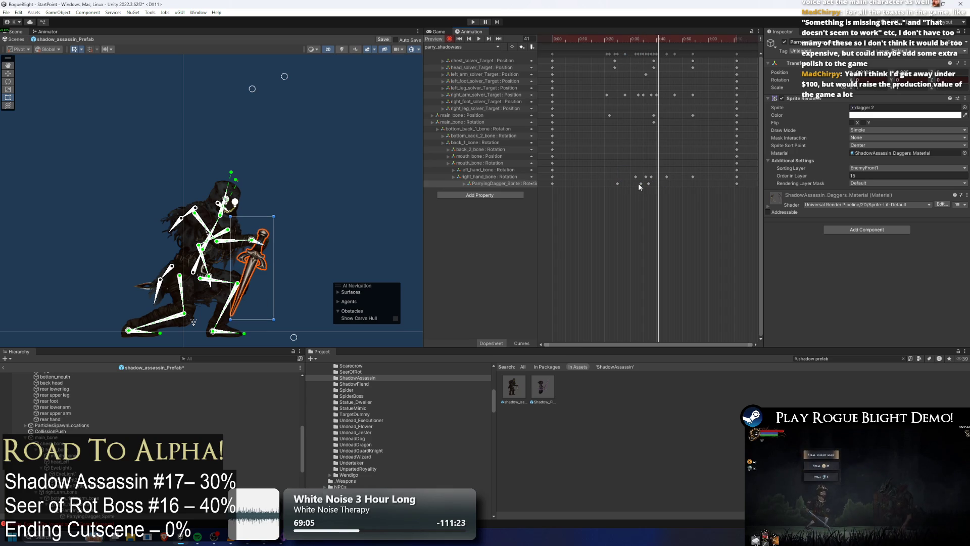
pyautogui.press('space')
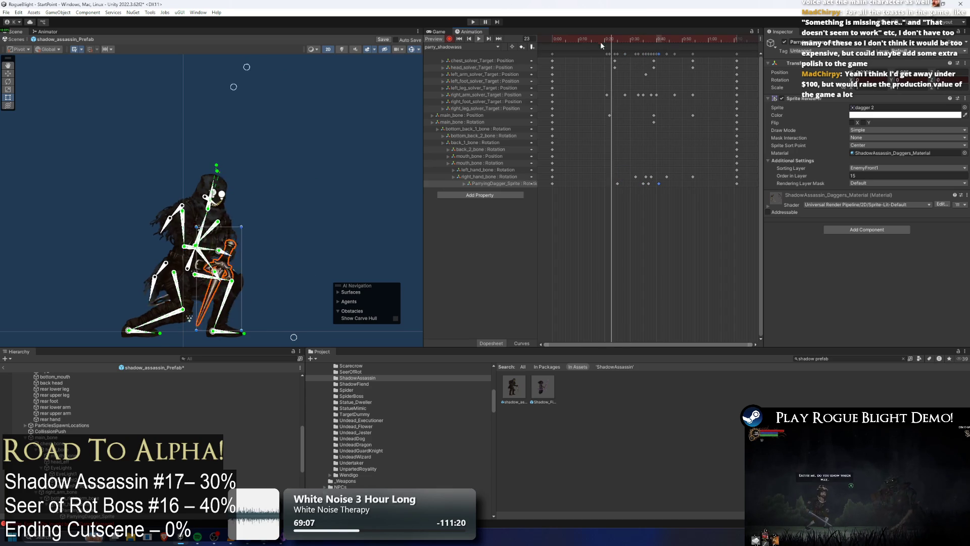
pyautogui.moveTo(638, 39); pyautogui.dragTo(660, 42)
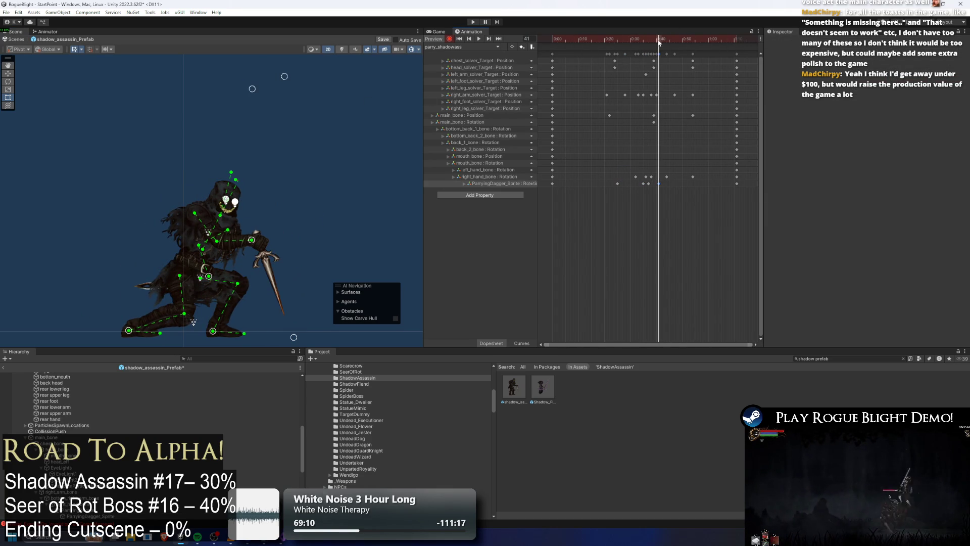
# Shift the ParryingDagger keys from 0:35 to 0:41 later and preview.
pyautogui.moveTo(630, 188)
pyautogui.mouseDown()
pyautogui.moveTo(672, 184)
pyautogui.moveTo(647, 183)
pyautogui.mouseUp()
pyautogui.moveTo(758, 180); pyautogui.dragTo(734, 186)
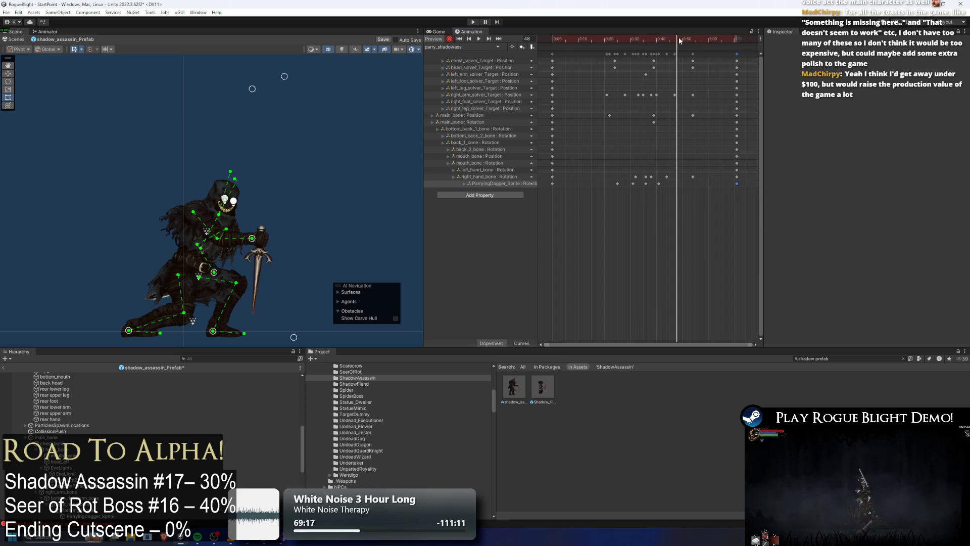
pyautogui.press('space')
pyautogui.click(654, 165)
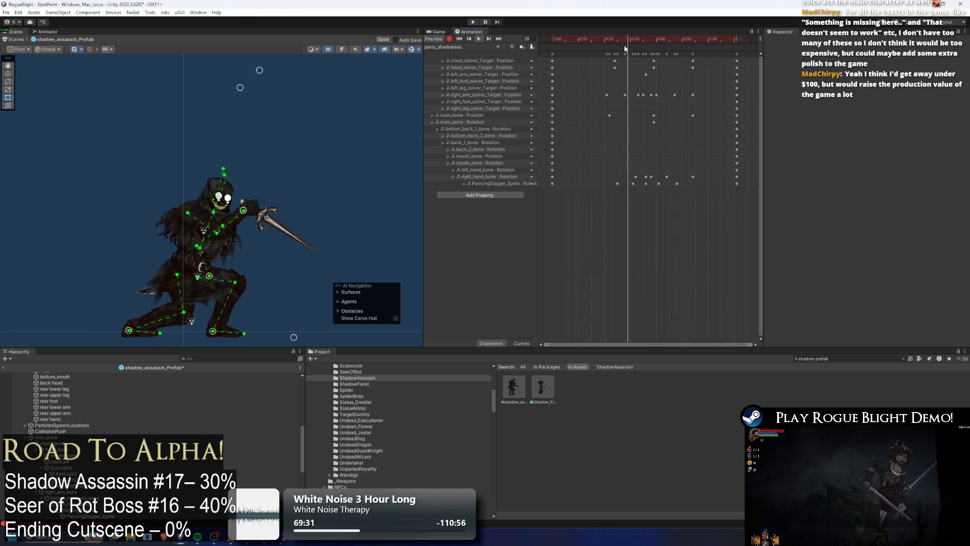
# Pull the right hand and dagger lower-left at frame 42.
pyautogui.moveTo(627, 40)
pyautogui.mouseDown()
pyautogui.moveTo(692, 43)
pyautogui.moveTo(666, 34)
pyautogui.moveTo(685, 33)
pyautogui.moveTo(575, 38)
pyautogui.moveTo(657, 42)
pyautogui.mouseUp()
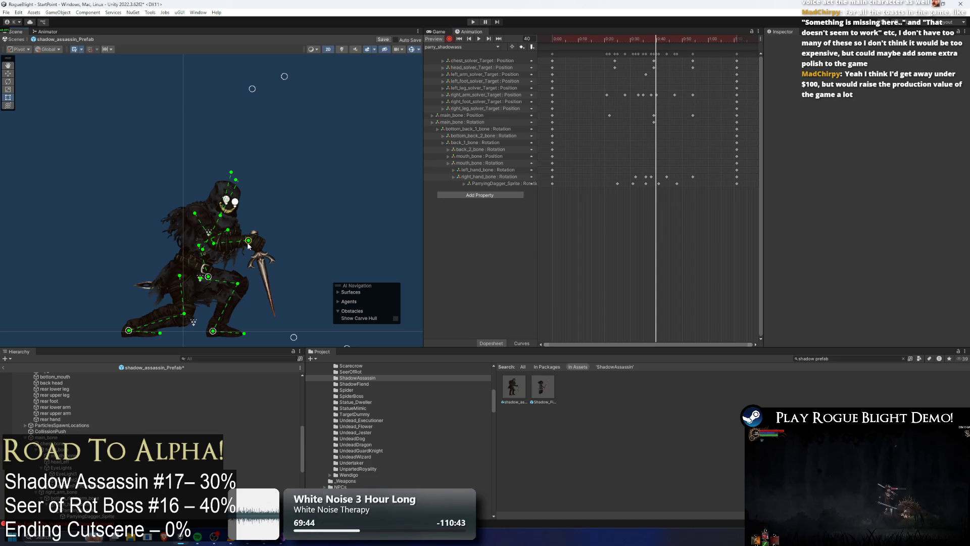
pyautogui.moveTo(251, 245); pyautogui.dragTo(235, 250)
pyautogui.press('space')
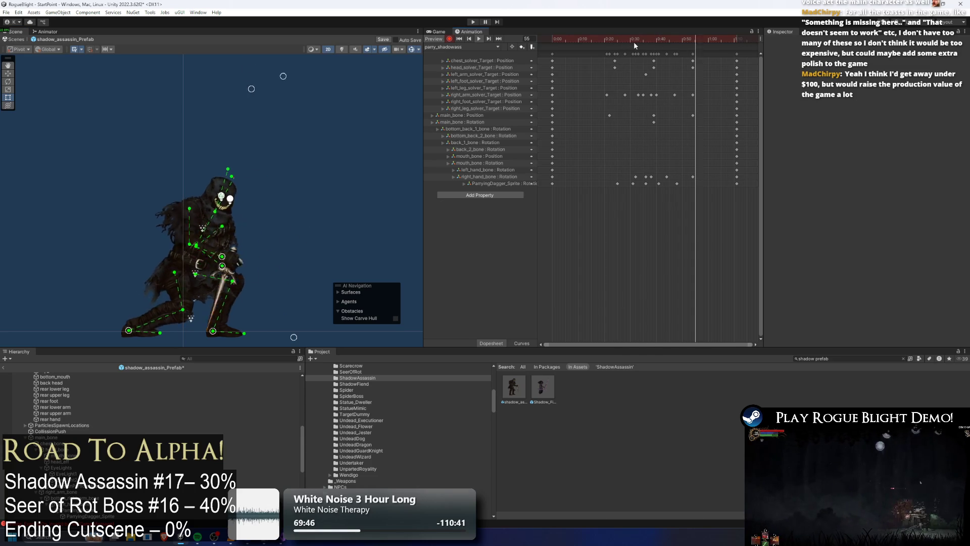
pyautogui.moveTo(640, 39)
pyautogui.mouseDown()
pyautogui.moveTo(652, 43)
pyautogui.moveTo(620, 41)
pyautogui.moveTo(650, 40)
pyautogui.mouseUp()
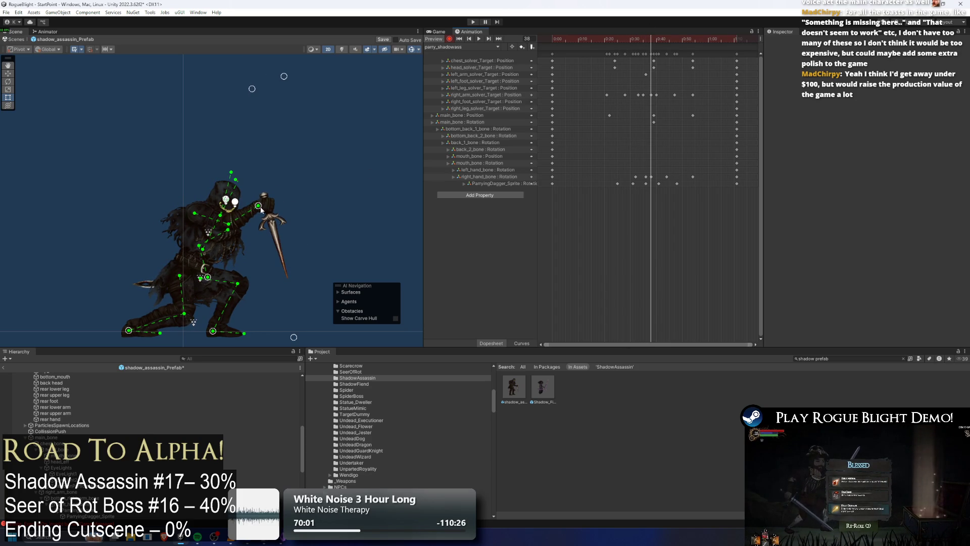
# Tilt the dagger slightly with the hand at frame 40.
pyautogui.press('space')
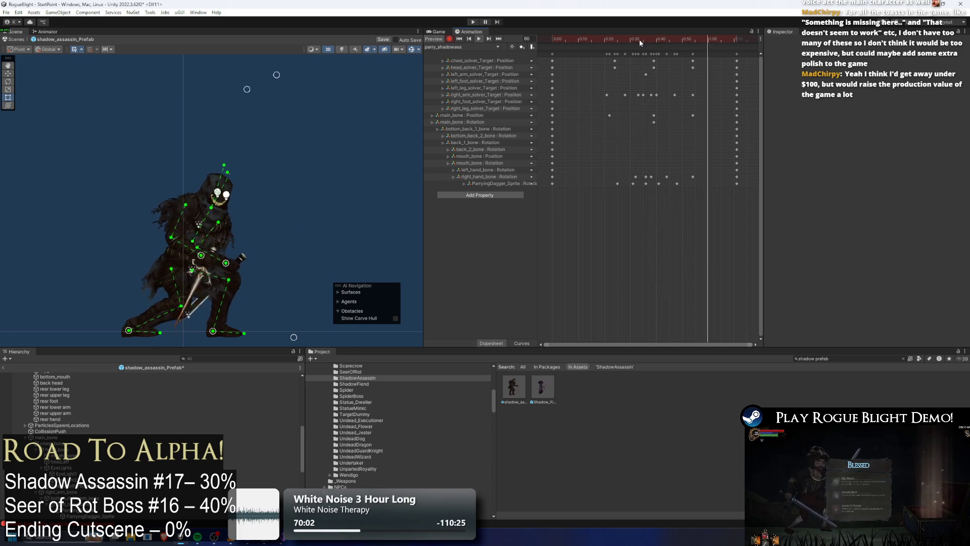
pyautogui.click(652, 41)
pyautogui.moveTo(654, 42); pyautogui.dragTo(658, 42)
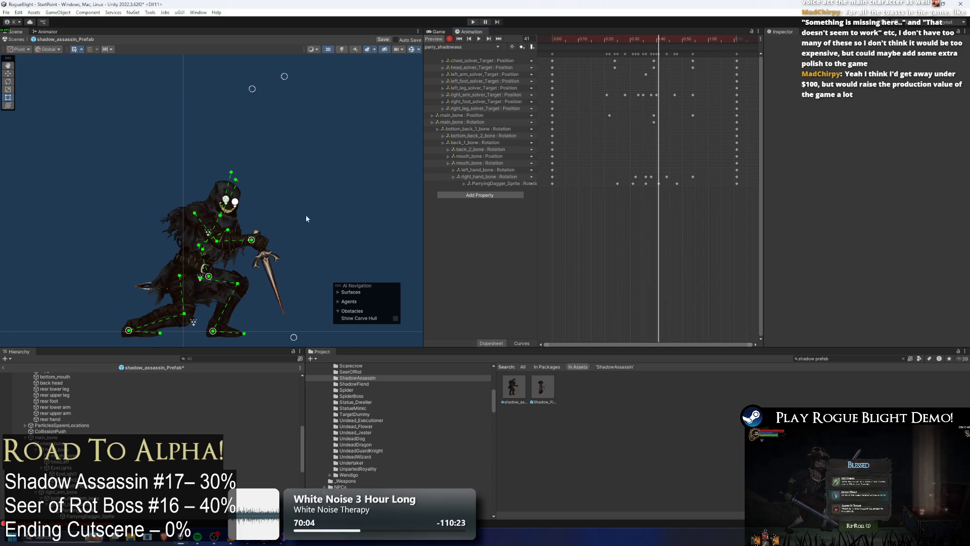
pyautogui.click(655, 38)
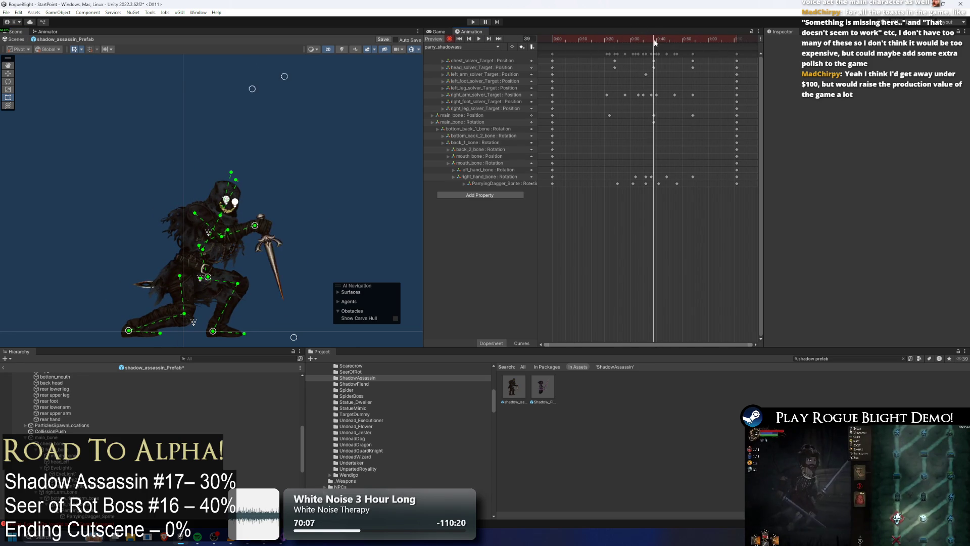
pyautogui.moveTo(252, 248); pyautogui.dragTo(294, 233)
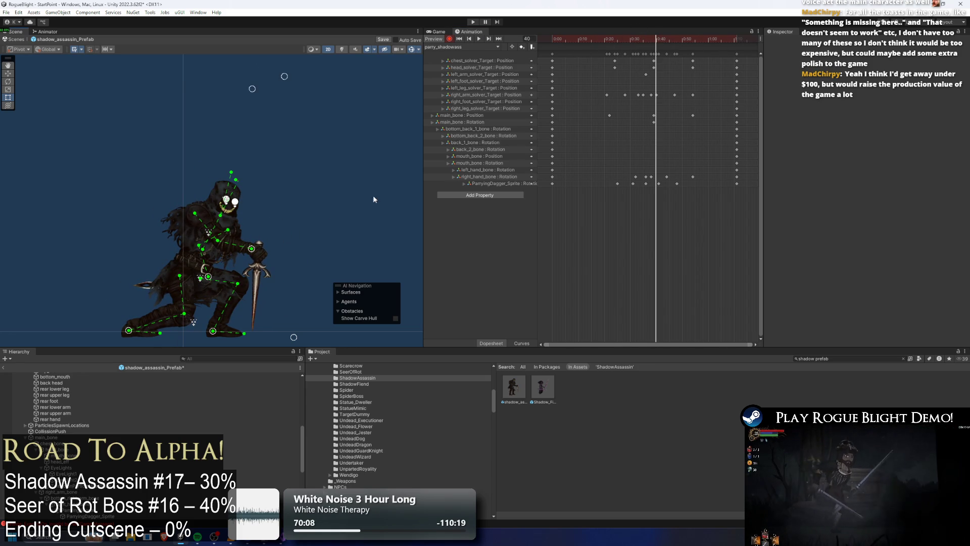
pyautogui.moveTo(639, 40)
pyautogui.mouseDown()
pyautogui.moveTo(624, 41)
pyautogui.moveTo(646, 41)
pyautogui.moveTo(637, 43)
pyautogui.mouseUp()
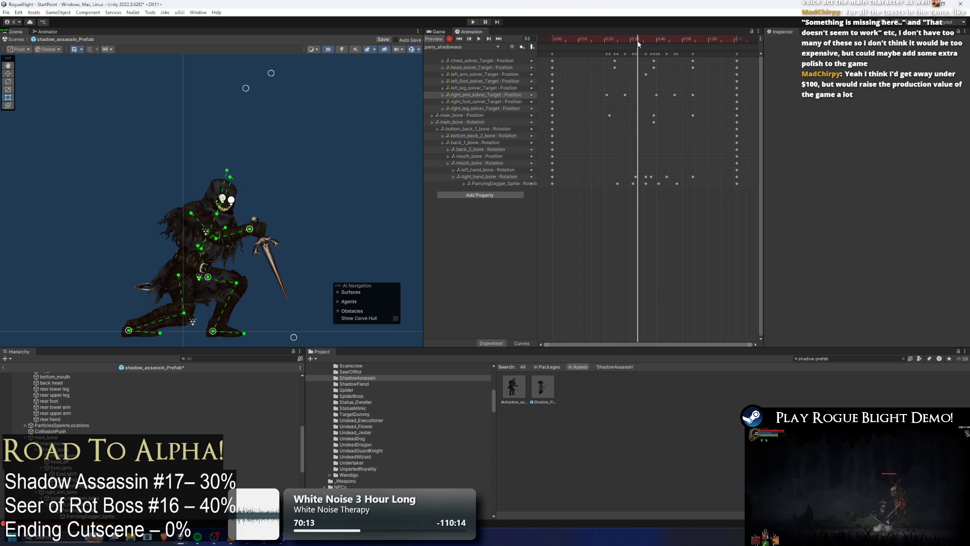
# Delete most ParryingDagger keys and move the dagger hand down-left at frame 45.
pyautogui.moveTo(249, 228); pyautogui.dragTo(261, 205)
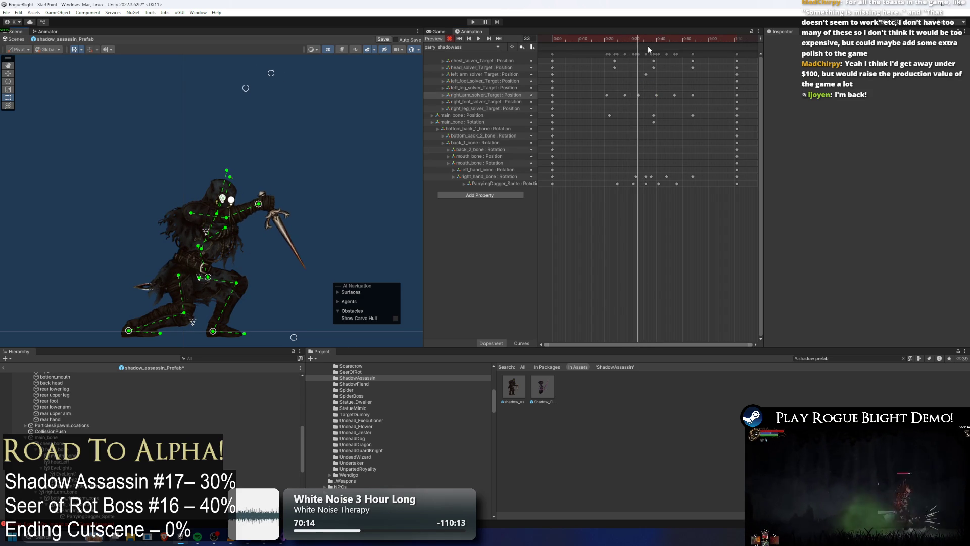
pyautogui.press('space')
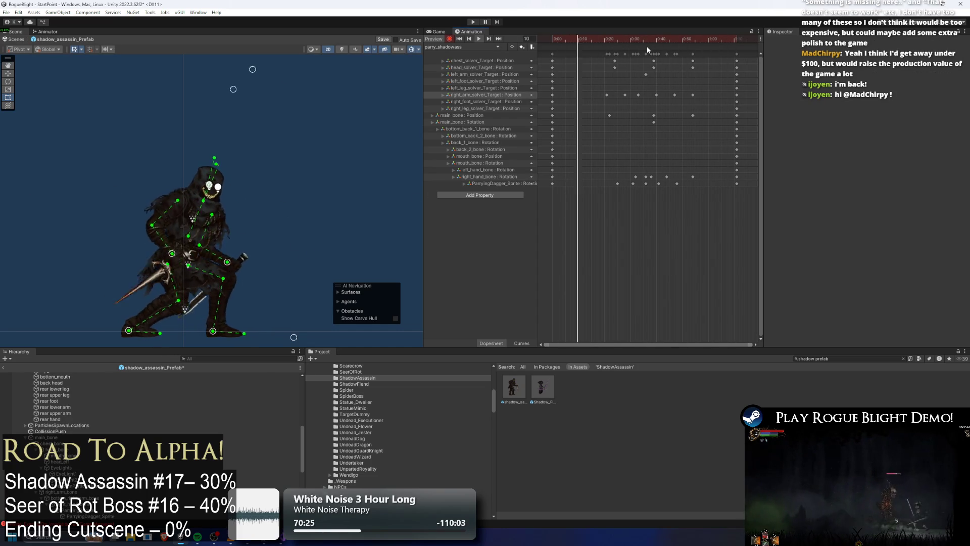
pyautogui.press('Delete')
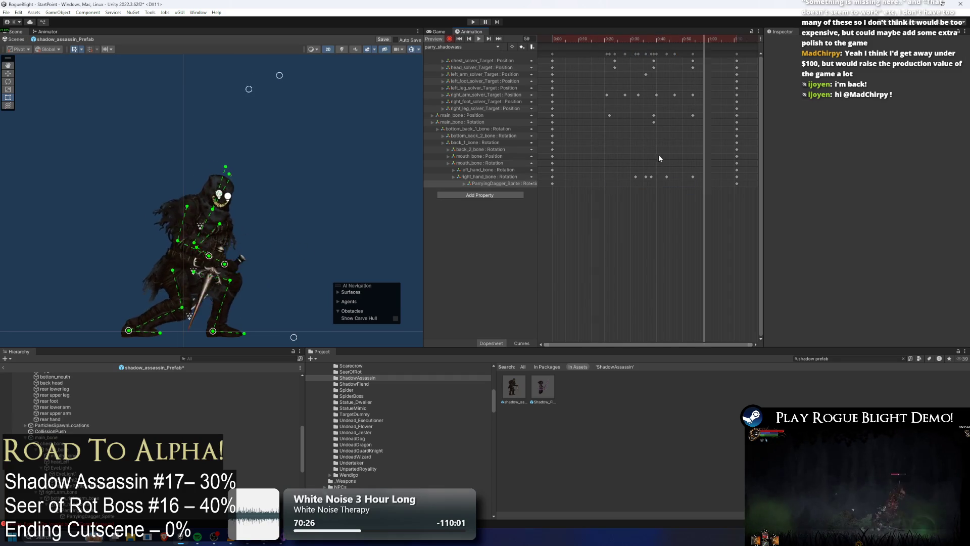
pyautogui.moveTo(650, 40); pyautogui.dragTo(675, 44)
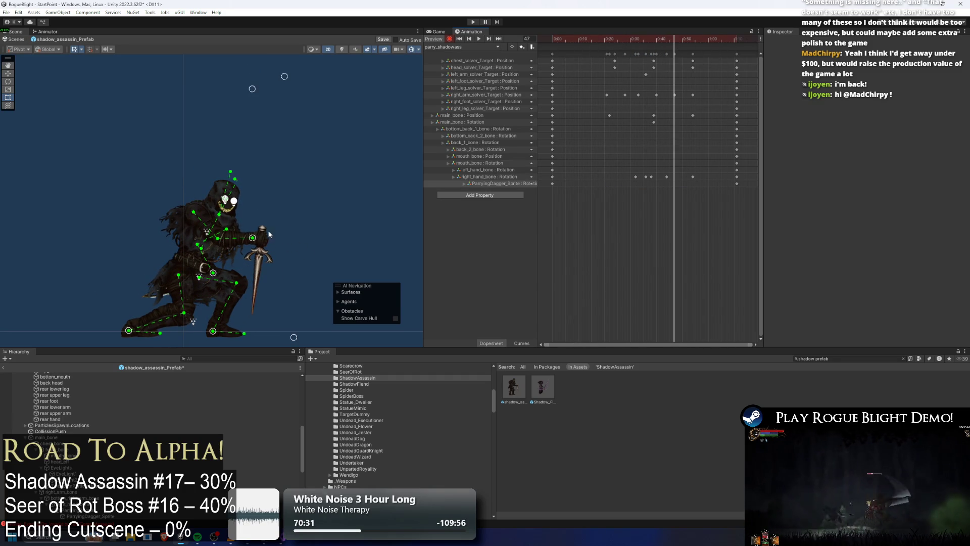
pyautogui.moveTo(252, 237); pyautogui.dragTo(233, 252)
# Review frames 33–40, then delete the right-arm IK target keys.
pyautogui.click(641, 38)
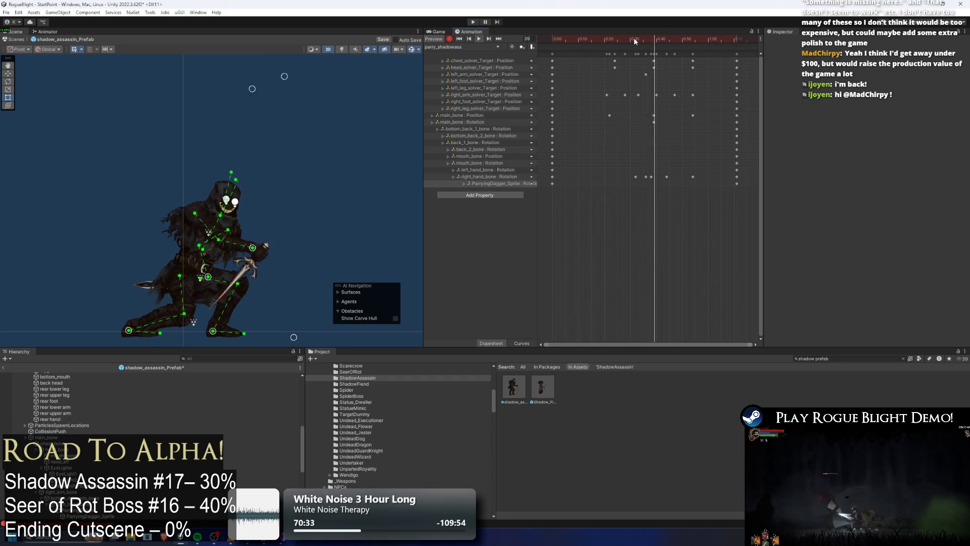
pyautogui.press('space')
pyautogui.moveTo(630, 38); pyautogui.dragTo(657, 41)
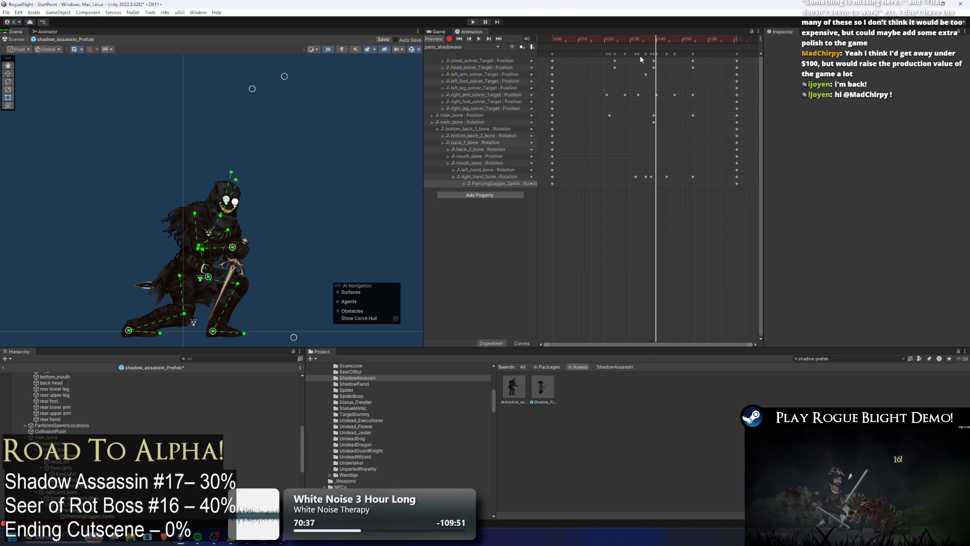
pyautogui.press(',')
pyautogui.press(',')
pyautogui.press(',')
pyautogui.click(649, 39)
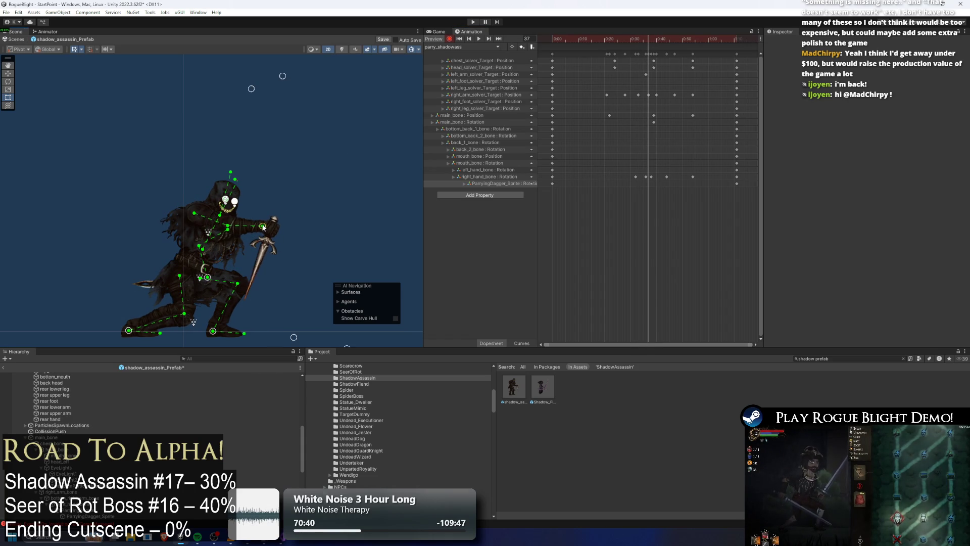
pyautogui.moveTo(649, 42)
pyautogui.mouseDown()
pyautogui.moveTo(625, 43)
pyautogui.moveTo(659, 41)
pyautogui.mouseUp()
pyautogui.press('space')
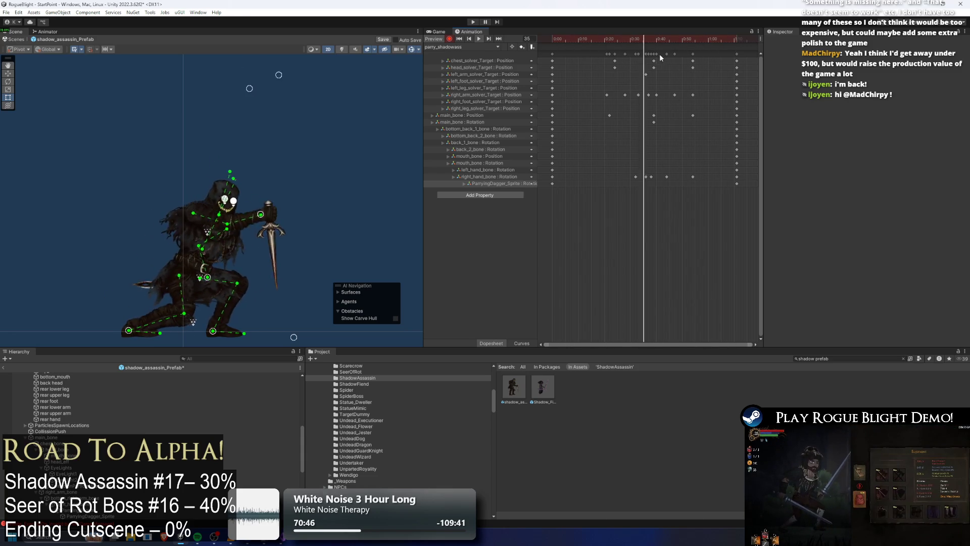
pyautogui.moveTo(631, 41); pyautogui.dragTo(657, 41)
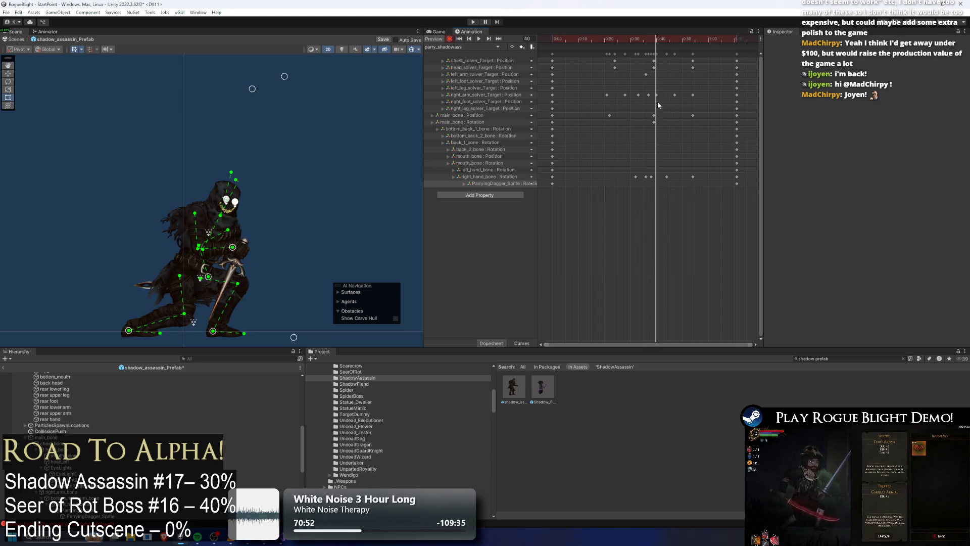
pyautogui.moveTo(656, 94); pyautogui.dragTo(664, 95)
pyautogui.press('Delete')
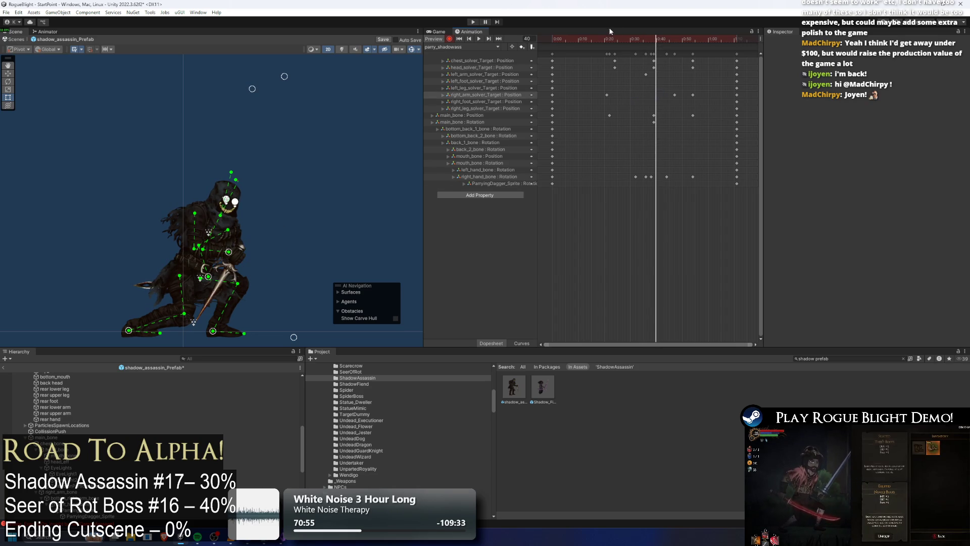
# Re-key the arm: raise the dagger at frame 29 and extend it forward at frame 39.
pyautogui.moveTo(608, 38); pyautogui.dragTo(641, 48)
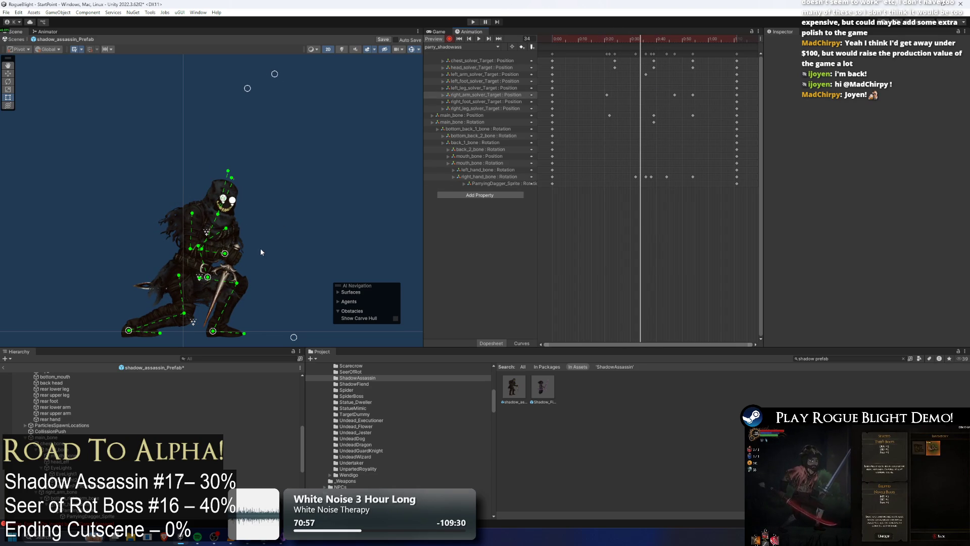
pyautogui.moveTo(225, 258); pyautogui.dragTo(256, 207)
pyautogui.moveTo(638, 42); pyautogui.dragTo(654, 41)
pyautogui.moveTo(245, 221); pyautogui.dragTo(278, 226)
pyautogui.moveTo(660, 41); pyautogui.dragTo(663, 41)
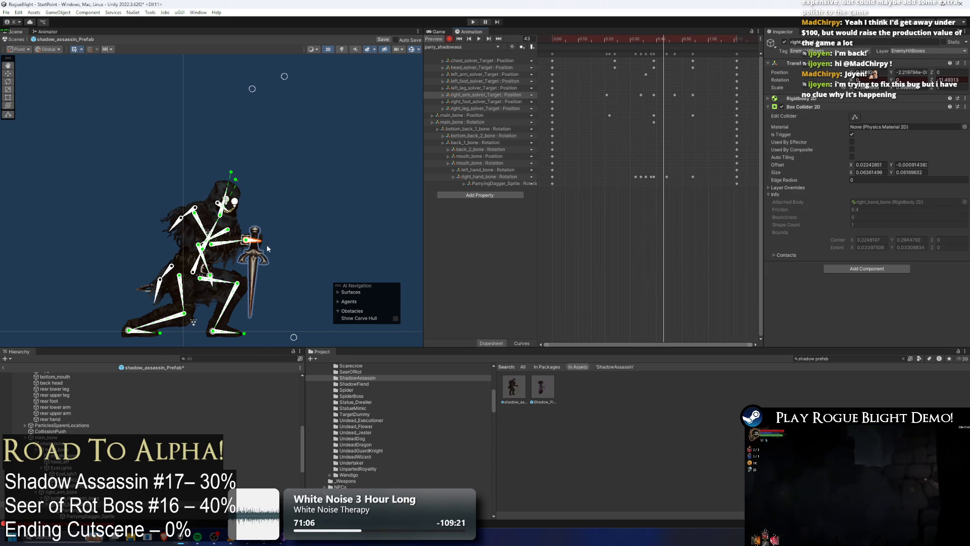
# Rotate the right hand bone so the dagger points down-left at frame 43, then preview.
pyautogui.click(262, 245)
pyautogui.moveTo(262, 245); pyautogui.dragTo(245, 247)
pyautogui.moveTo(663, 41); pyautogui.dragTo(642, 61)
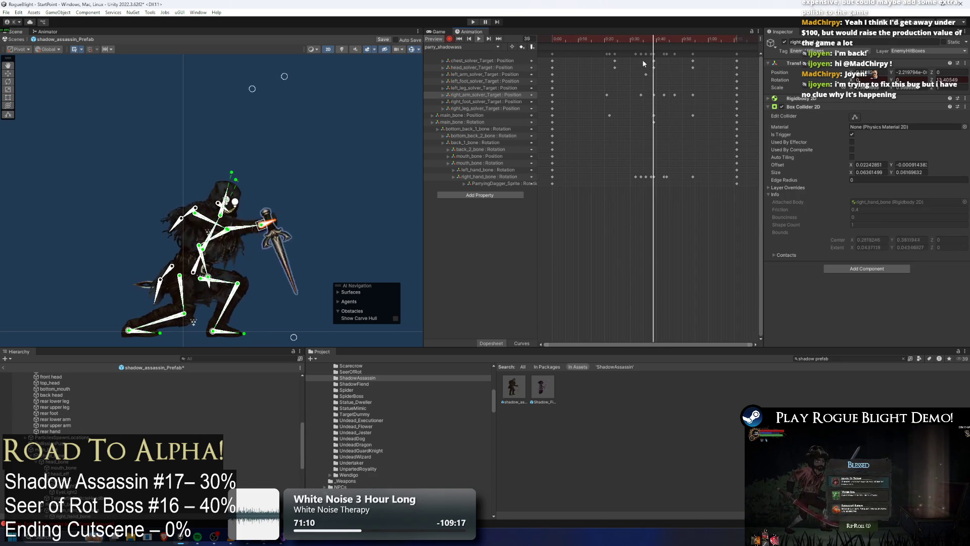
pyautogui.press('space')
pyautogui.press('Delete')
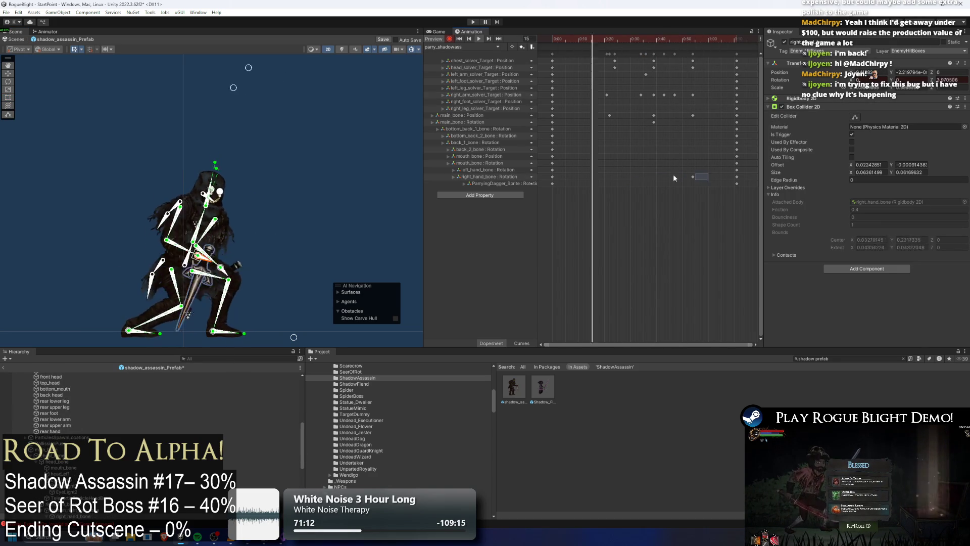
# Key the dagger upright at frame 29, then swing it to nearly horizontal and preview.
pyautogui.click(690, 177)
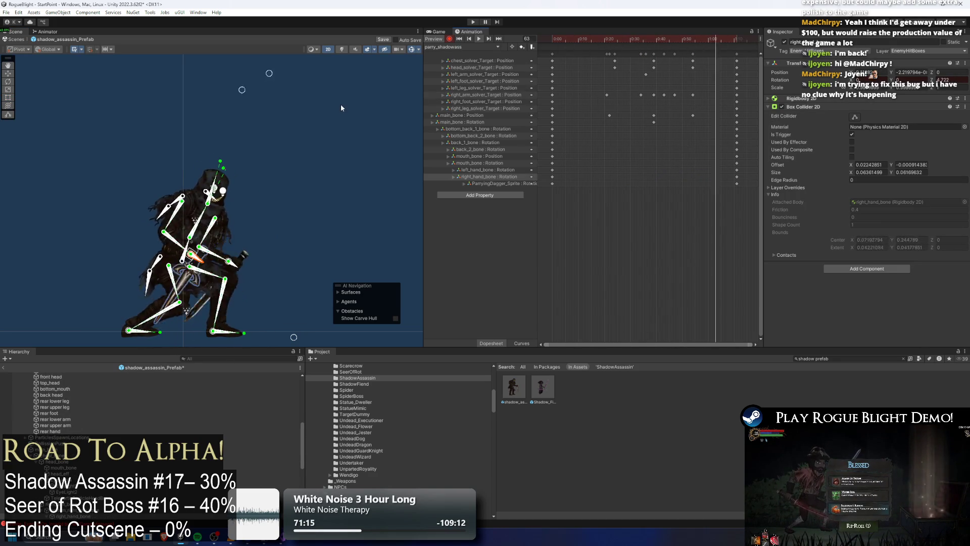
pyautogui.click(628, 39)
pyautogui.click(238, 218)
pyautogui.moveTo(237, 218); pyautogui.dragTo(283, 202)
pyautogui.press('space')
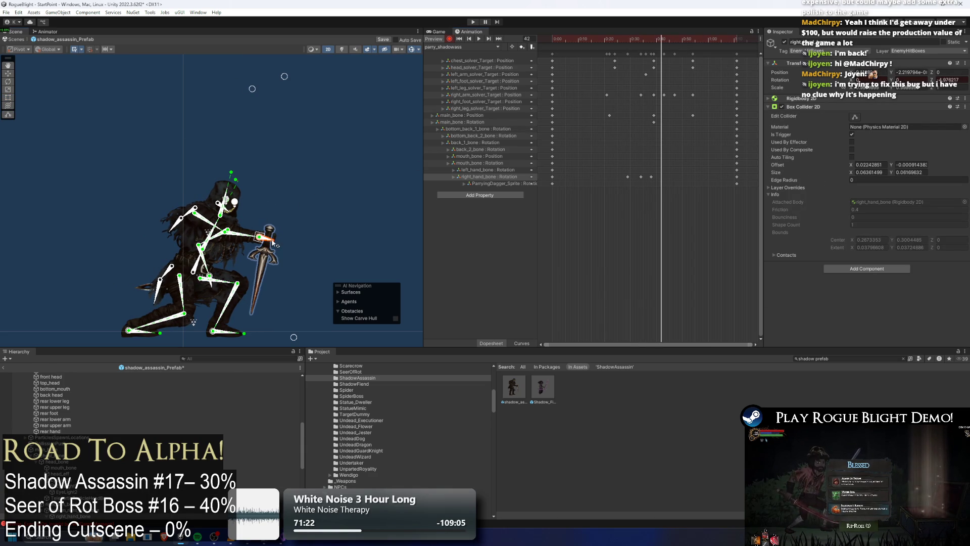
pyautogui.moveTo(273, 243); pyautogui.dragTo(273, 244)
pyautogui.press('space')
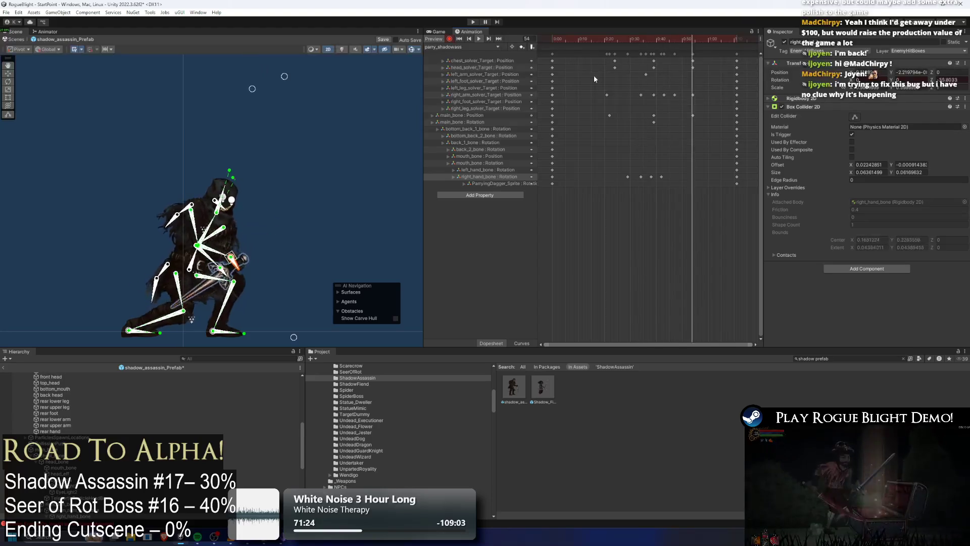
# Key the dagger pointing downward at frame 42 and tilted counter-clockwise at frame 34.
pyautogui.click(389, 152)
pyautogui.moveTo(657, 40)
pyautogui.mouseDown()
pyautogui.moveTo(664, 44)
pyautogui.moveTo(646, 41)
pyautogui.moveTo(663, 44)
pyautogui.mouseUp()
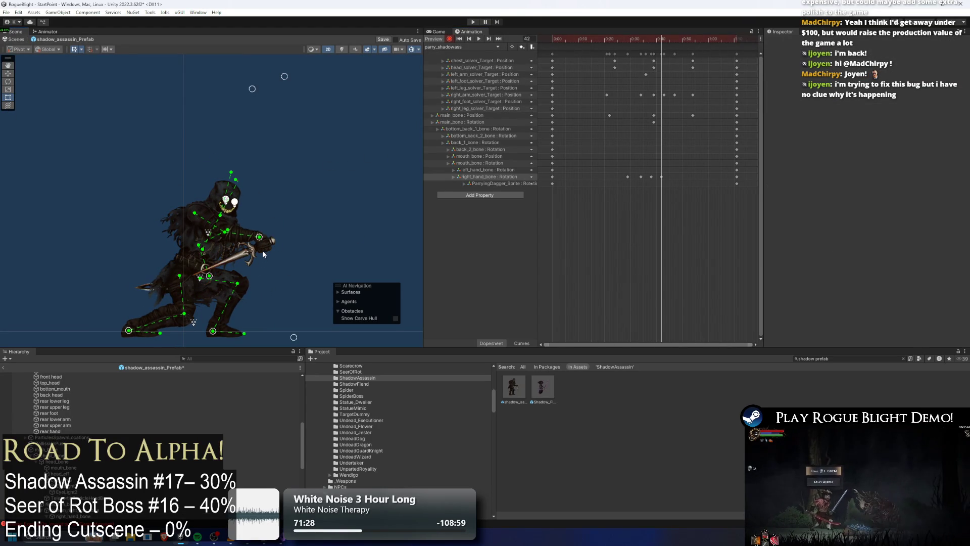
pyautogui.click(262, 250)
pyautogui.moveTo(265, 248); pyautogui.dragTo(279, 231)
pyautogui.moveTo(655, 40)
pyautogui.mouseDown()
pyautogui.moveTo(629, 37)
pyautogui.moveTo(638, 40)
pyautogui.mouseUp()
pyautogui.moveTo(248, 209); pyautogui.dragTo(254, 198)
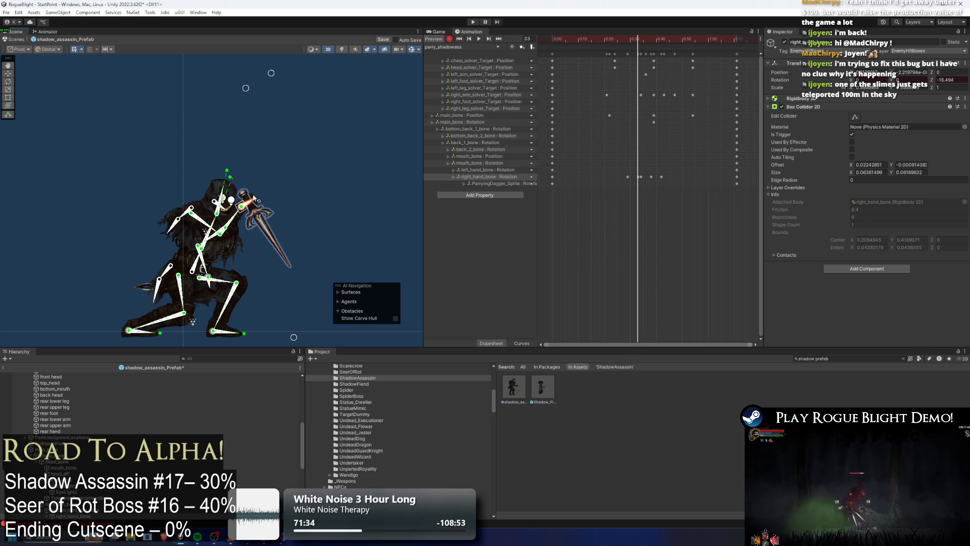
pyautogui.moveTo(621, 38); pyautogui.dragTo(641, 46)
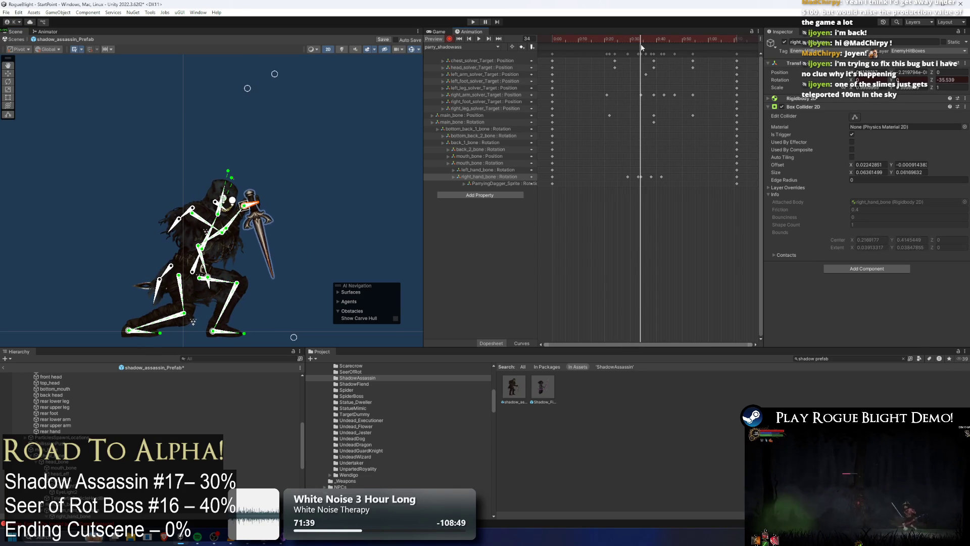
# Shift the hand rotation key slightly earlier and fine-tune the dagger angle at frame 33.
pyautogui.moveTo(640, 177); pyautogui.dragTo(638, 60)
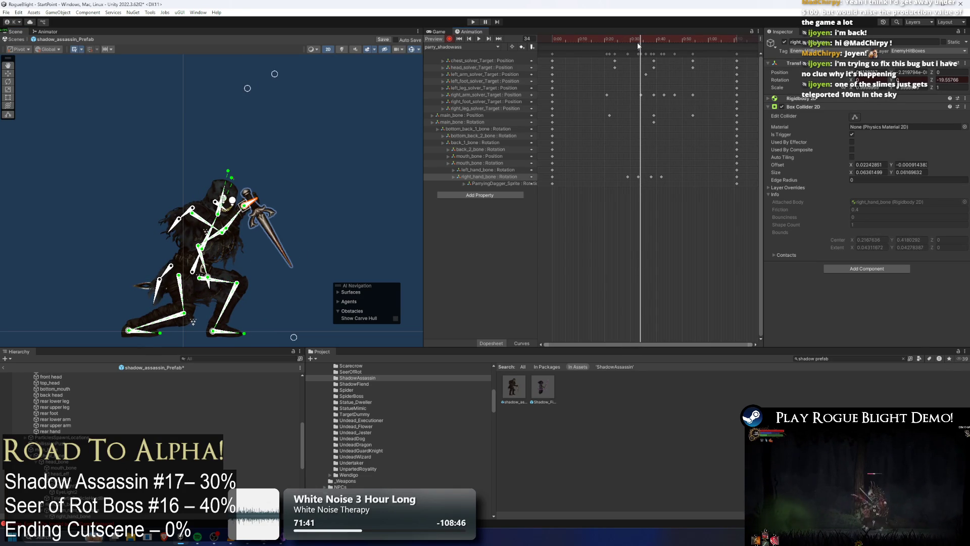
pyautogui.click(635, 46)
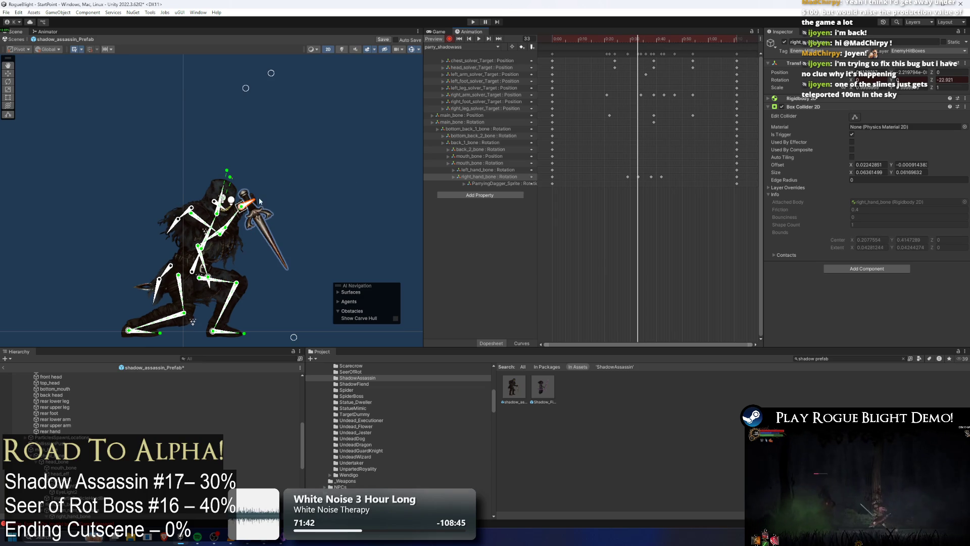
pyautogui.moveTo(255, 199); pyautogui.dragTo(254, 201)
pyautogui.press('space')
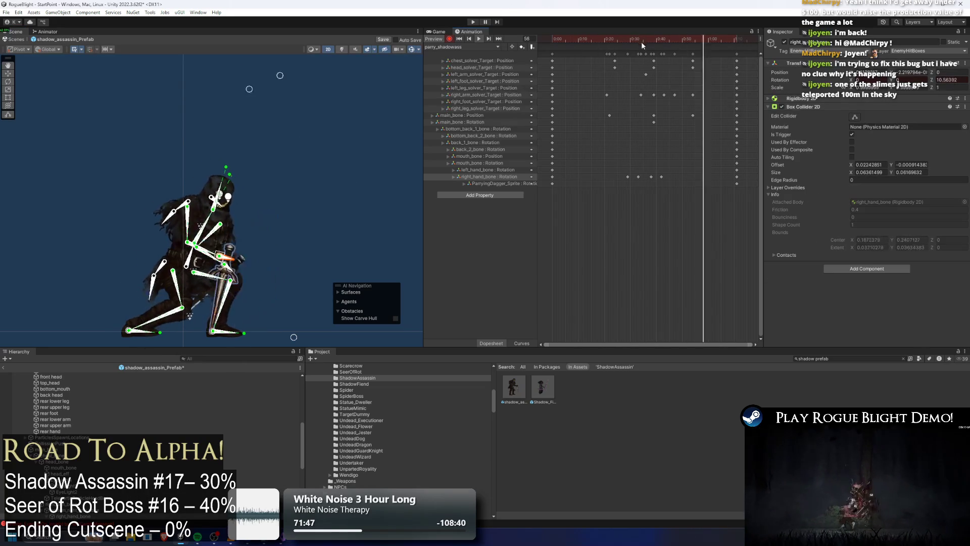
pyautogui.click(383, 118)
pyautogui.moveTo(631, 38); pyautogui.dragTo(641, 40)
# Swing the hand toward the head at frame 34 and raise the dagger at frame 39.
pyautogui.moveTo(255, 203); pyautogui.dragTo(240, 212)
pyautogui.click(248, 203)
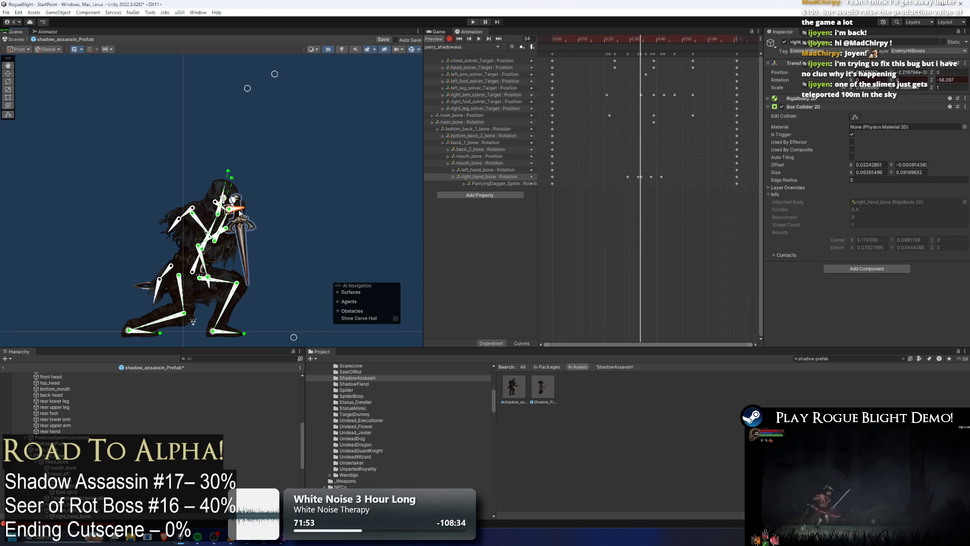
pyautogui.moveTo(639, 41); pyautogui.dragTo(655, 44)
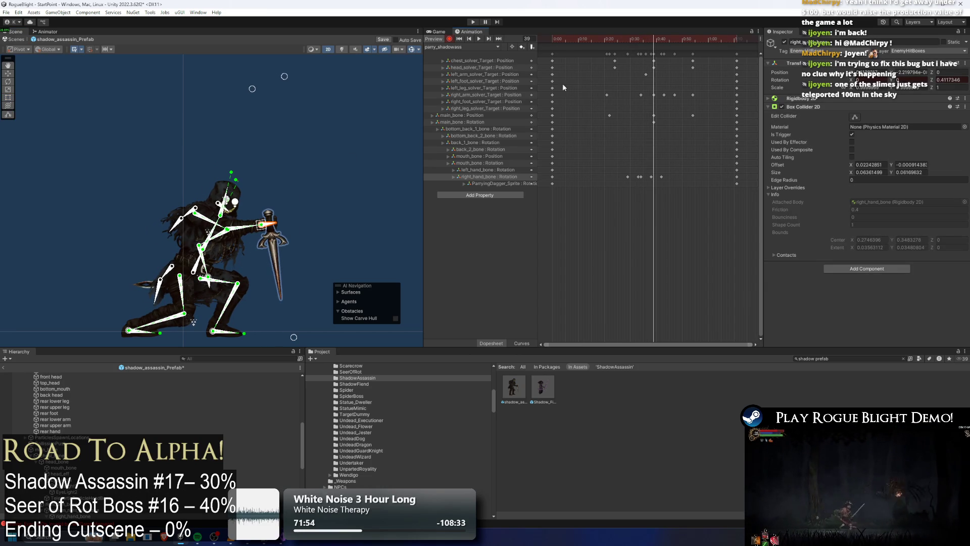
pyautogui.moveTo(259, 228); pyautogui.dragTo(263, 209)
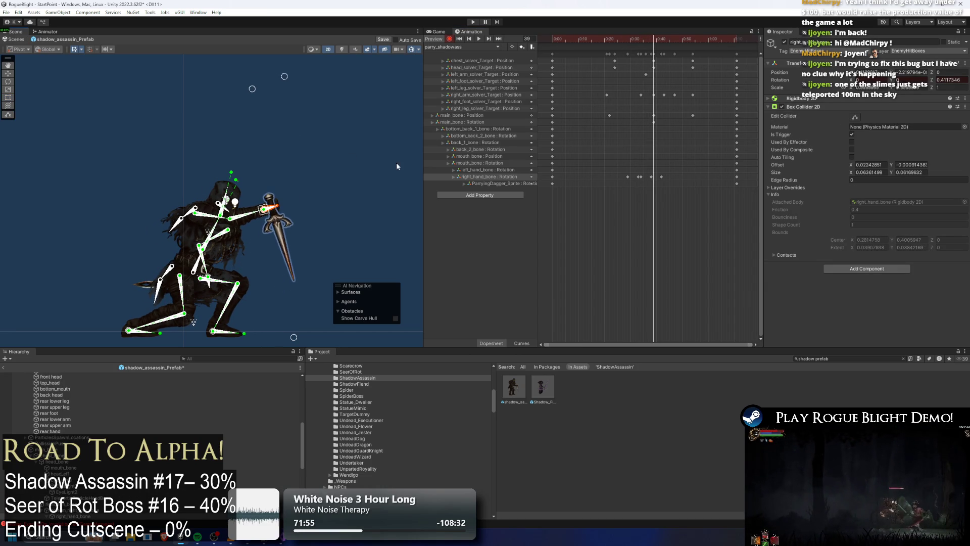
pyautogui.click(648, 39)
pyautogui.press('space')
pyautogui.click(337, 113)
pyautogui.scroll(2, 669, 106)
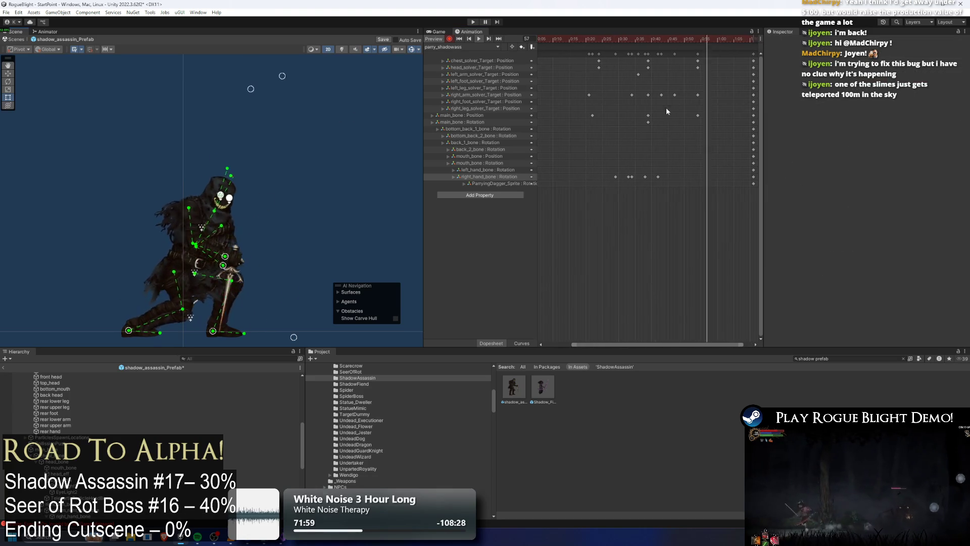
# Key the dagger rotated down at frame 43, delete the stray key near frame 42, and replay.
pyautogui.click(615, 41)
pyautogui.scroll(1, 621, 38)
pyautogui.moveTo(621, 37); pyautogui.dragTo(671, 40)
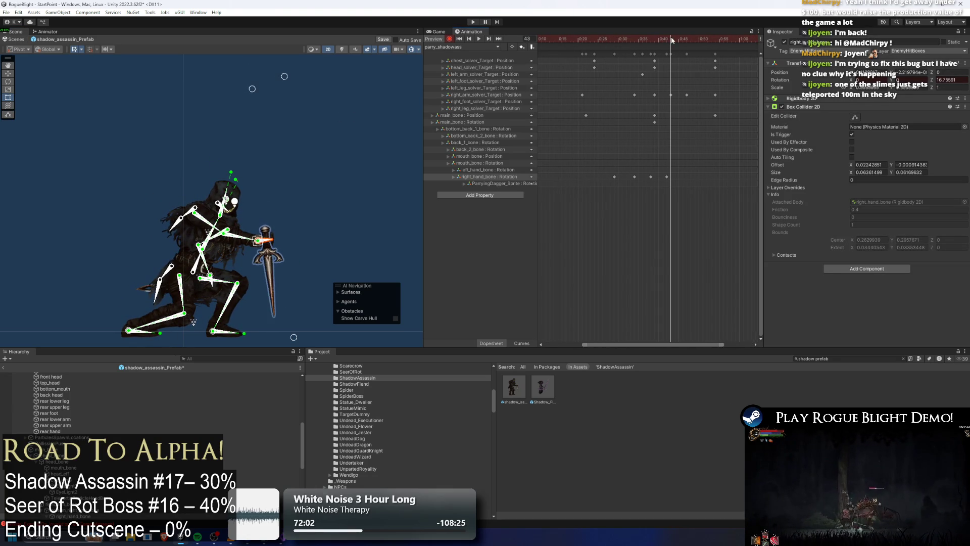
pyautogui.moveTo(270, 244); pyautogui.dragTo(268, 252)
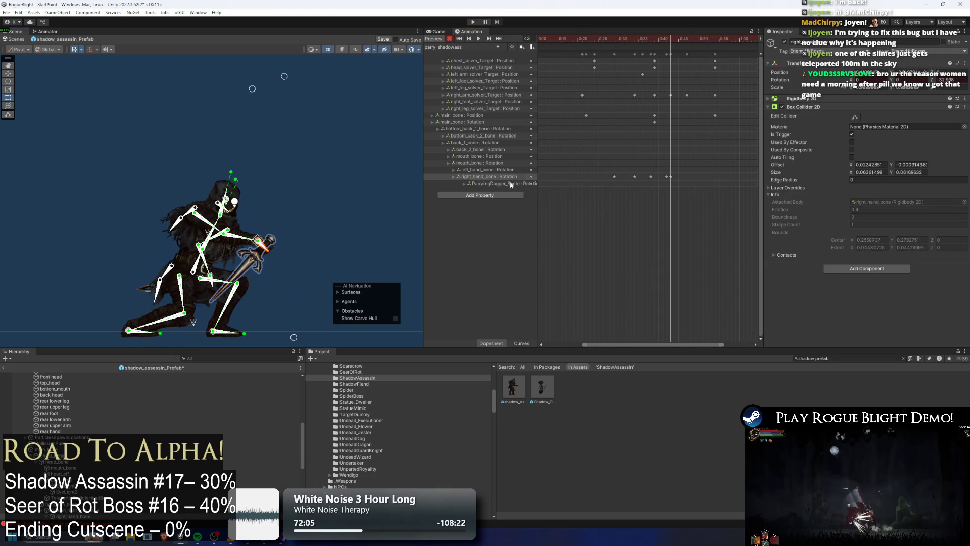
pyautogui.press('Delete')
pyautogui.press('space')
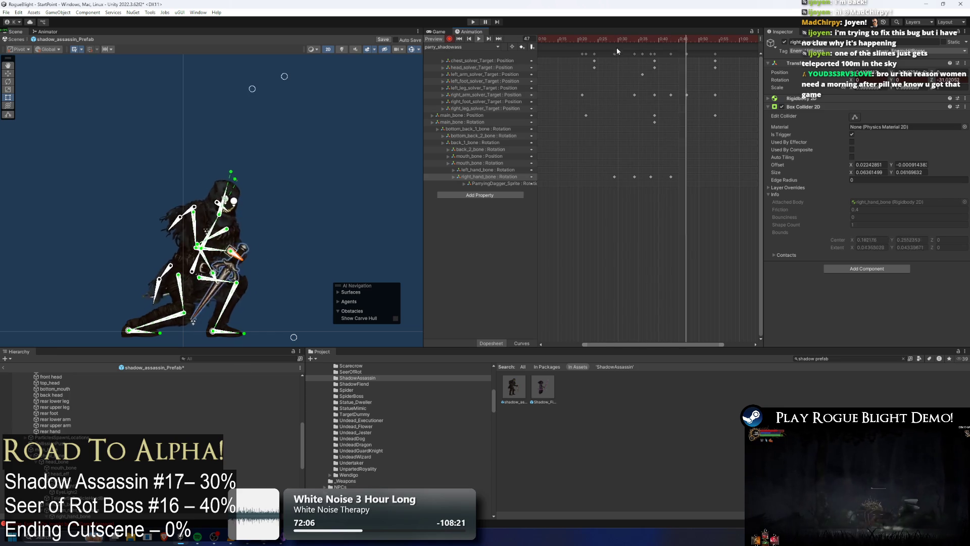
pyautogui.click(691, 39)
pyautogui.press('space')
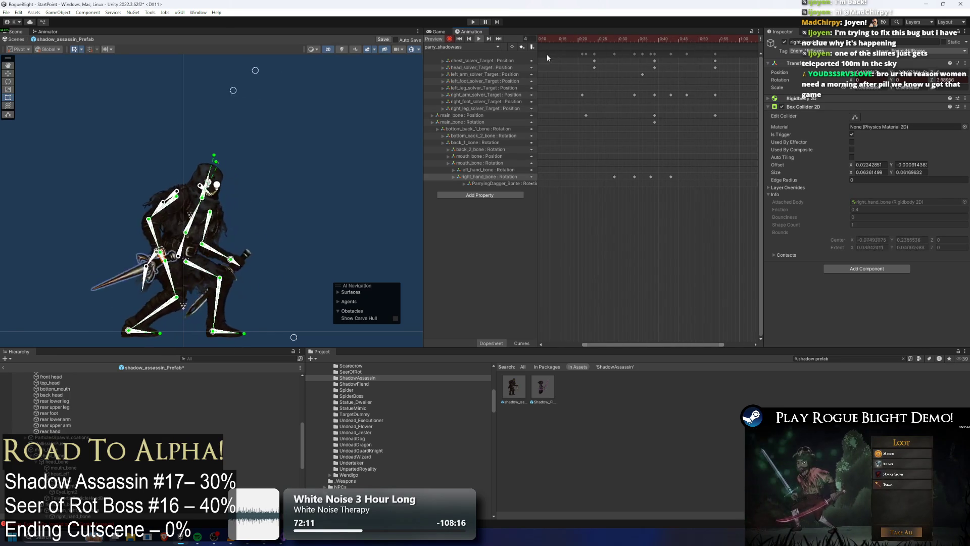